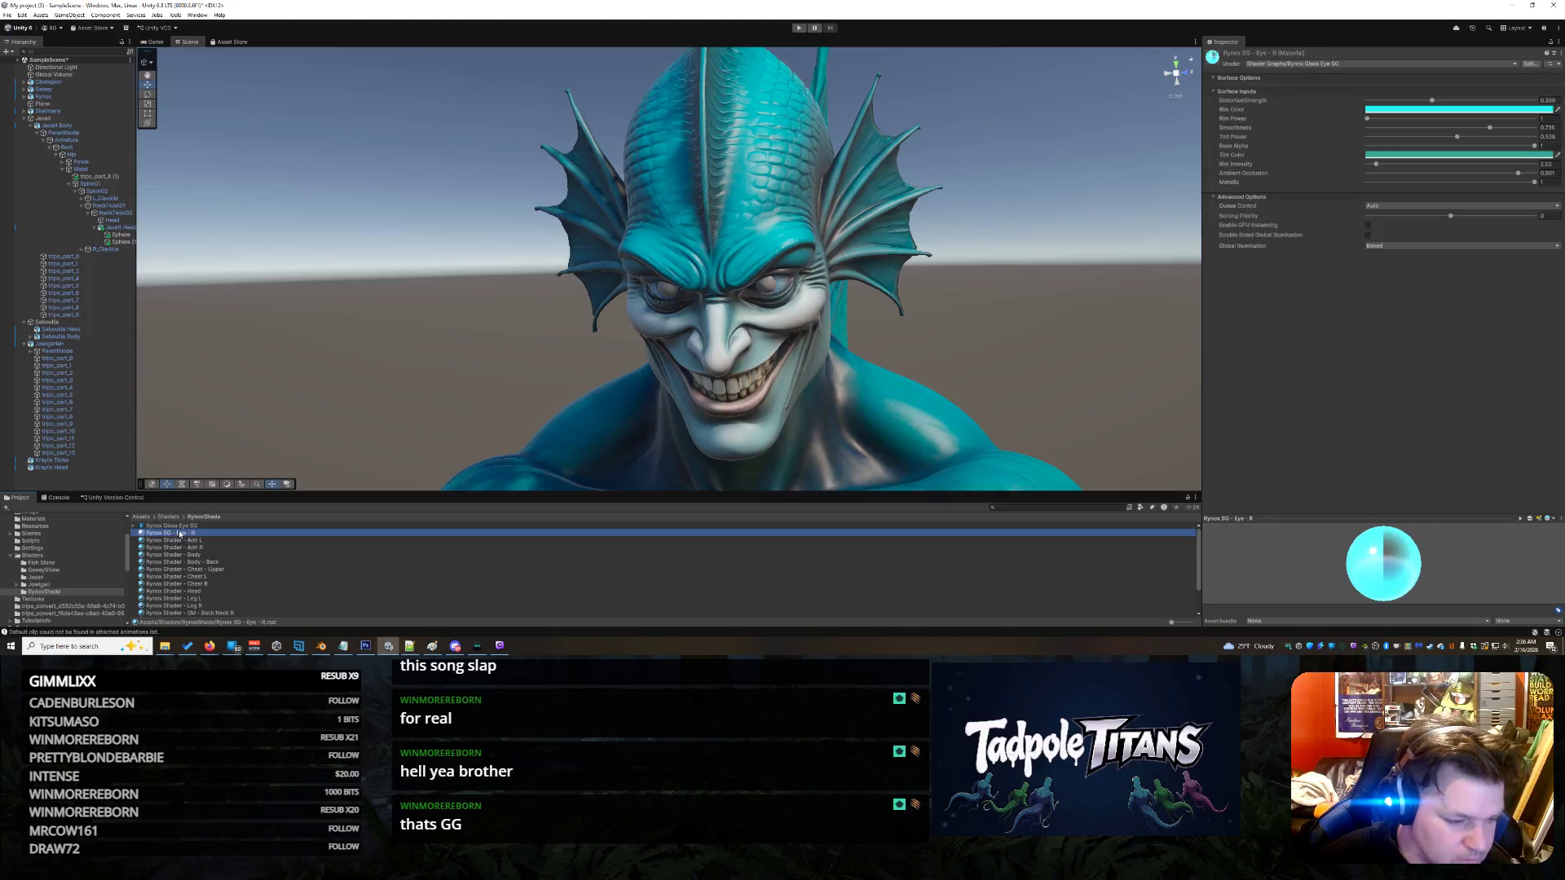
- Duplicate the Rynox Glass Eye shader graph and eye material into the new Shaders subfolder, then switch to Tripo
key("ctrl+d")
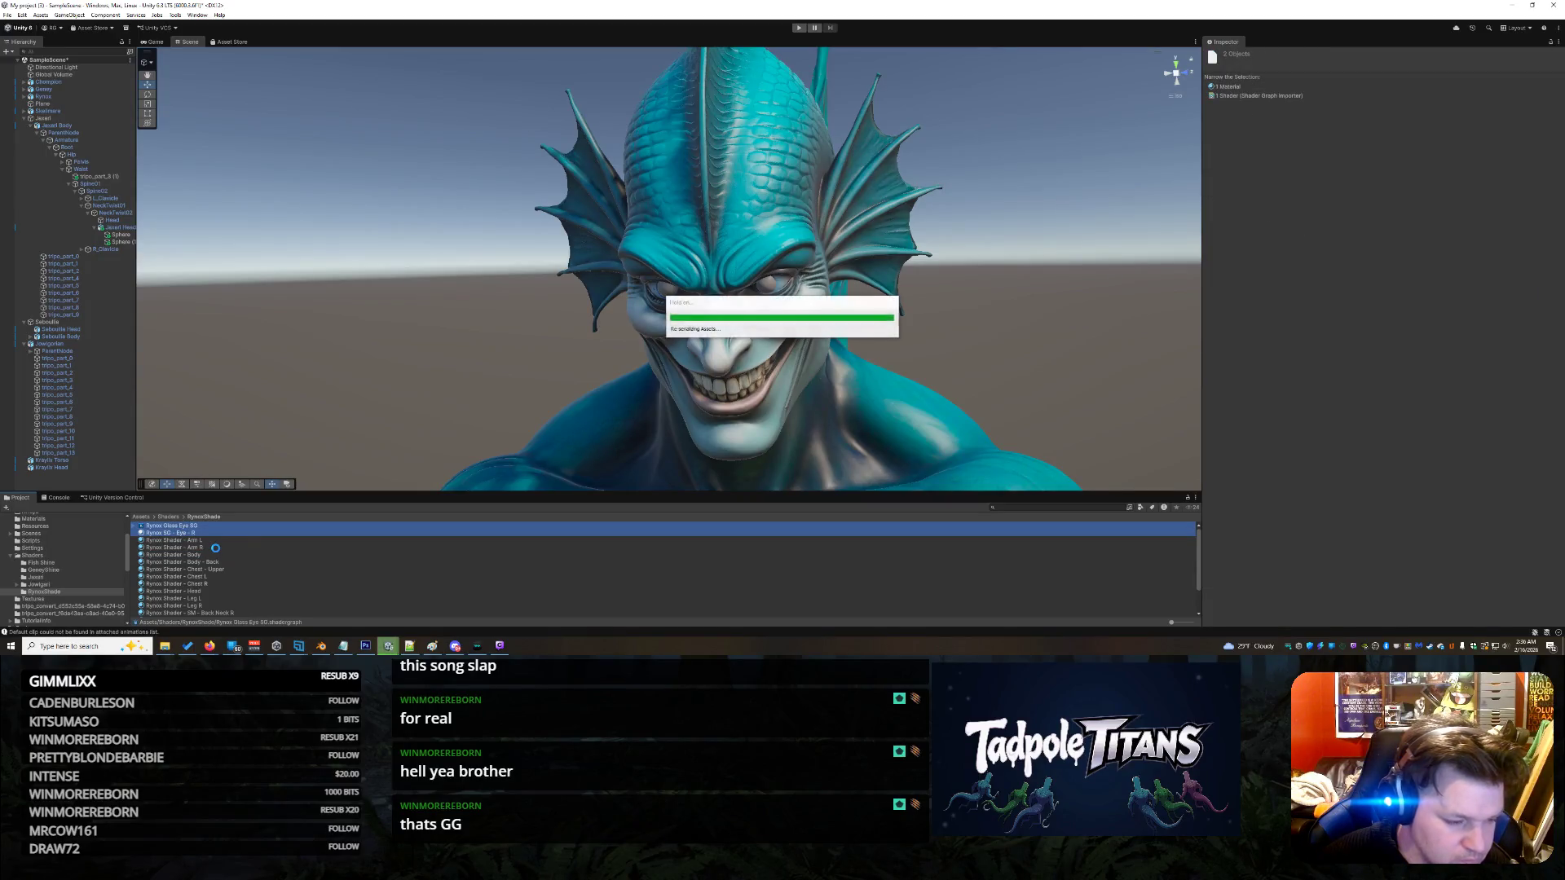
left_click_drag(197, 536, 38, 580)
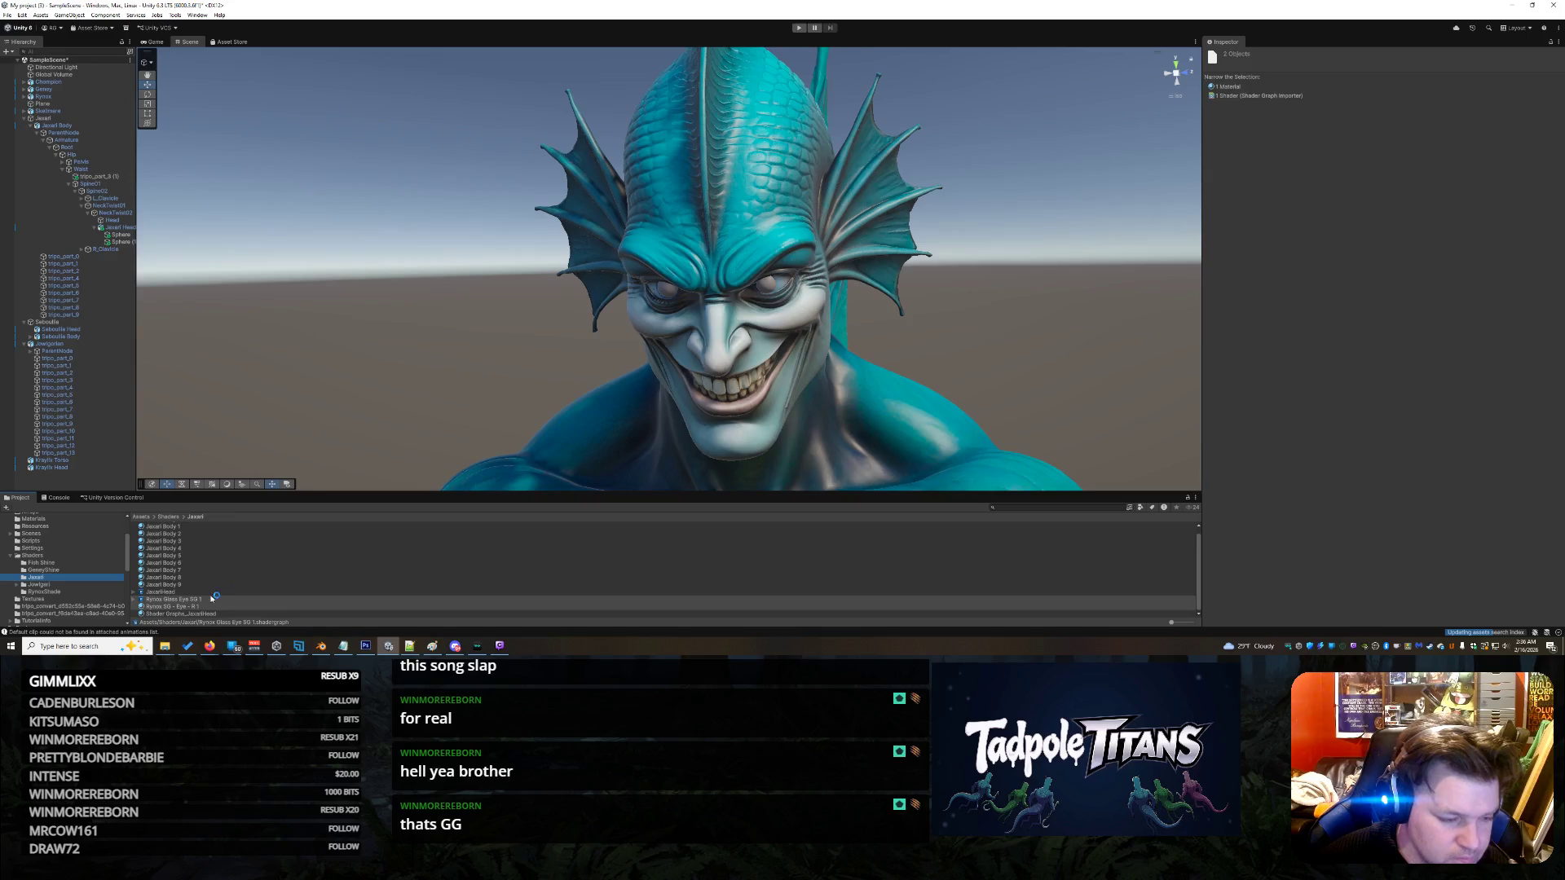
left_click(202, 600)
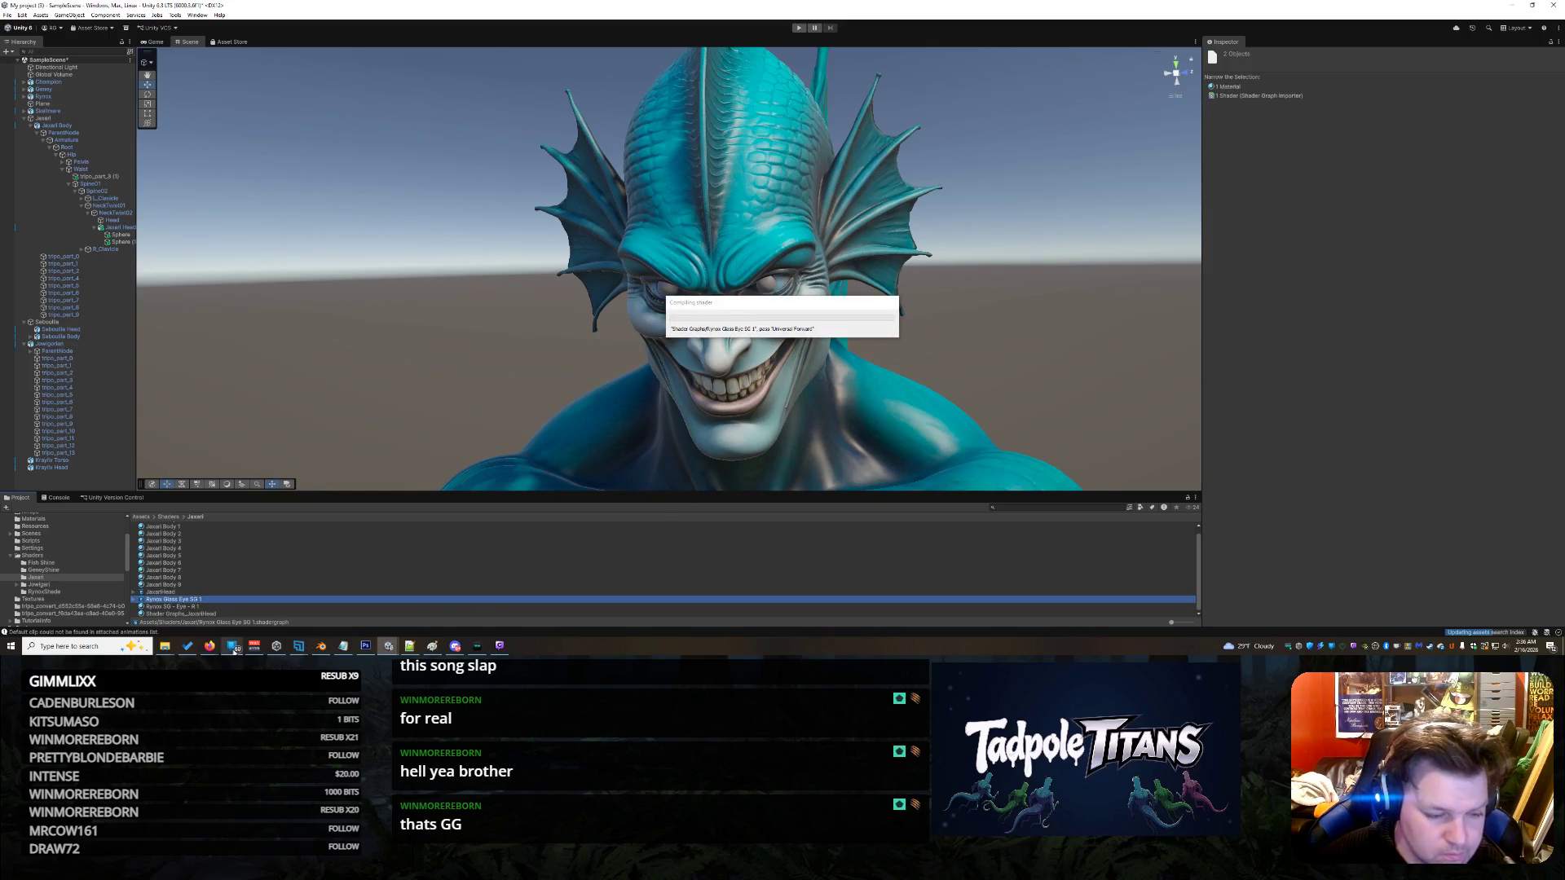
mouse_move(210, 647)
left_click(452, 612)
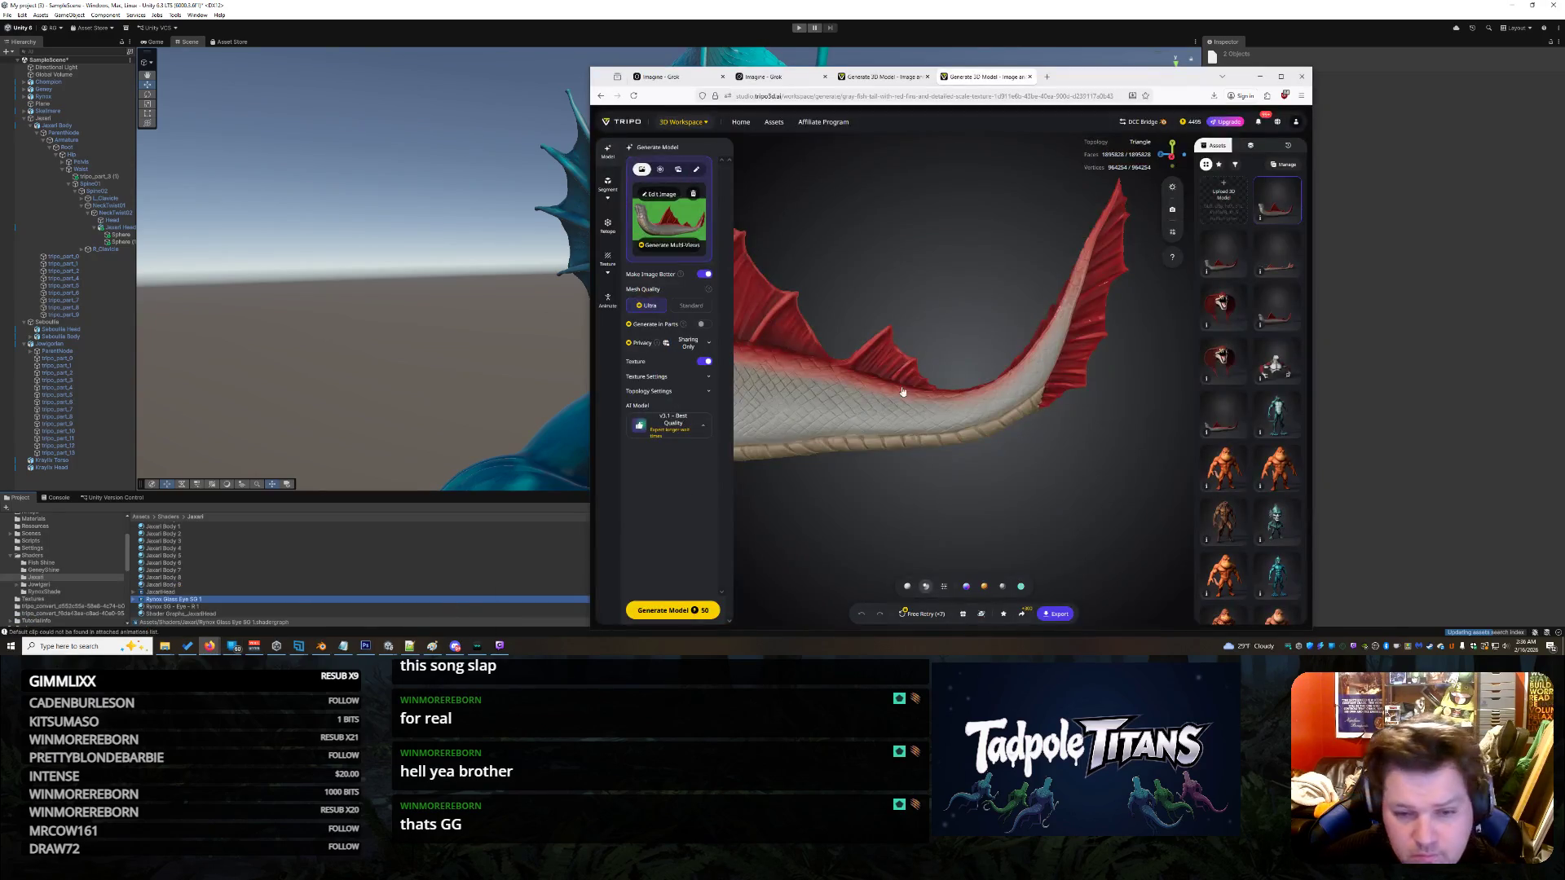
- Orbit the fish tail and the second, red-finned dragon tail model to inspect them
mouse_move(937, 384)
left_mouse_down()
mouse_move(894, 377)
mouse_move(913, 389)
mouse_move(843, 403)
mouse_move(1017, 448)
mouse_move(1040, 437)
mouse_move(1035, 465)
mouse_move(1080, 473)
mouse_move(870, 511)
mouse_move(722, 487)
mouse_move(979, 440)
mouse_move(1023, 423)
mouse_move(965, 433)
mouse_move(1045, 406)
mouse_move(789, 432)
mouse_move(975, 426)
mouse_move(1178, 311)
left_mouse_up()
left_click(1222, 252)
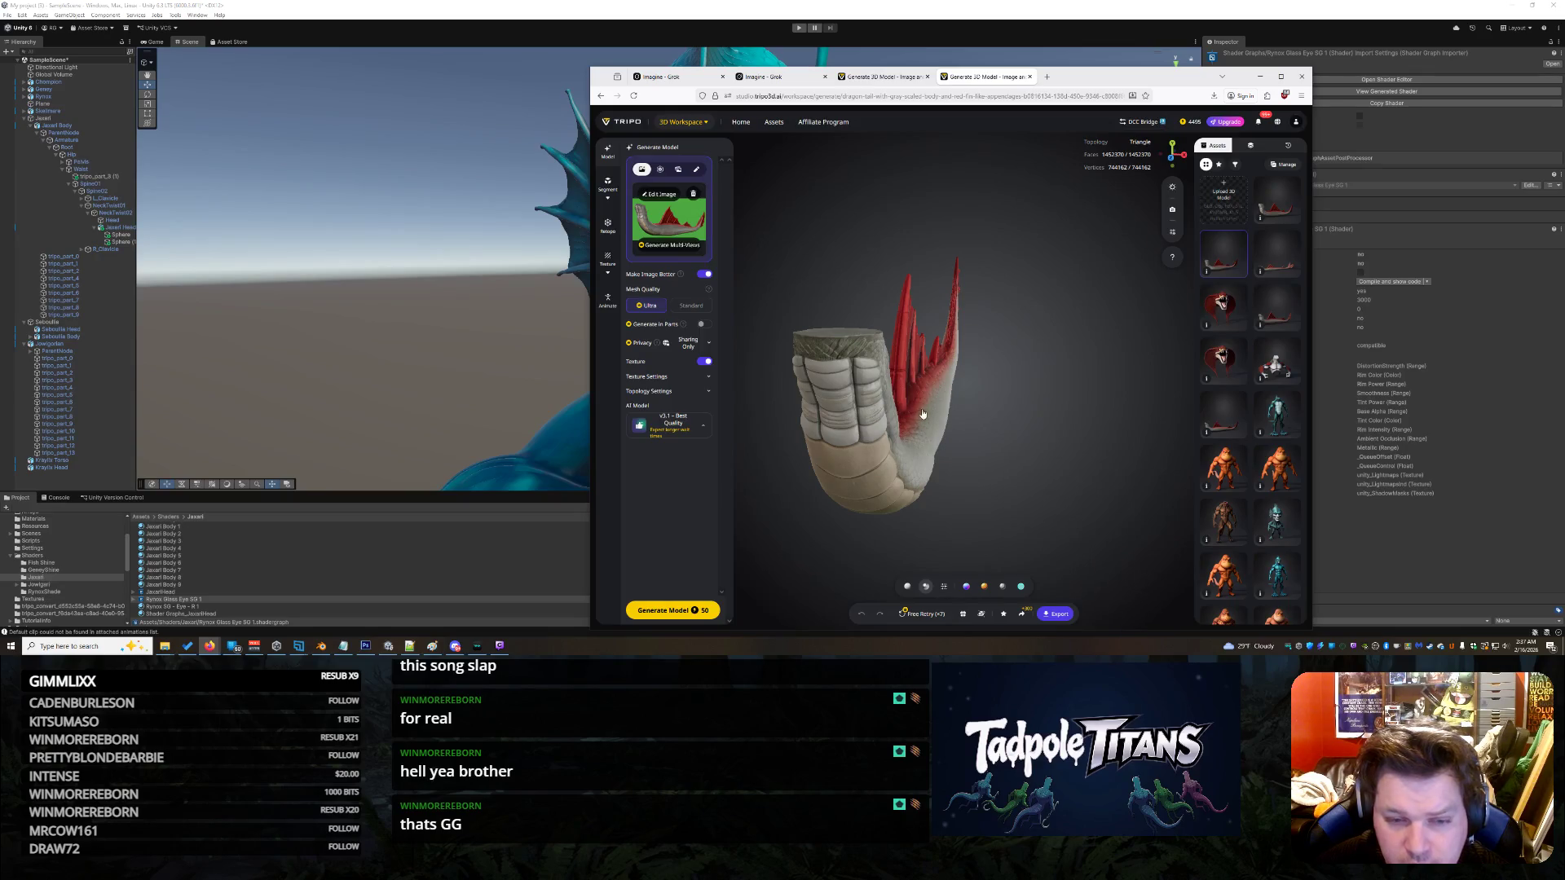
mouse_move(900, 401)
left_mouse_down()
mouse_move(983, 402)
mouse_move(964, 430)
mouse_move(891, 419)
mouse_move(873, 375)
mouse_move(895, 280)
left_mouse_up()
scroll(884, 377, "up", 5)
mouse_move(998, 487)
left_mouse_down()
mouse_move(1147, 471)
mouse_move(1052, 489)
mouse_move(1086, 505)
mouse_move(1096, 476)
mouse_move(967, 394)
mouse_move(989, 394)
left_mouse_up()
scroll(870, 362, "down", 5)
mouse_move(871, 363)
left_mouse_down()
mouse_move(863, 448)
mouse_move(1103, 515)
mouse_move(991, 509)
mouse_move(988, 492)
mouse_move(1009, 494)
left_mouse_up()
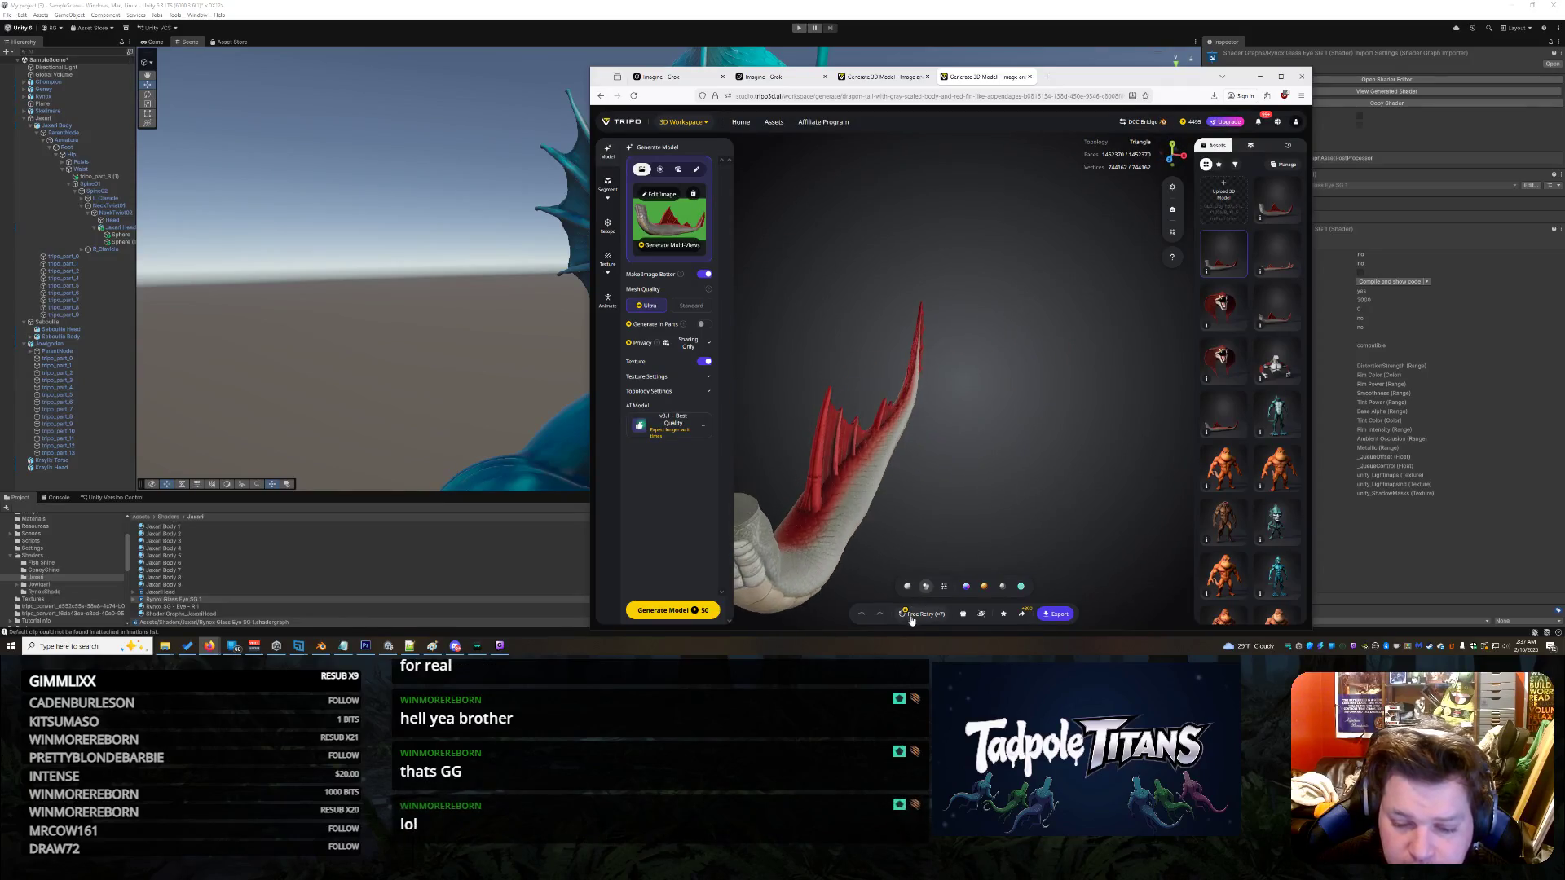
- Inspect another generated tail model, launch a new generation, and return to Unity
left_click(1278, 203)
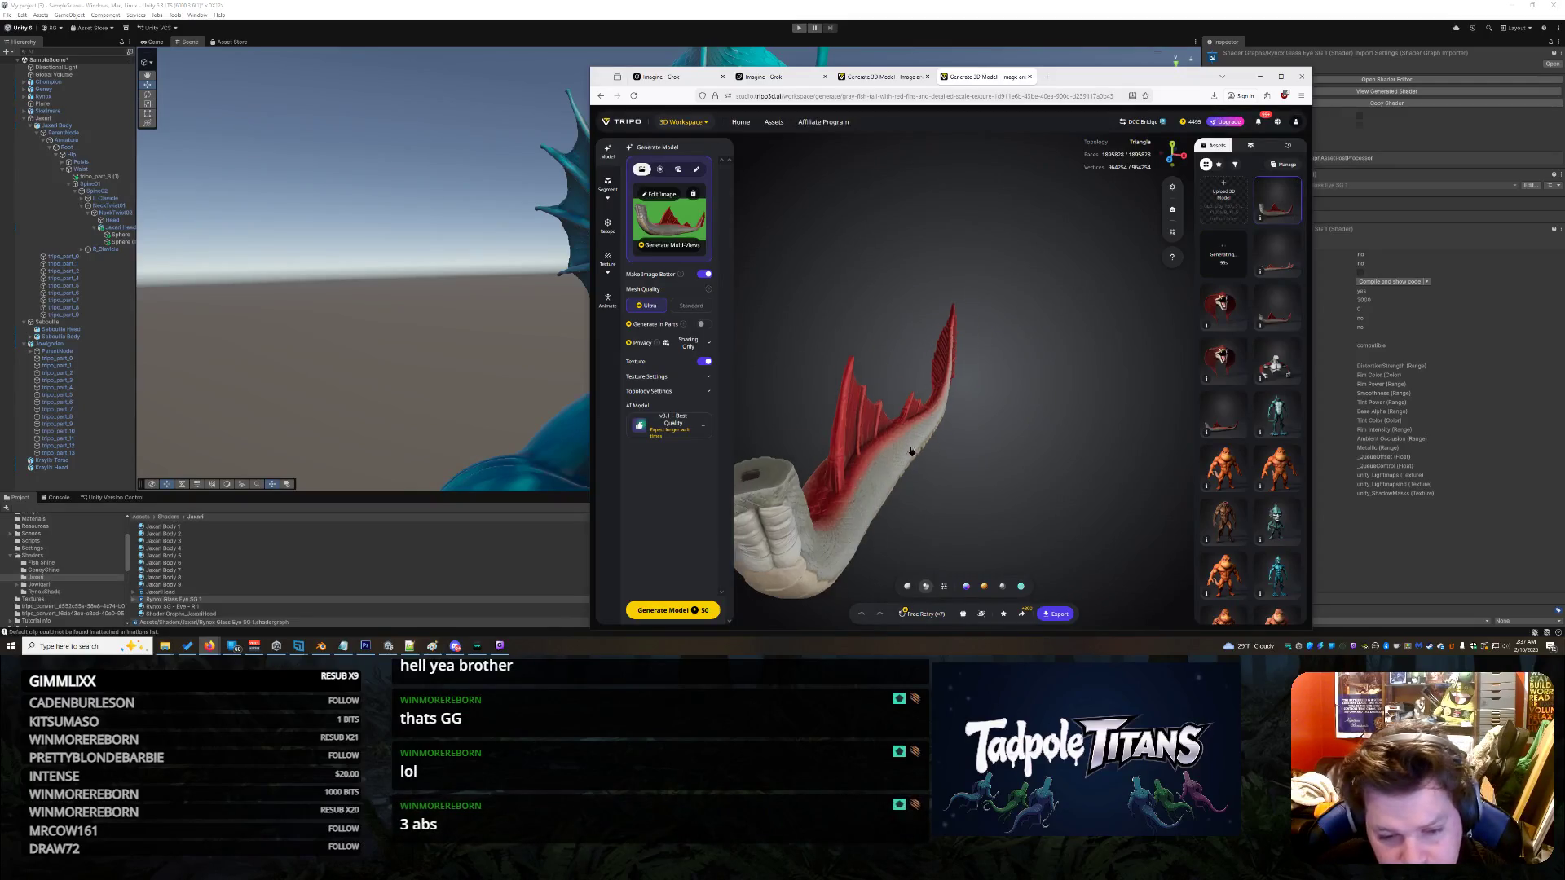
mouse_move(916, 462)
left_mouse_down()
mouse_move(902, 420)
mouse_move(952, 462)
mouse_move(1027, 444)
mouse_move(1017, 458)
mouse_move(1060, 485)
mouse_move(990, 595)
left_mouse_up()
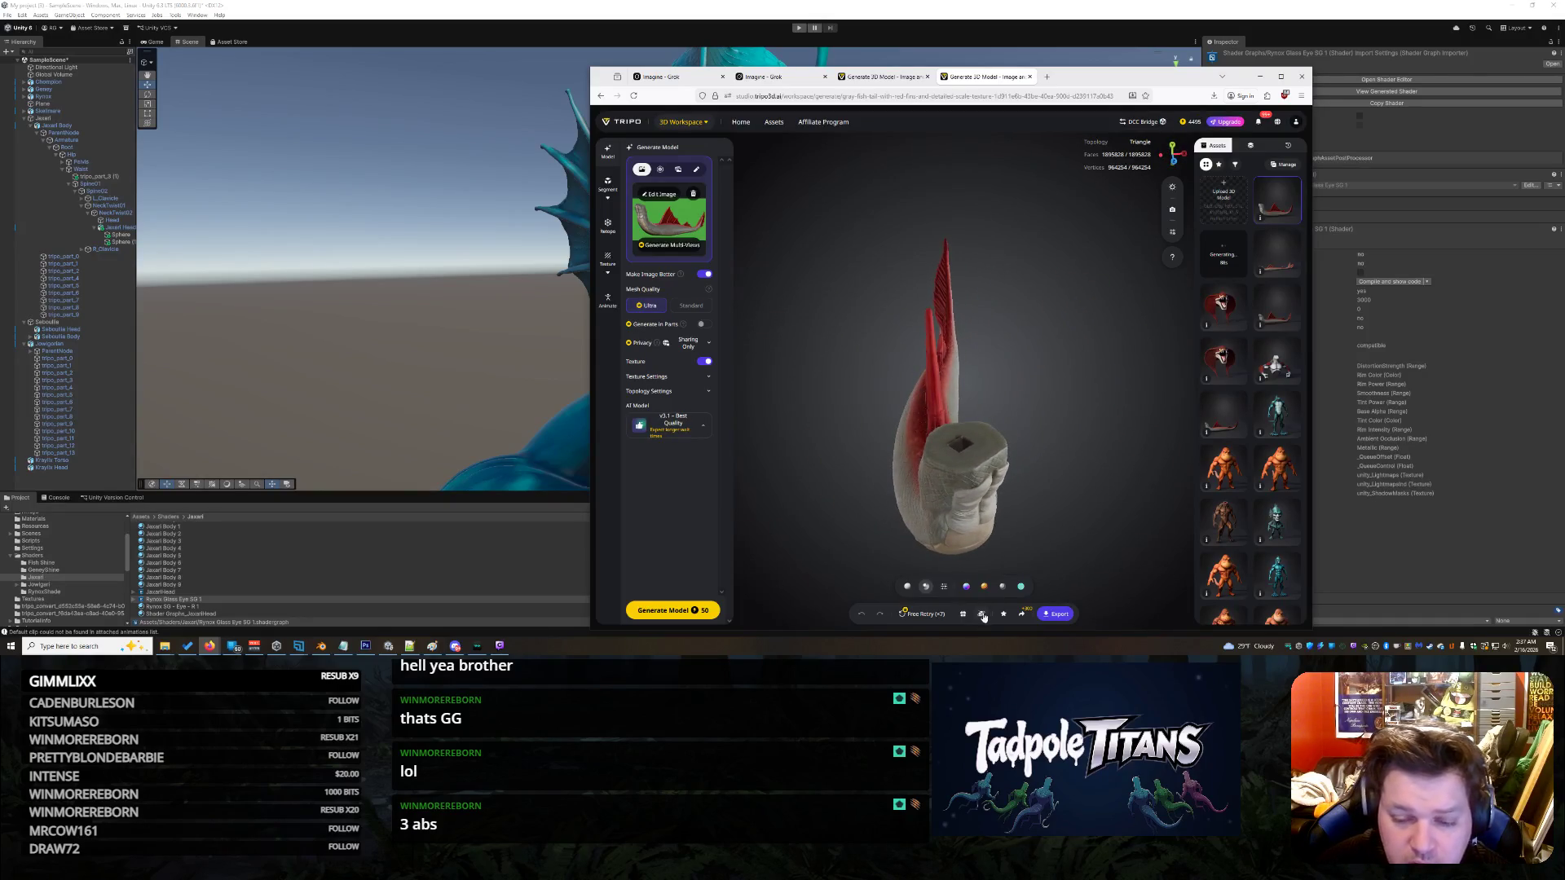
left_click(936, 618)
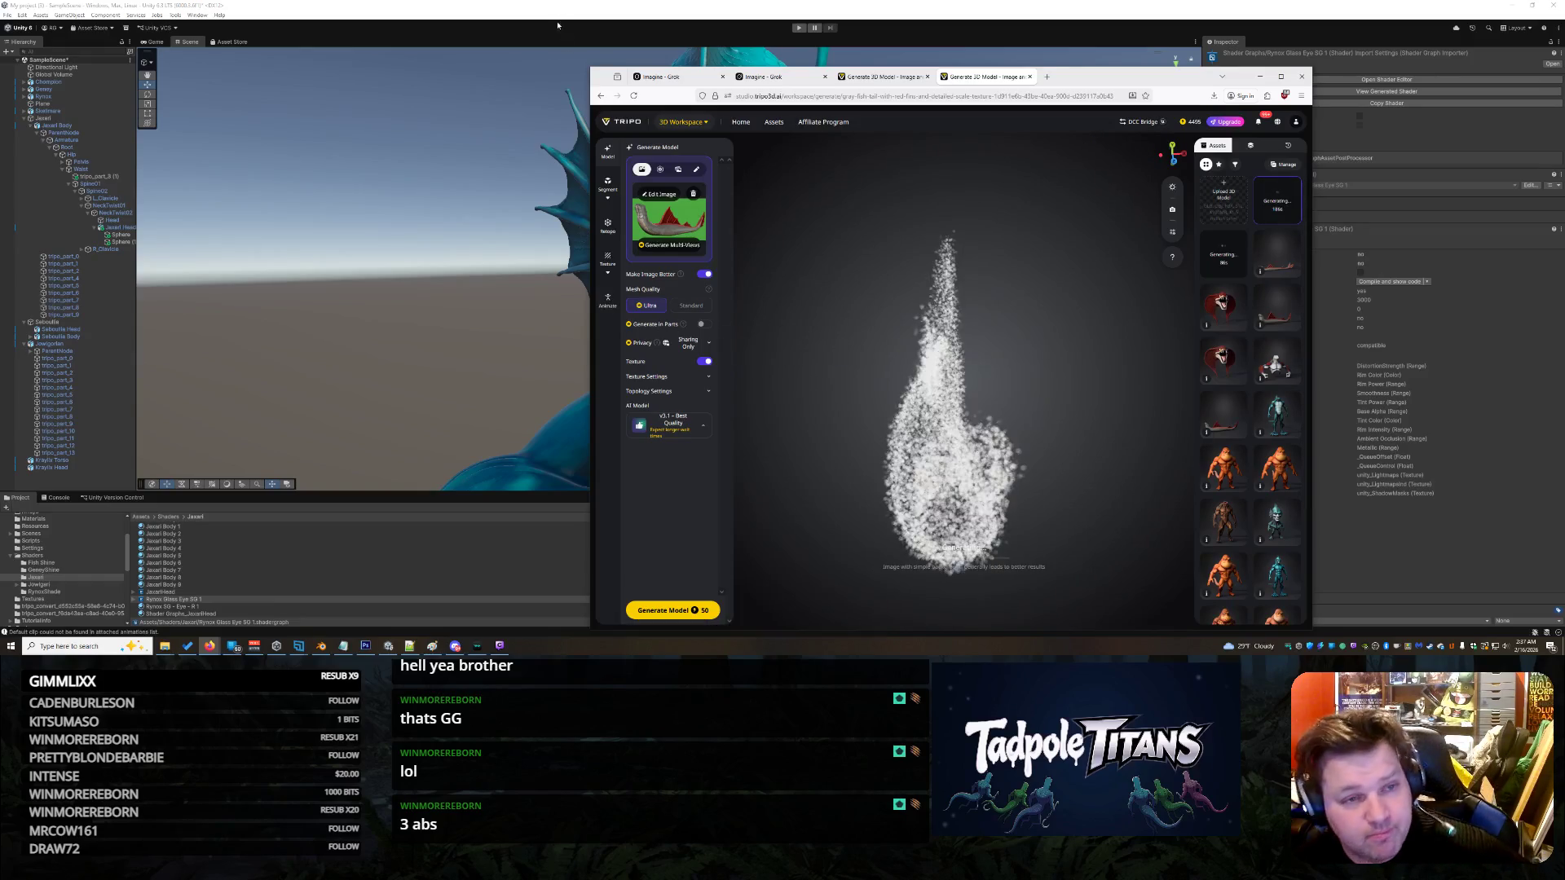
left_click(210, 645)
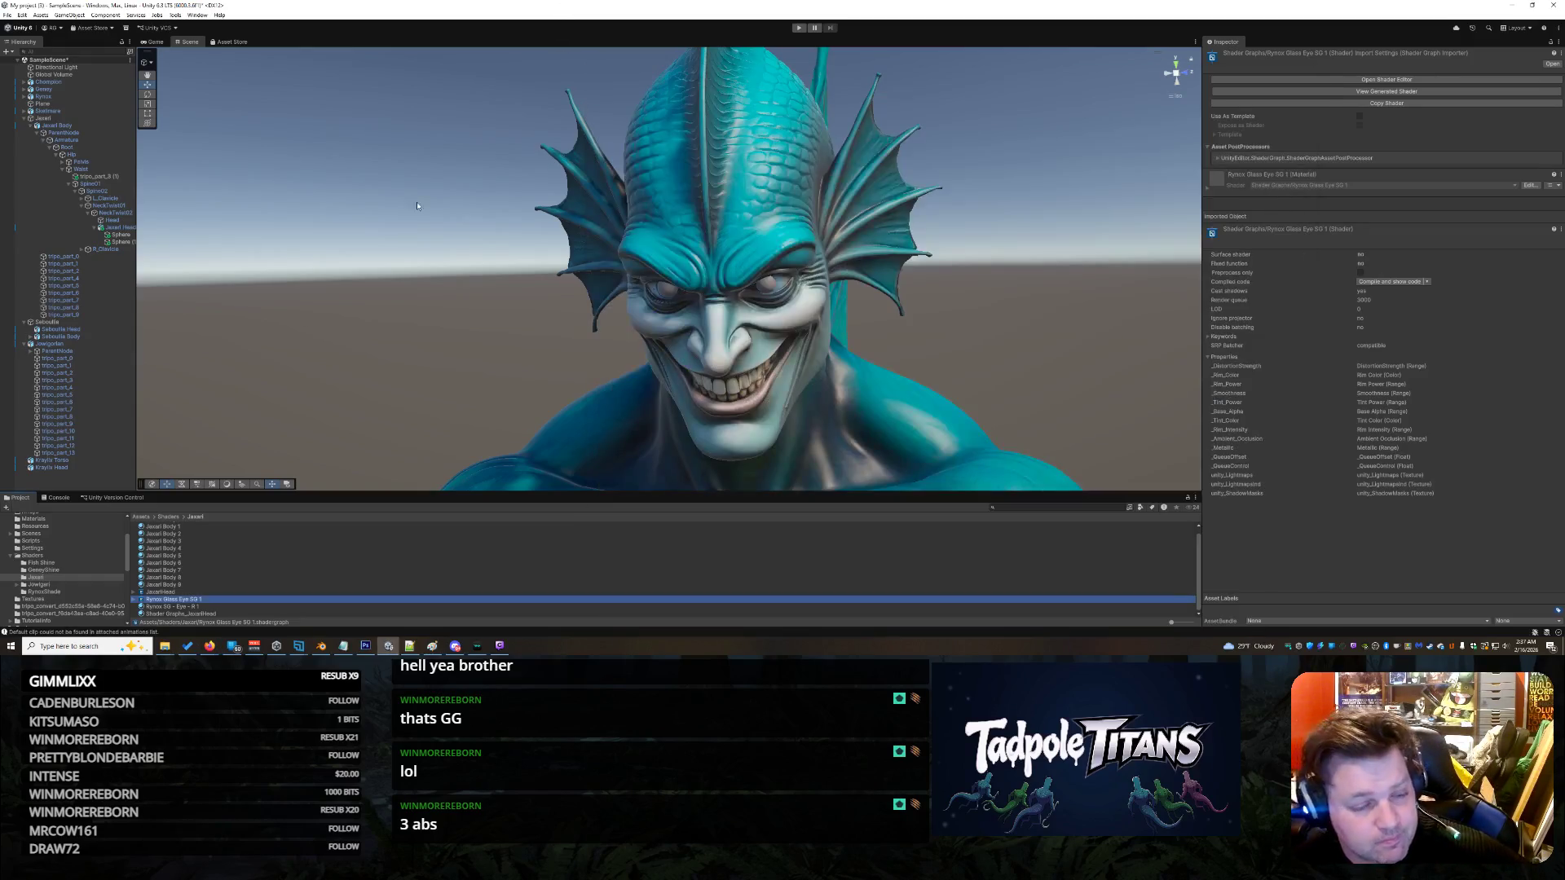
- Rename the copied glass eye shader graph and eye material to Jaxarl Eyes
left_click(204, 601)
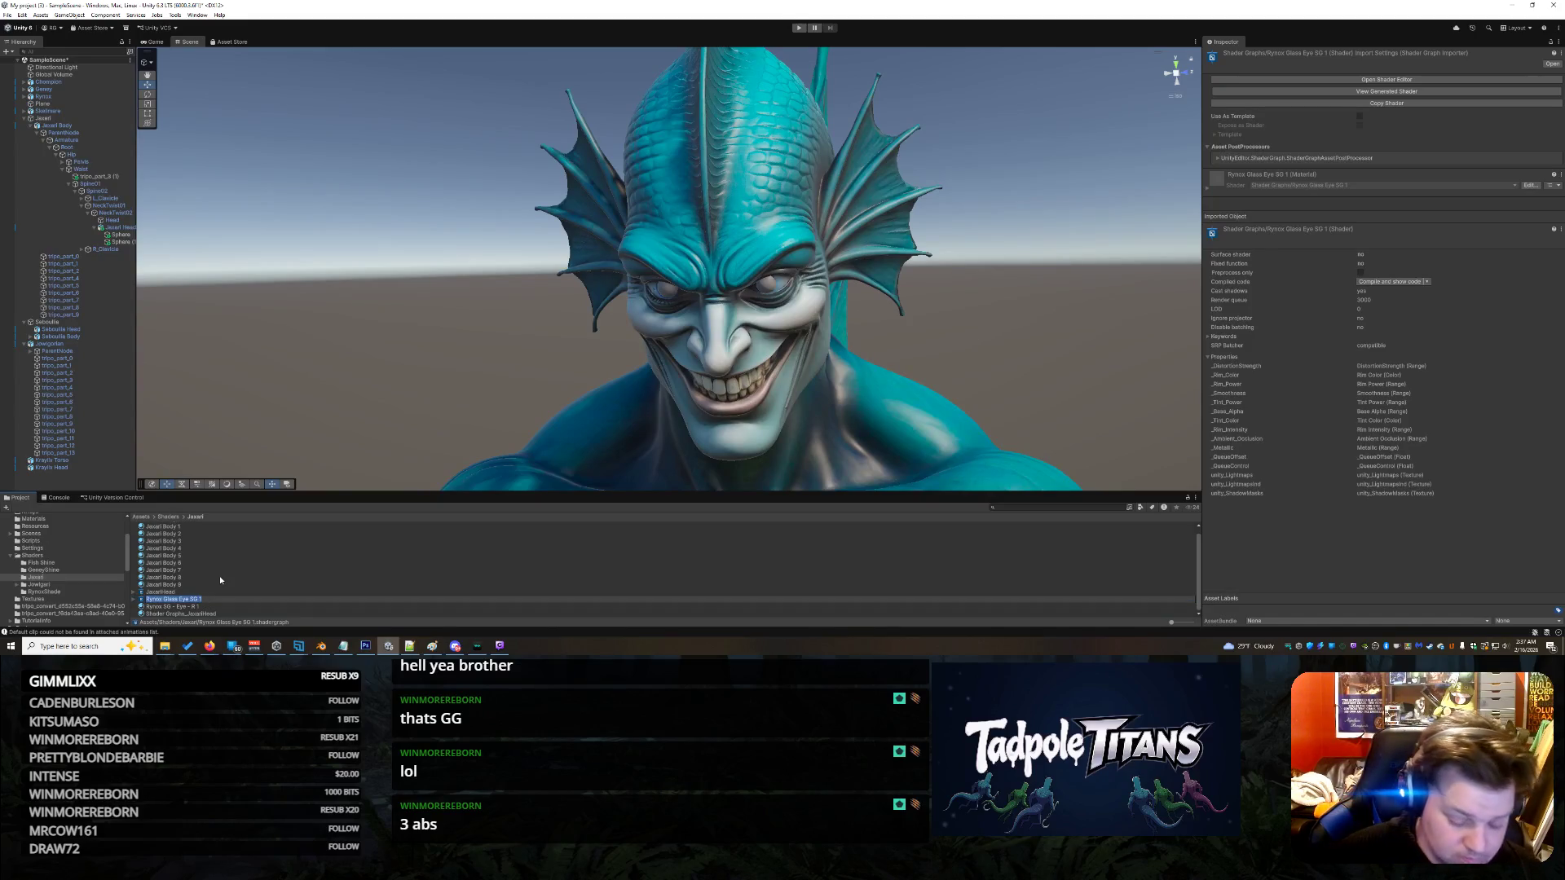
type("Jaxarl Eyes")
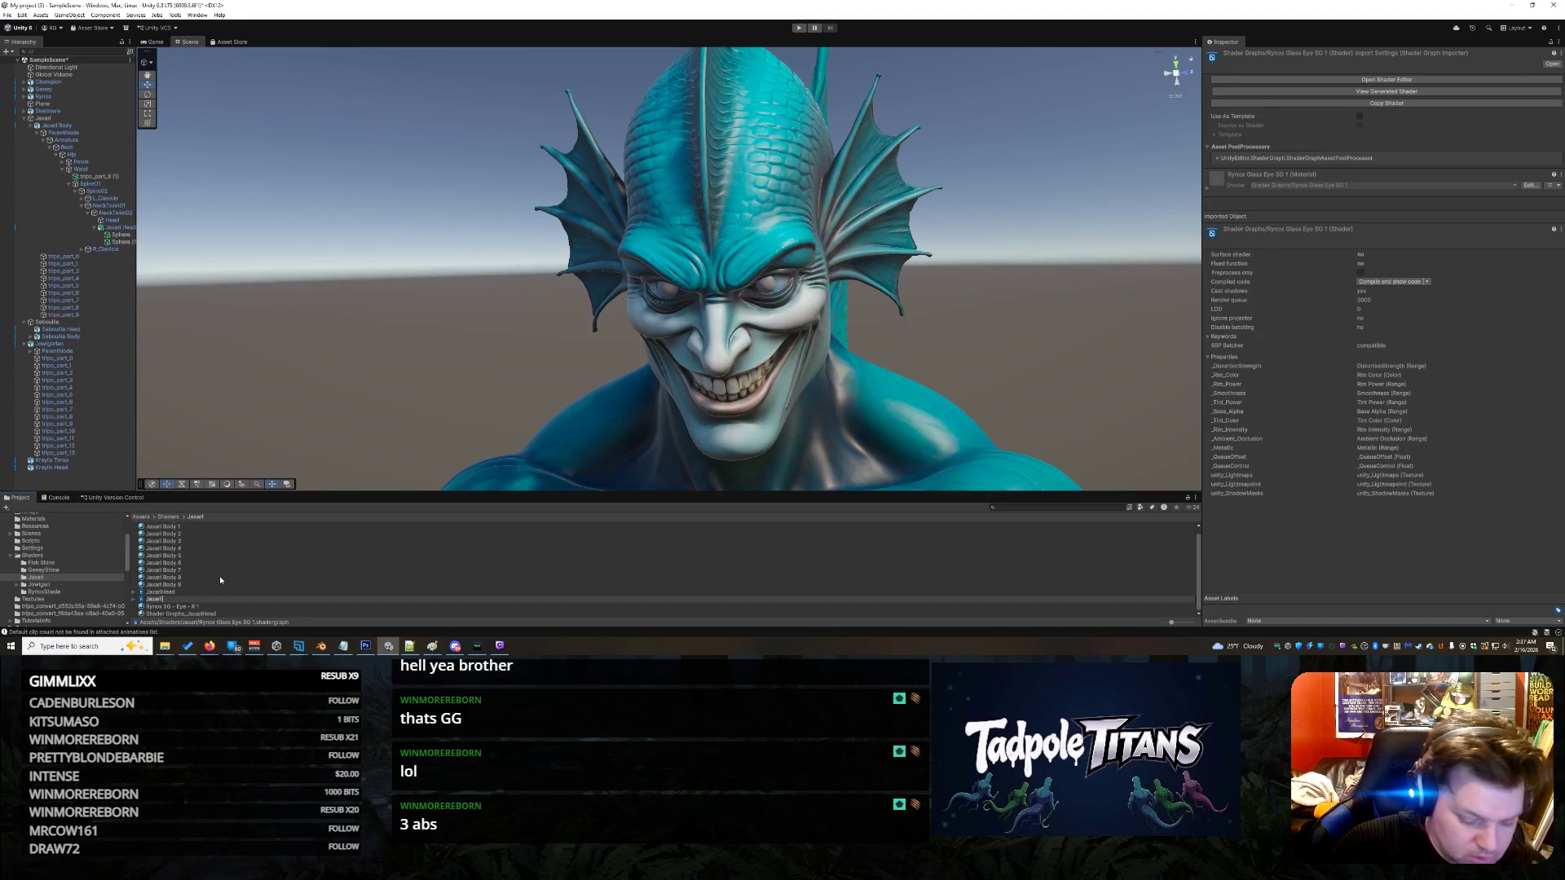
left_click(174, 606)
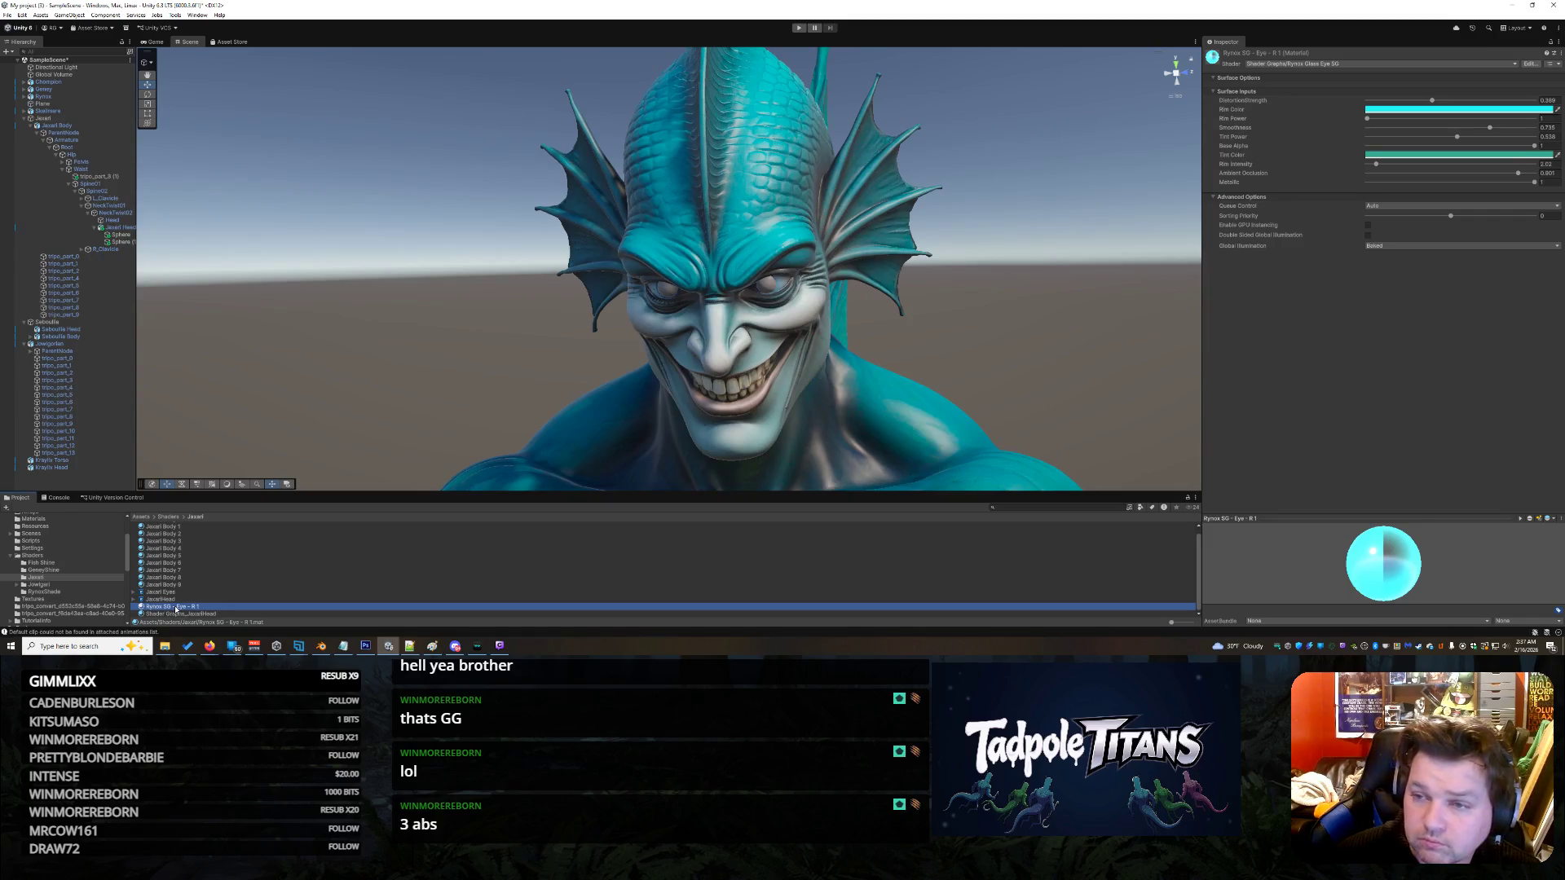
key("F2")
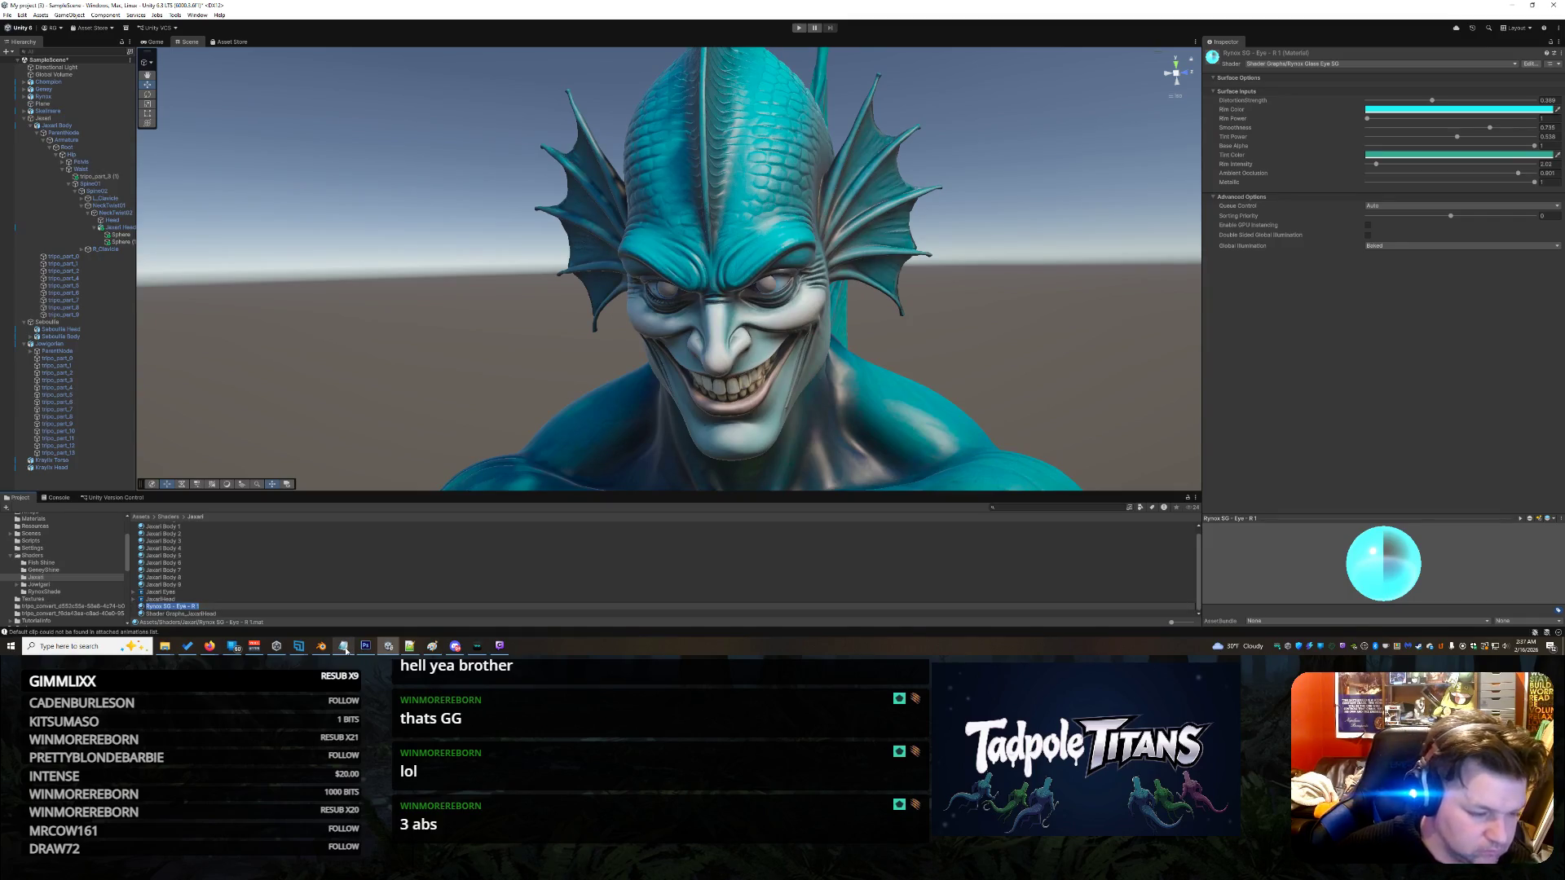
type("Jaxari Eyes")
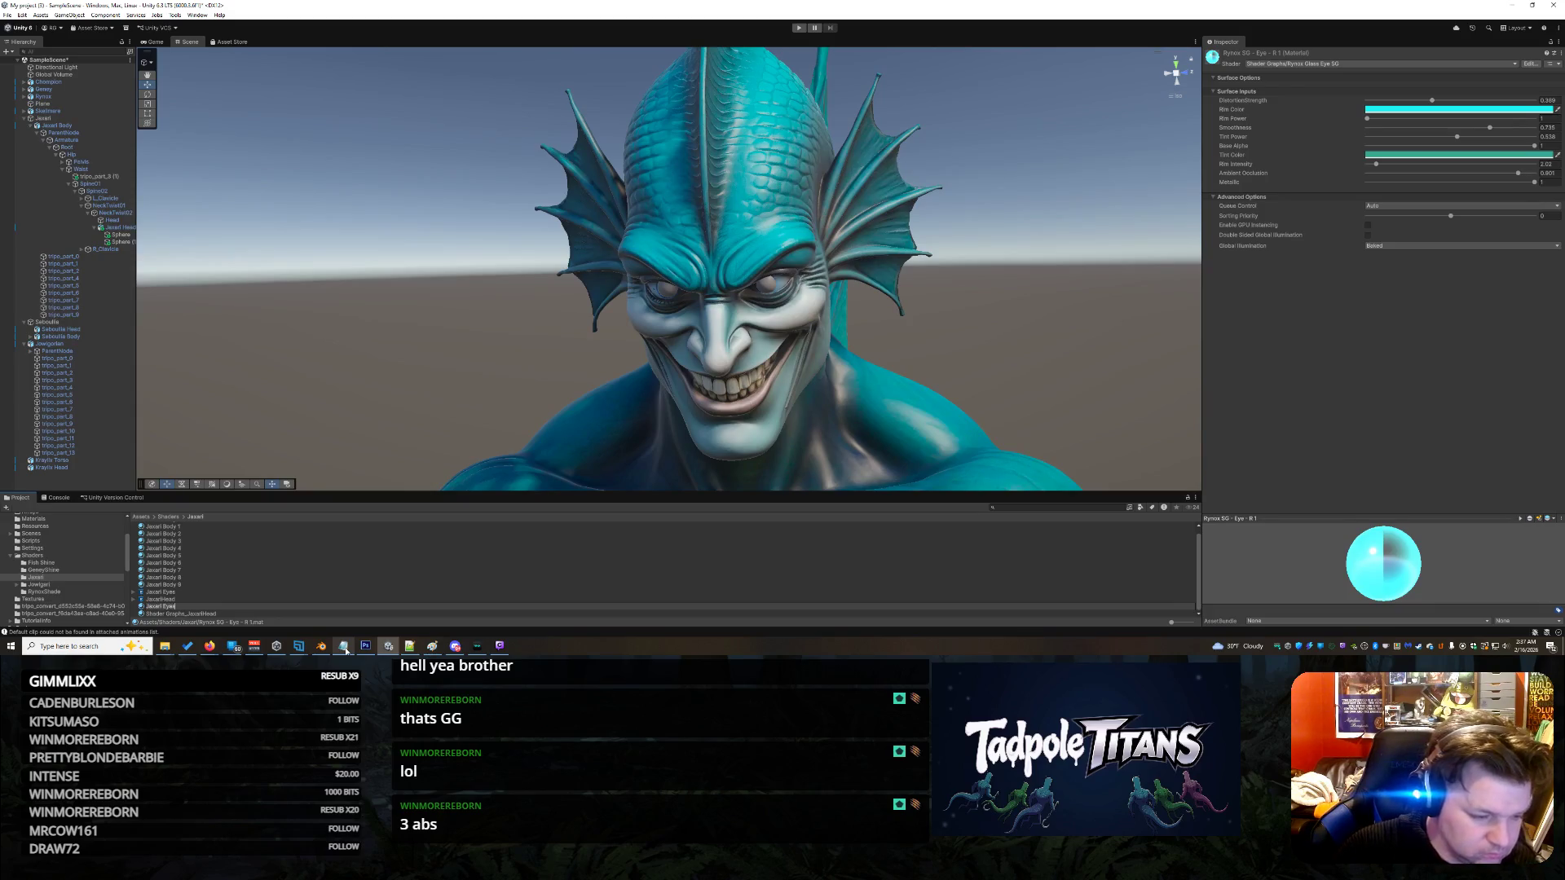
key("Return")
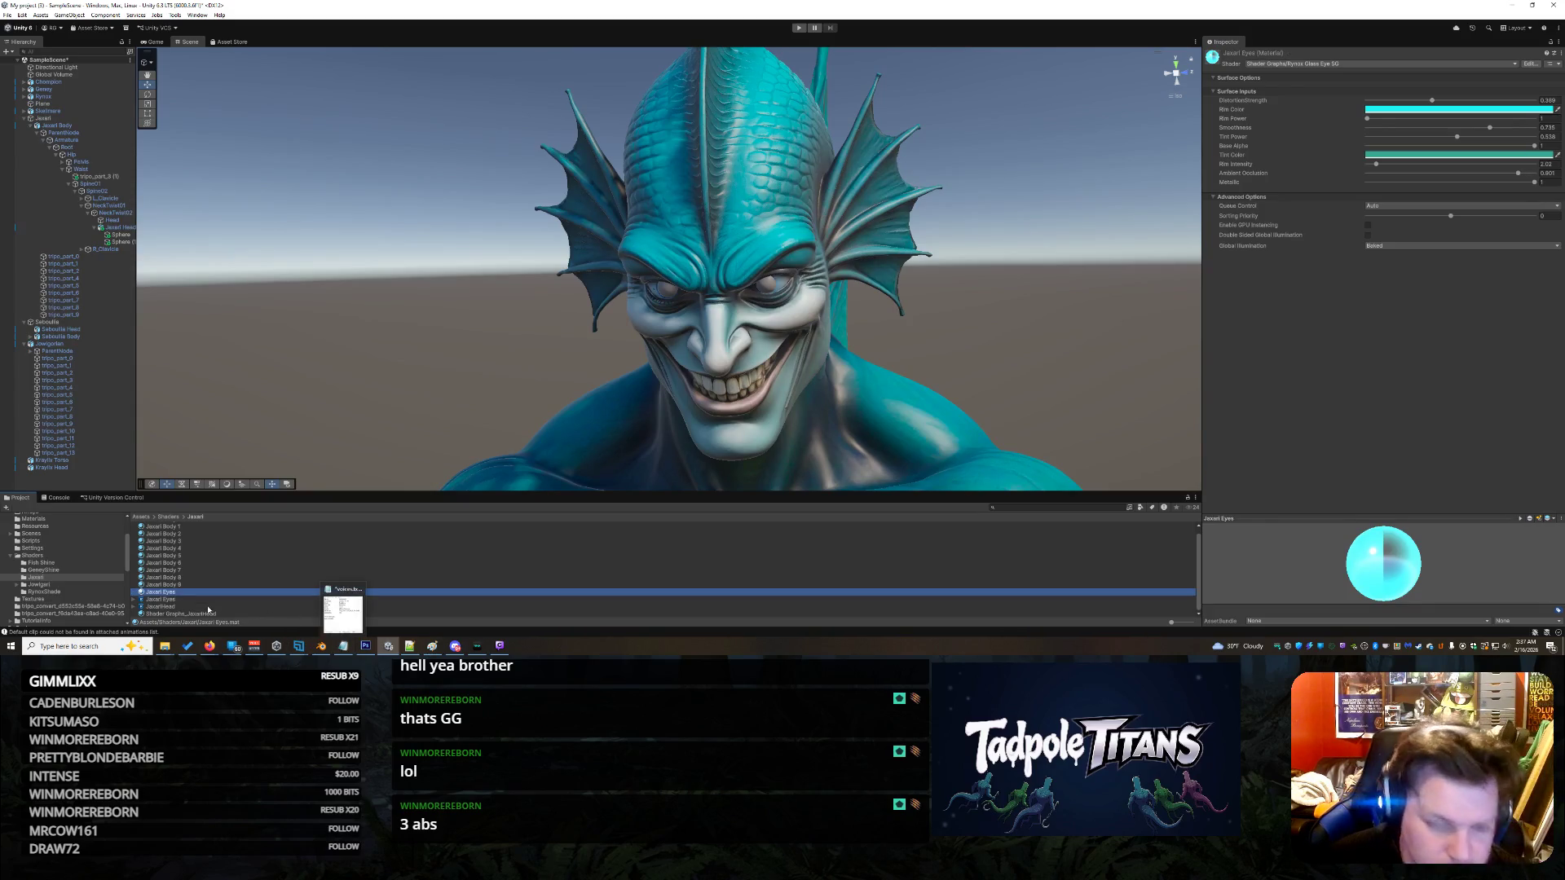
- Drag the Jaxarl Eyes material onto both of the creature's eyes in the Scene
left_click(167, 599)
mouse_move(168, 599)
left_mouse_down()
mouse_move(562, 457)
mouse_move(673, 299)
left_mouse_up()
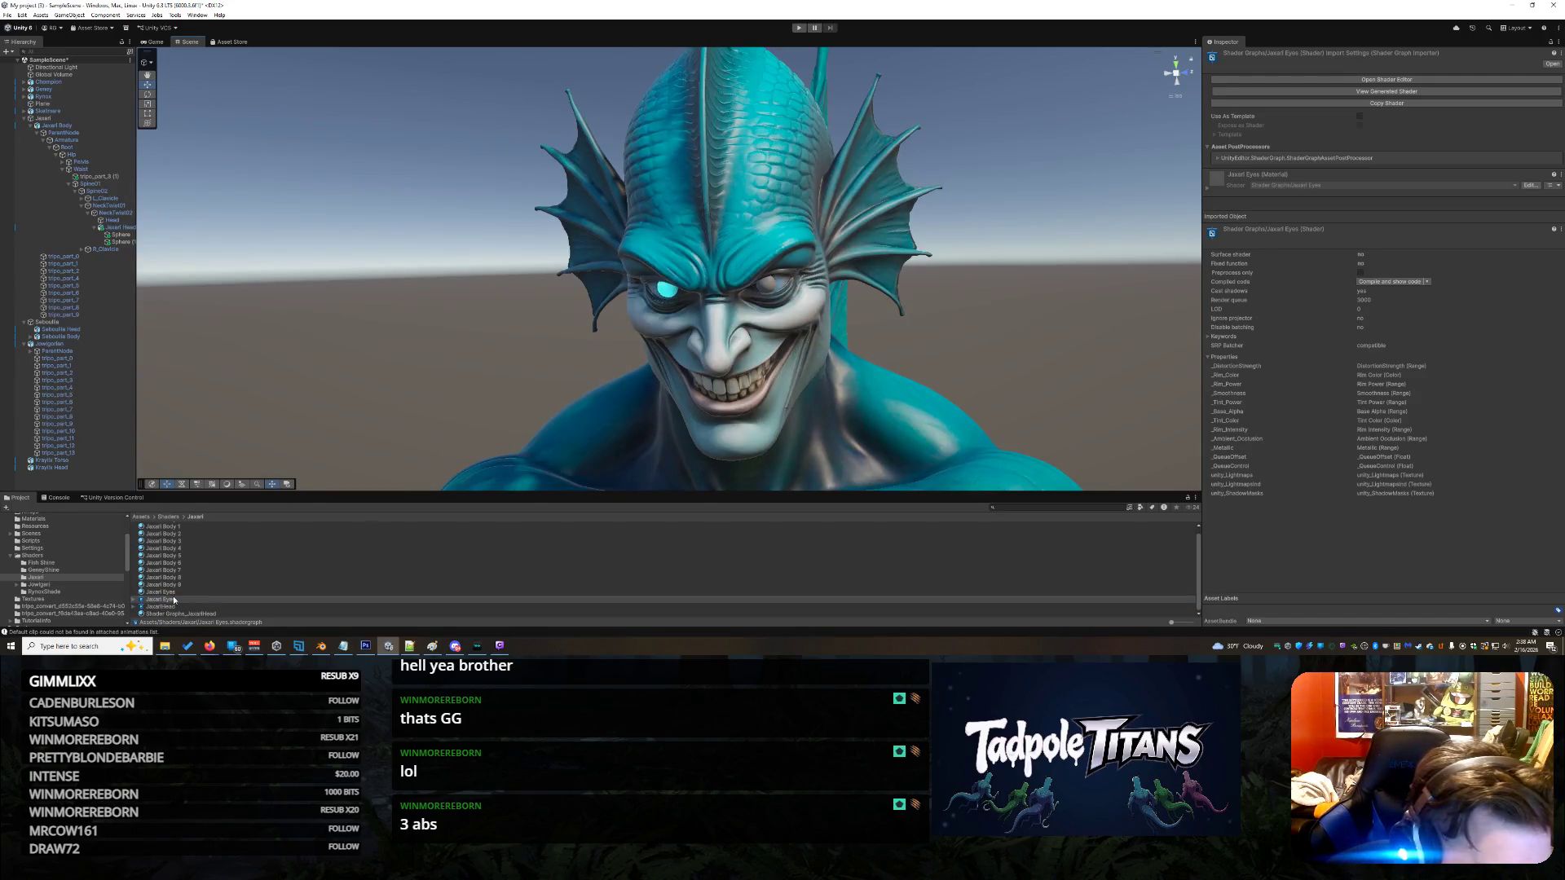
mouse_move(770, 286)
left_mouse_down()
mouse_move(229, 604)
mouse_move(709, 269)
mouse_move(774, 289)
left_mouse_up()
left_click(163, 593)
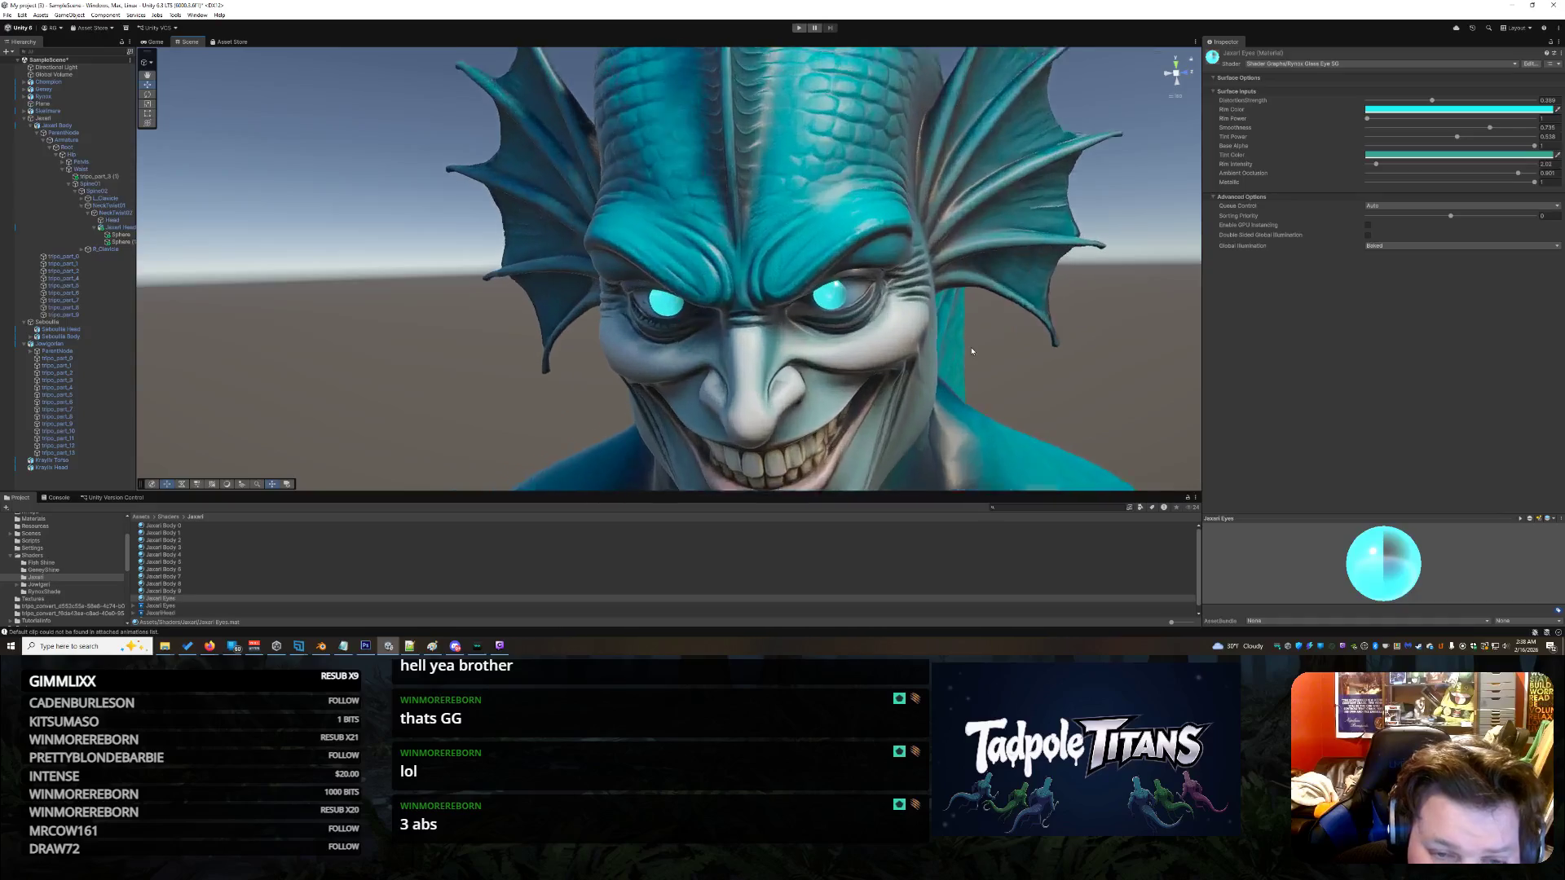
mouse_move(158, 603)
left_mouse_down()
mouse_move(713, 230)
mouse_move(652, 465)
mouse_move(624, 432)
left_mouse_up()
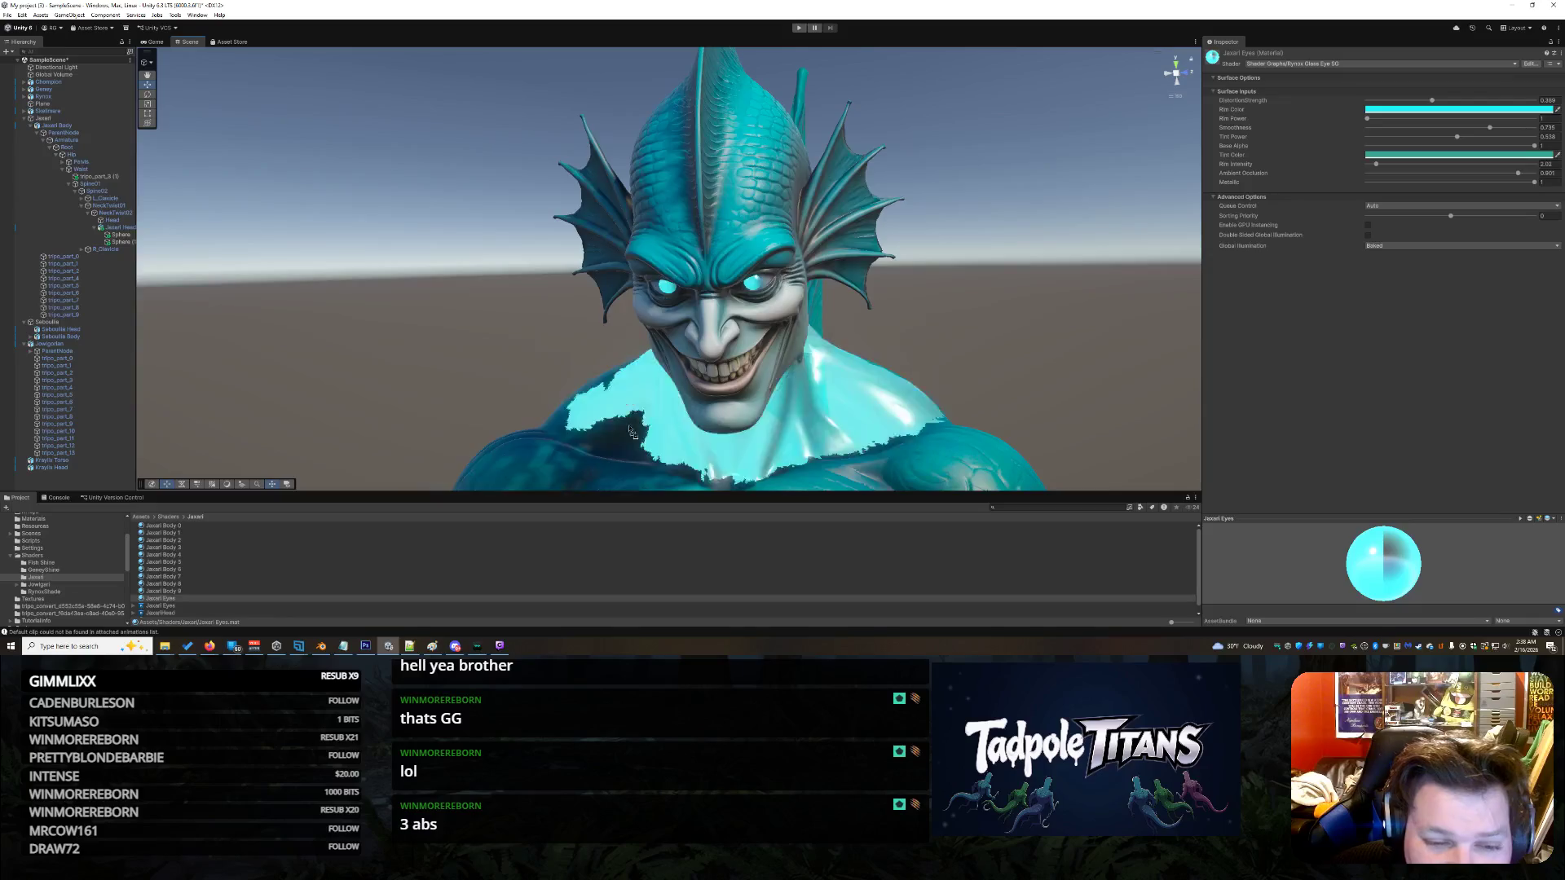
mouse_move(853, 414)
left_mouse_down()
mouse_move(613, 465)
mouse_move(668, 259)
mouse_move(164, 598)
left_mouse_up()
mouse_move(570, 366)
left_mouse_down()
mouse_move(604, 384)
mouse_move(551, 397)
mouse_move(641, 401)
mouse_move(737, 342)
left_mouse_up()
scroll(744, 337, "up", 6)
scroll(758, 326, "up", 10)
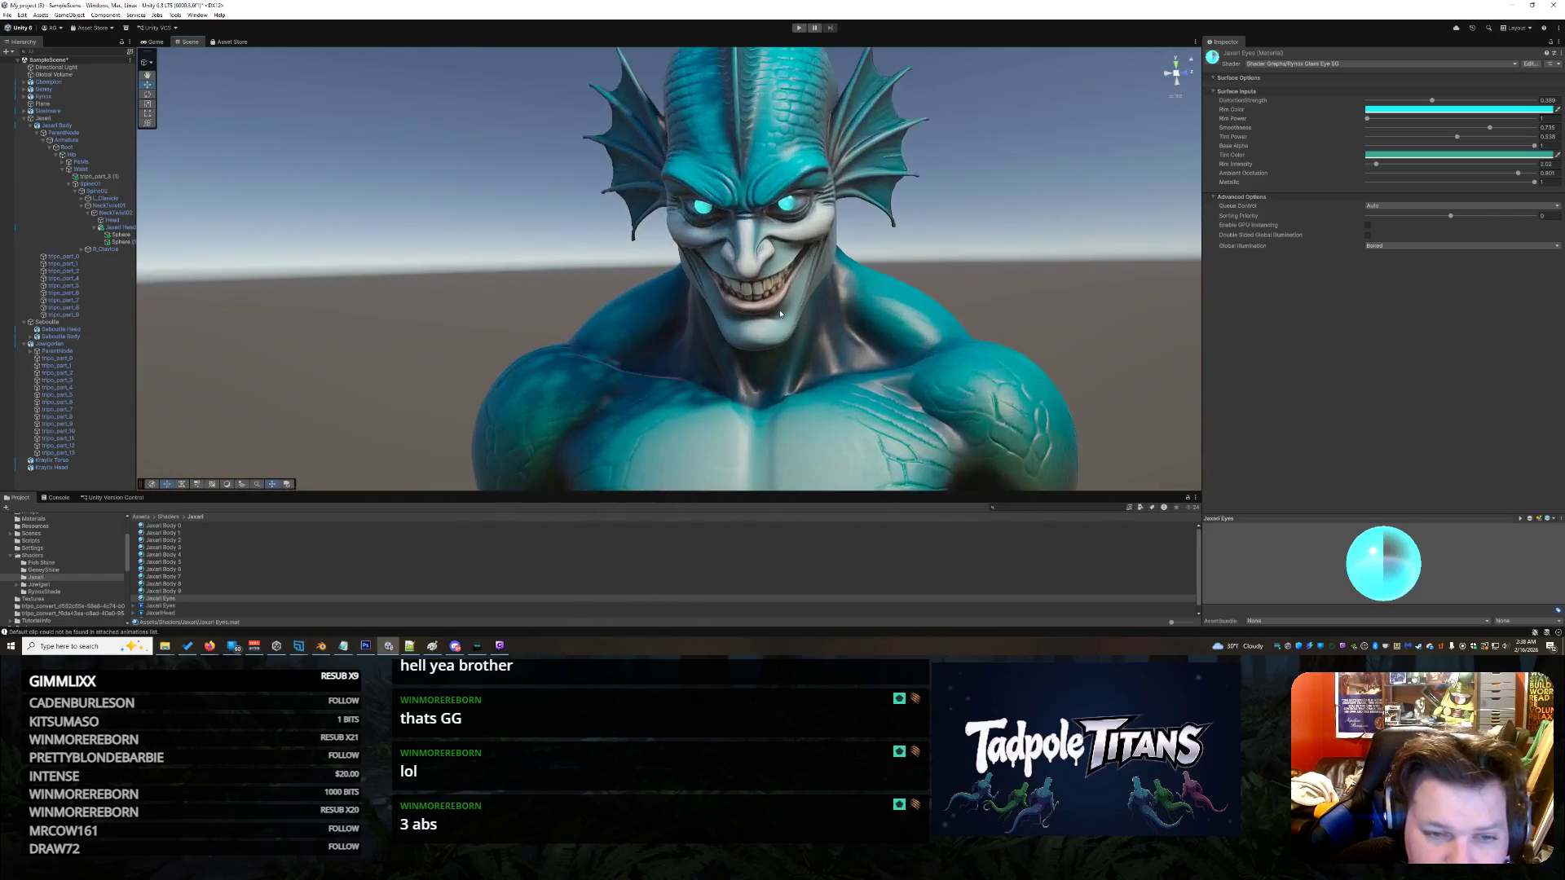
scroll(774, 306, "up", 8)
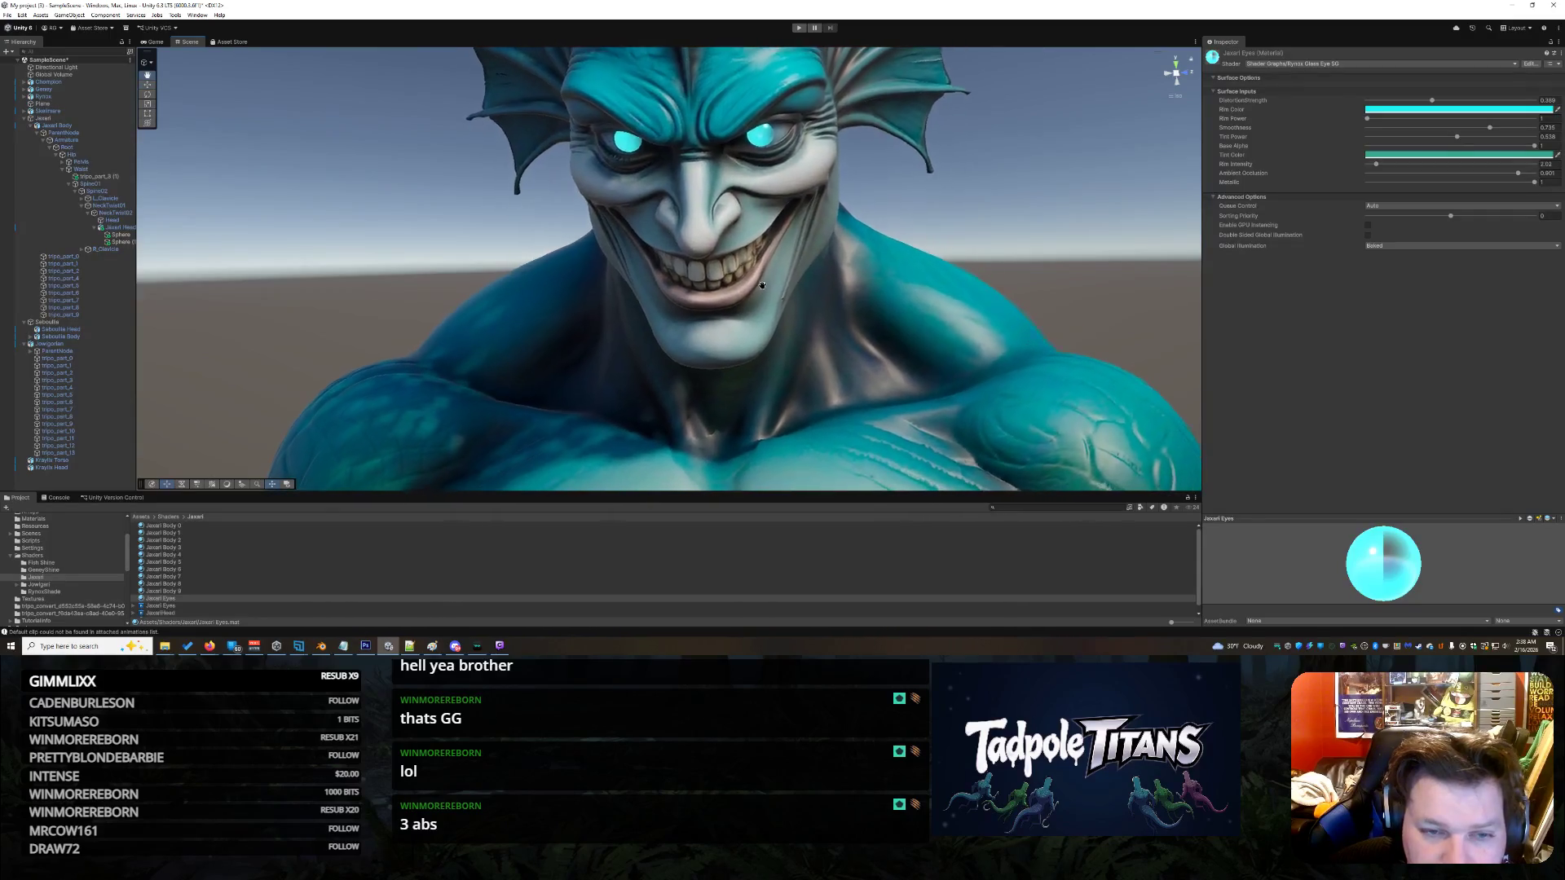
left_click_drag(762, 285, 743, 339)
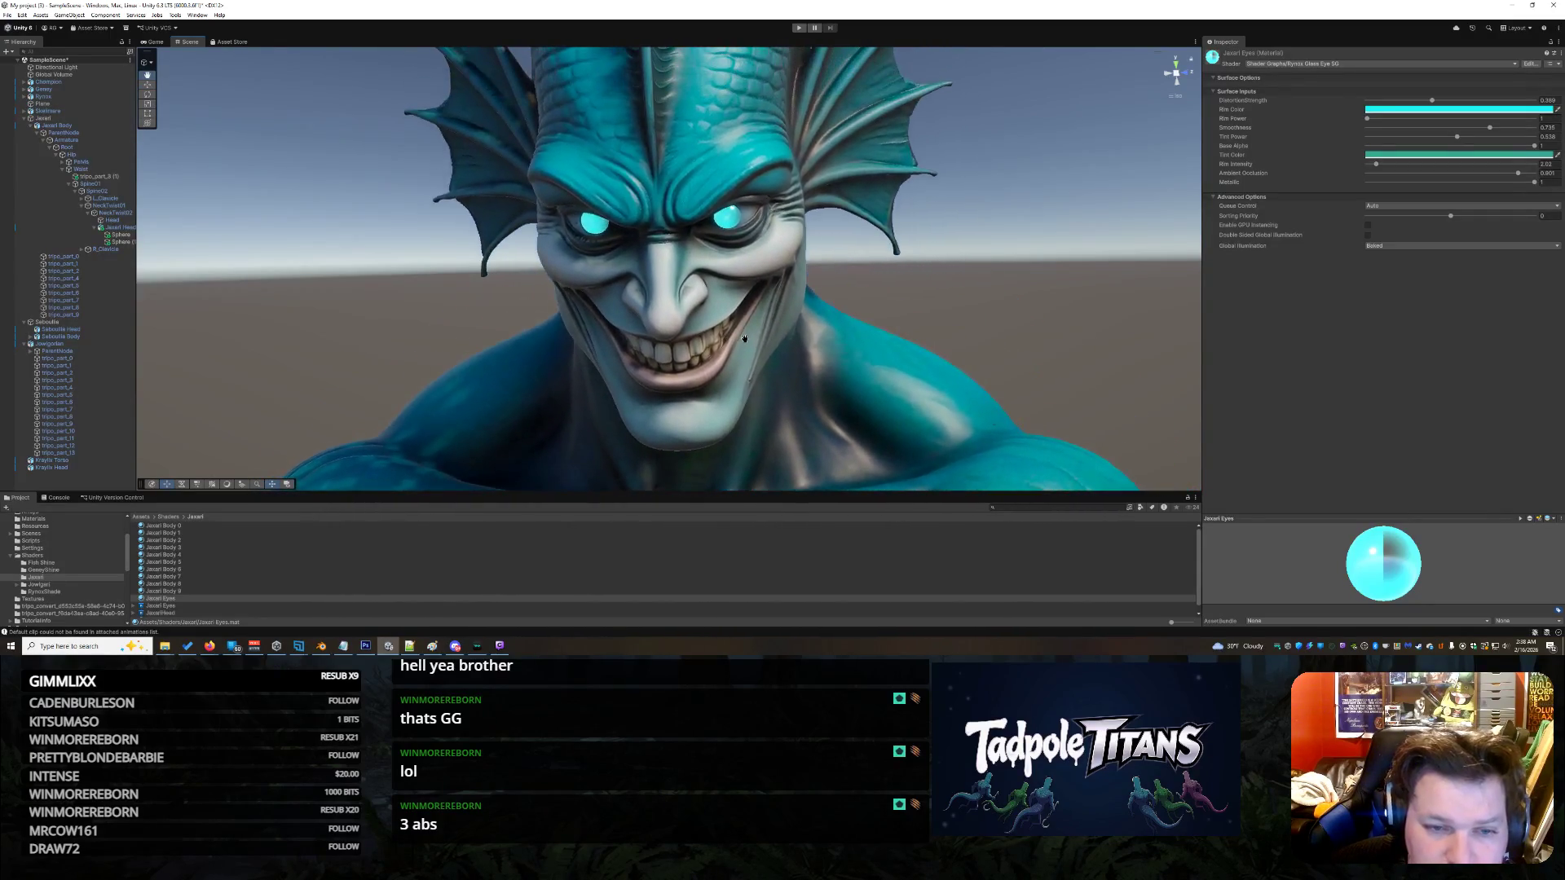
scroll(743, 338, "up", 3)
left_click(746, 213)
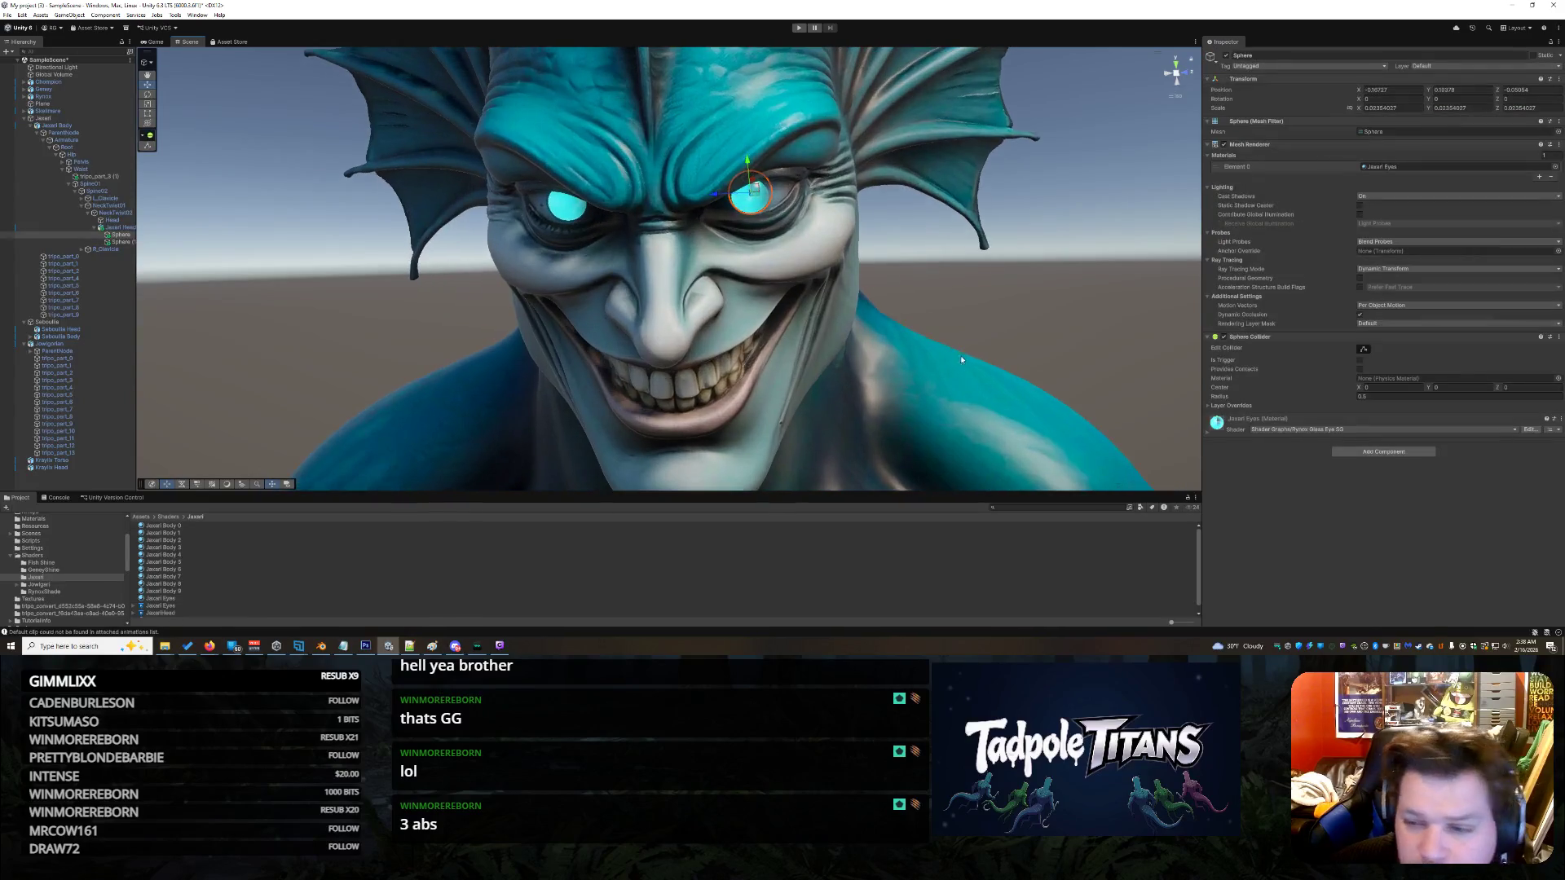
- Raise the Jaxarl Eyes material's smoothness slightly and set its Rim Power to about 4.4
left_click(1207, 434)
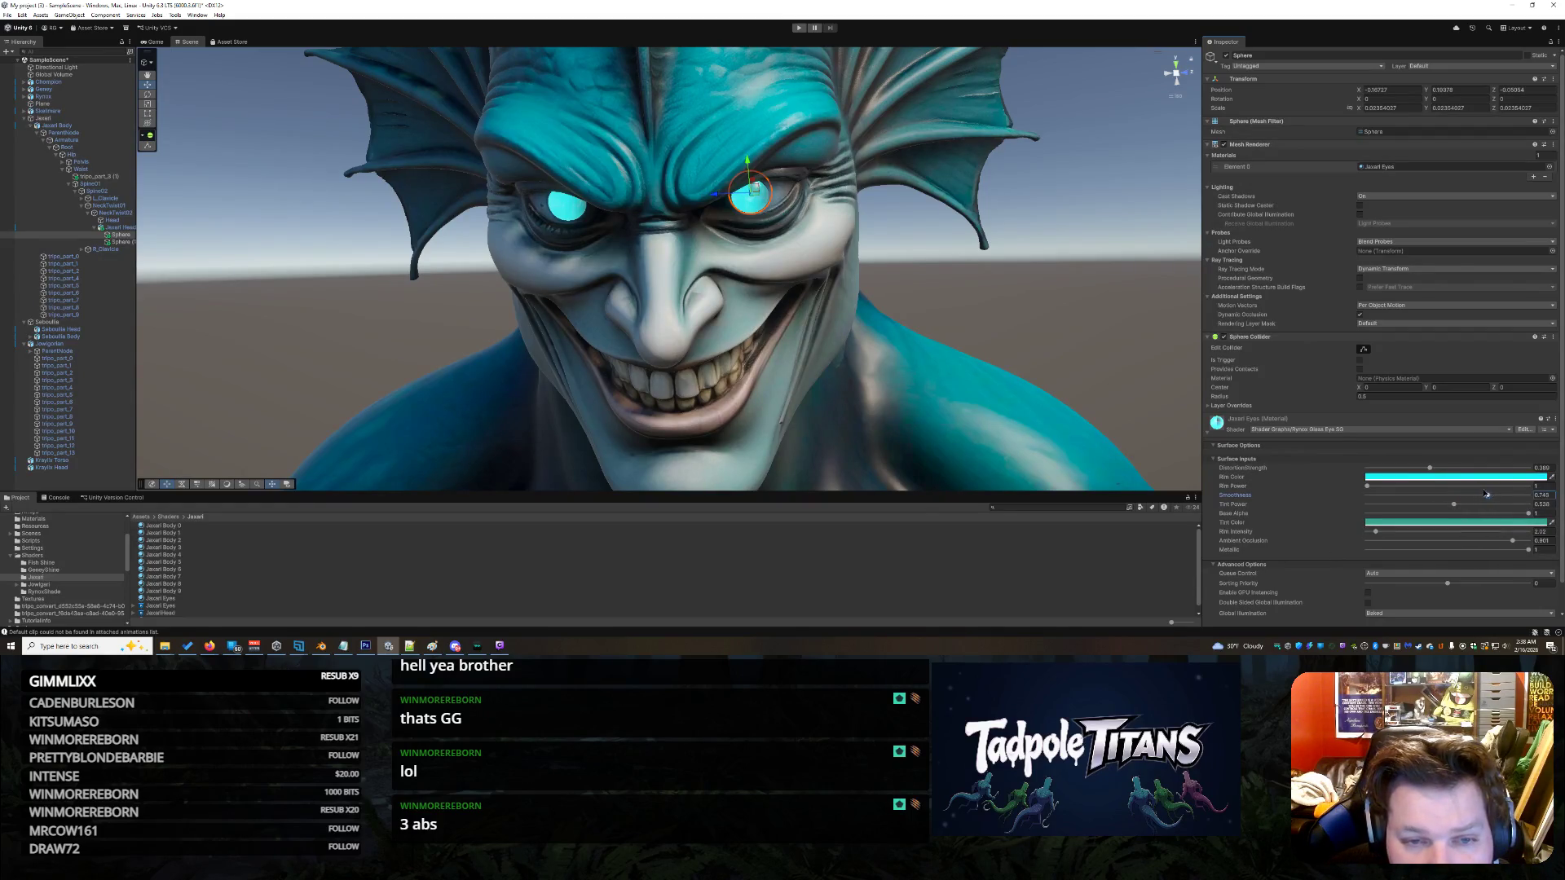
left_click_drag(1477, 495, 1490, 495)
left_click(561, 207)
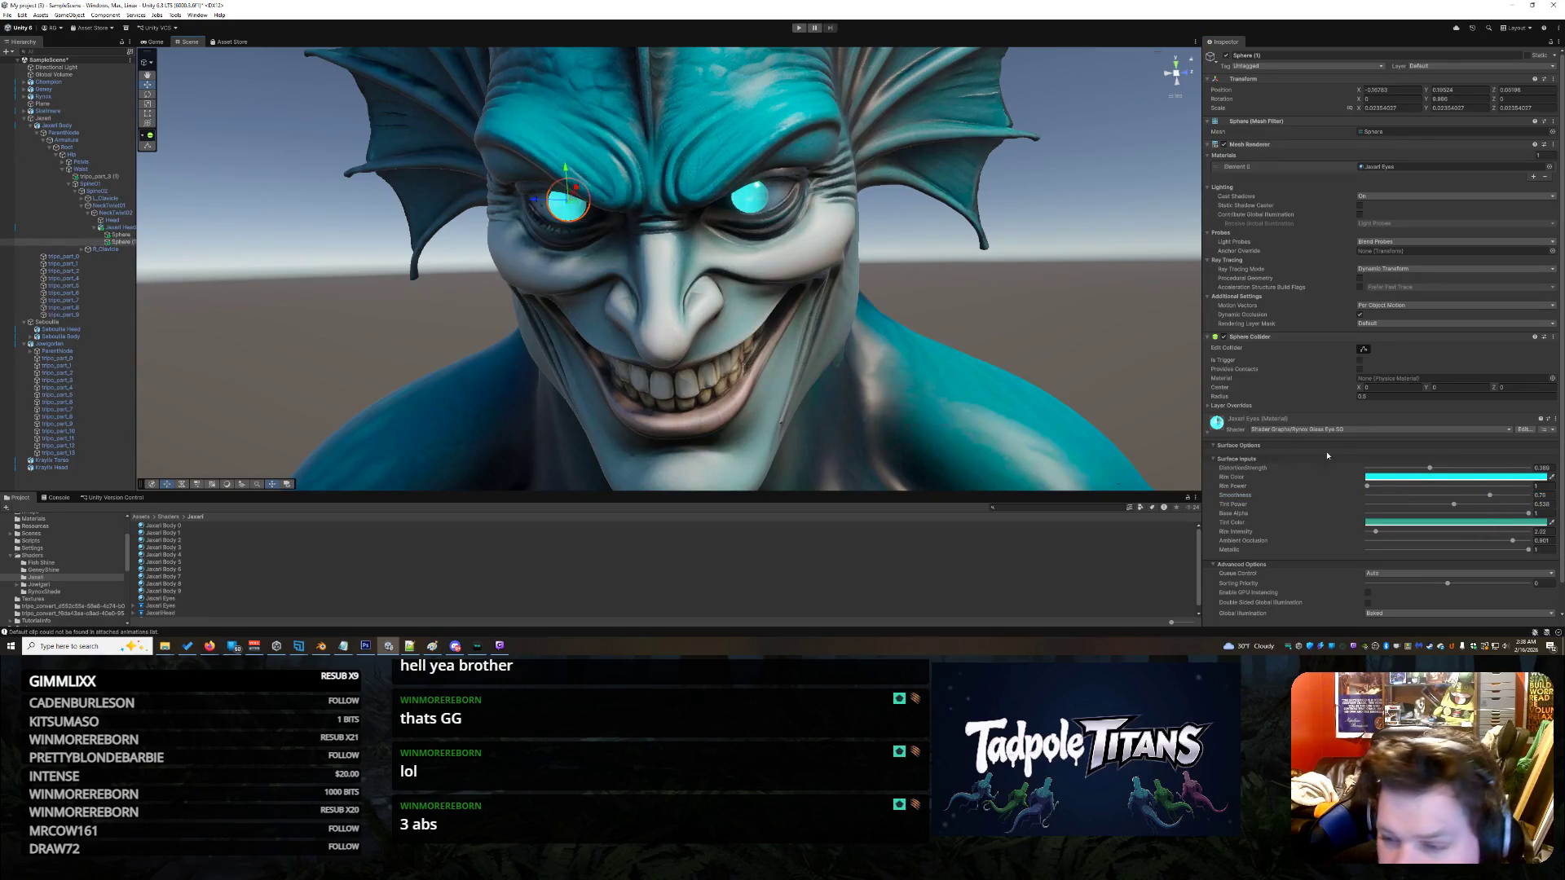
left_click(751, 193)
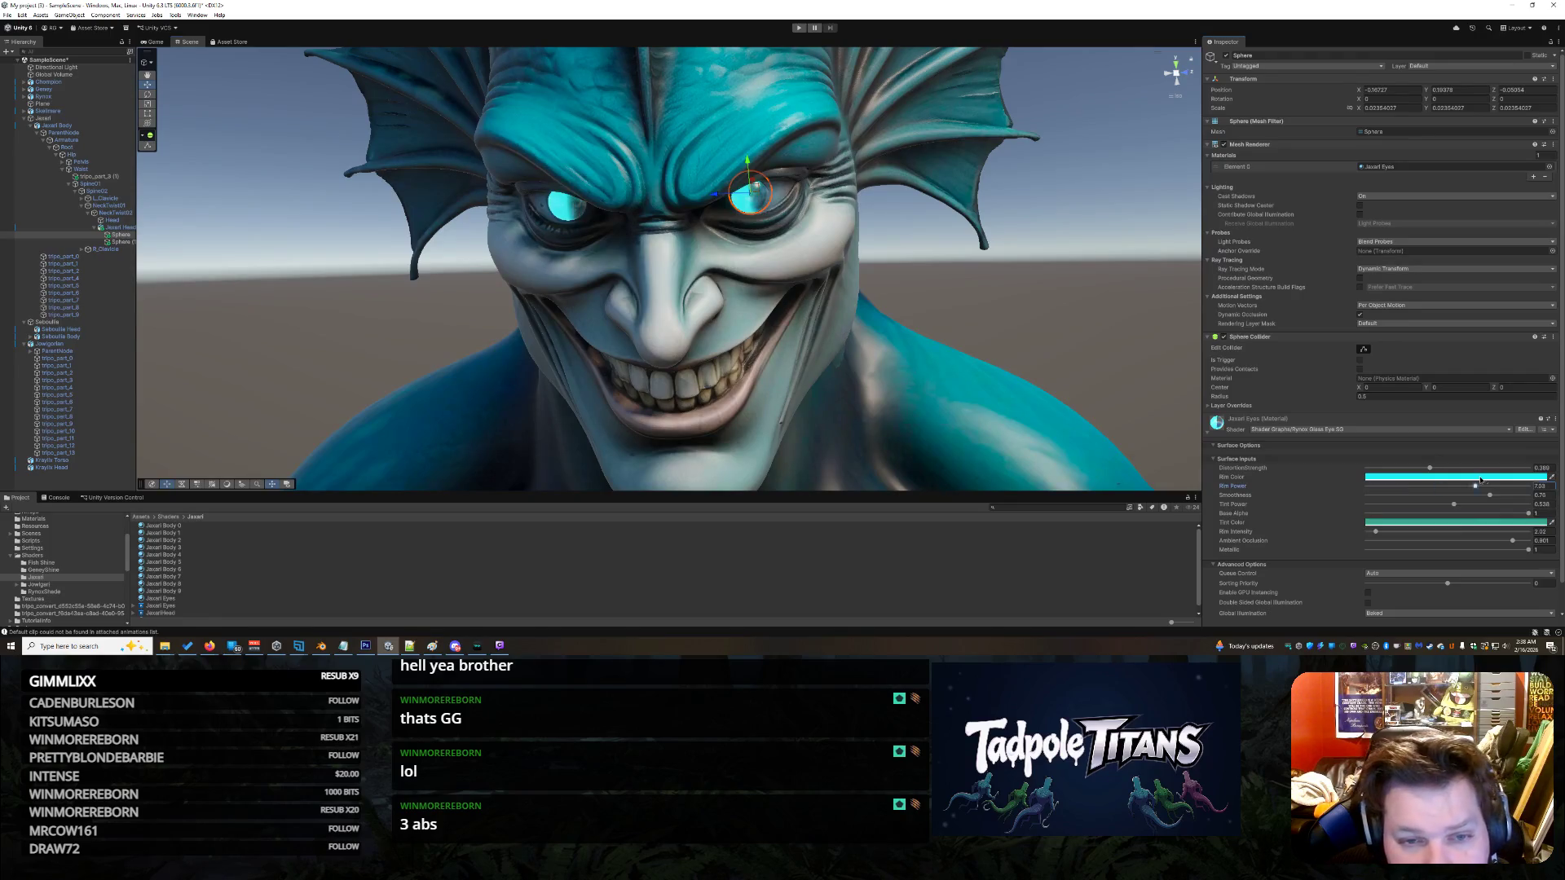
mouse_move(1368, 487)
left_mouse_down()
mouse_move(1528, 486)
mouse_move(1413, 487)
left_mouse_up()
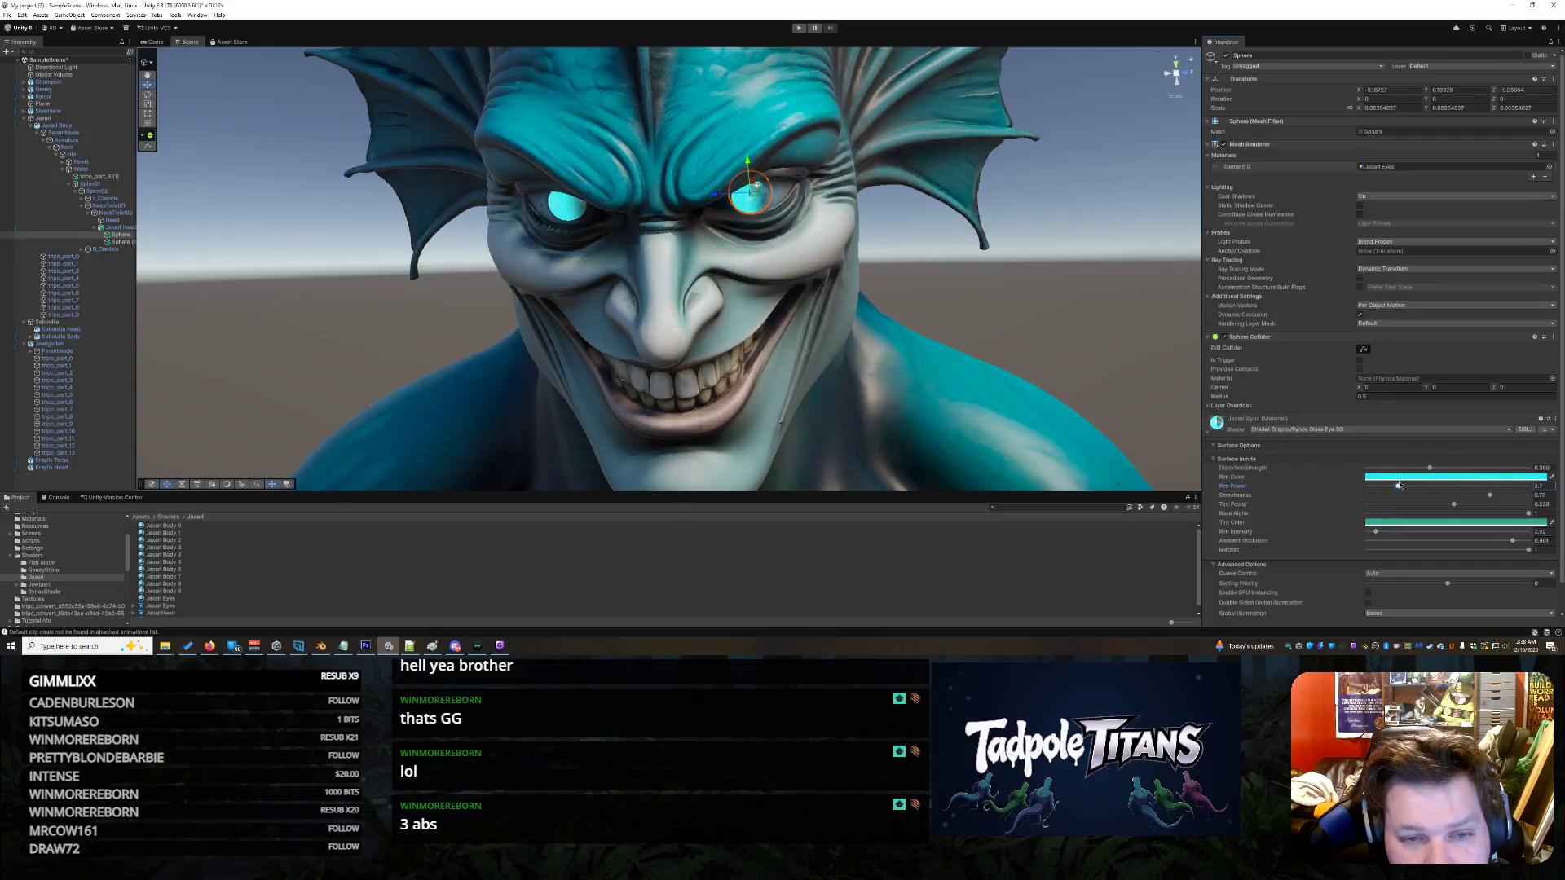
mouse_move(1395, 486)
left_mouse_down()
mouse_move(1426, 485)
mouse_move(1395, 486)
left_mouse_up()
left_click(1162, 330)
mouse_move(1061, 329)
left_mouse_down()
mouse_move(1088, 336)
mouse_move(967, 312)
mouse_move(1048, 273)
mouse_move(1075, 313)
mouse_move(1092, 309)
mouse_move(917, 296)
left_mouse_up()
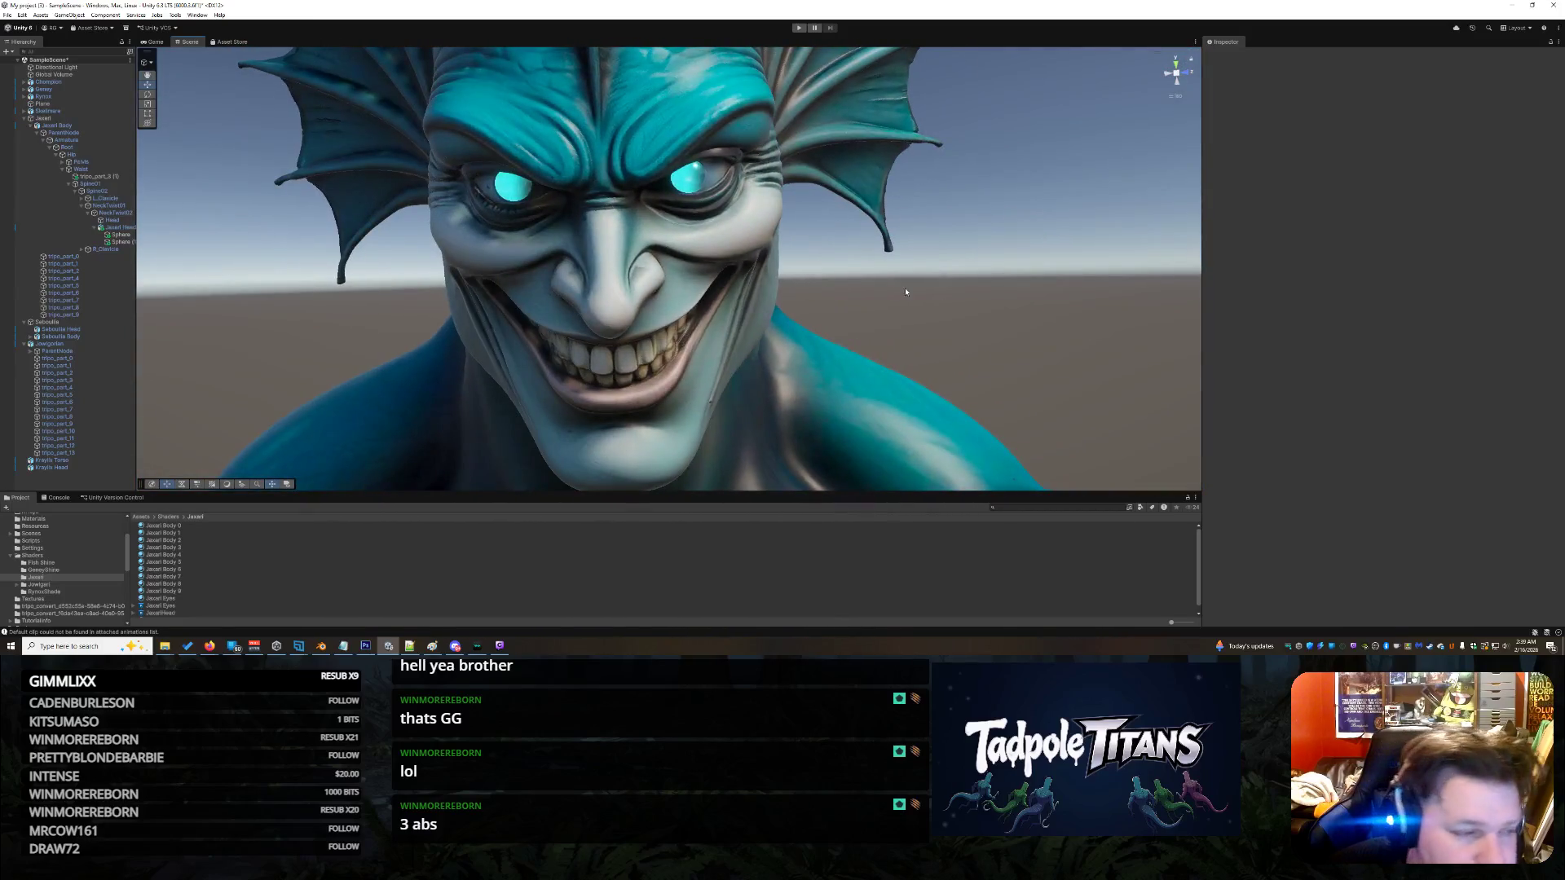
- Duplicate the eye sphere and move the copy down onto the cheek
left_click(118, 235)
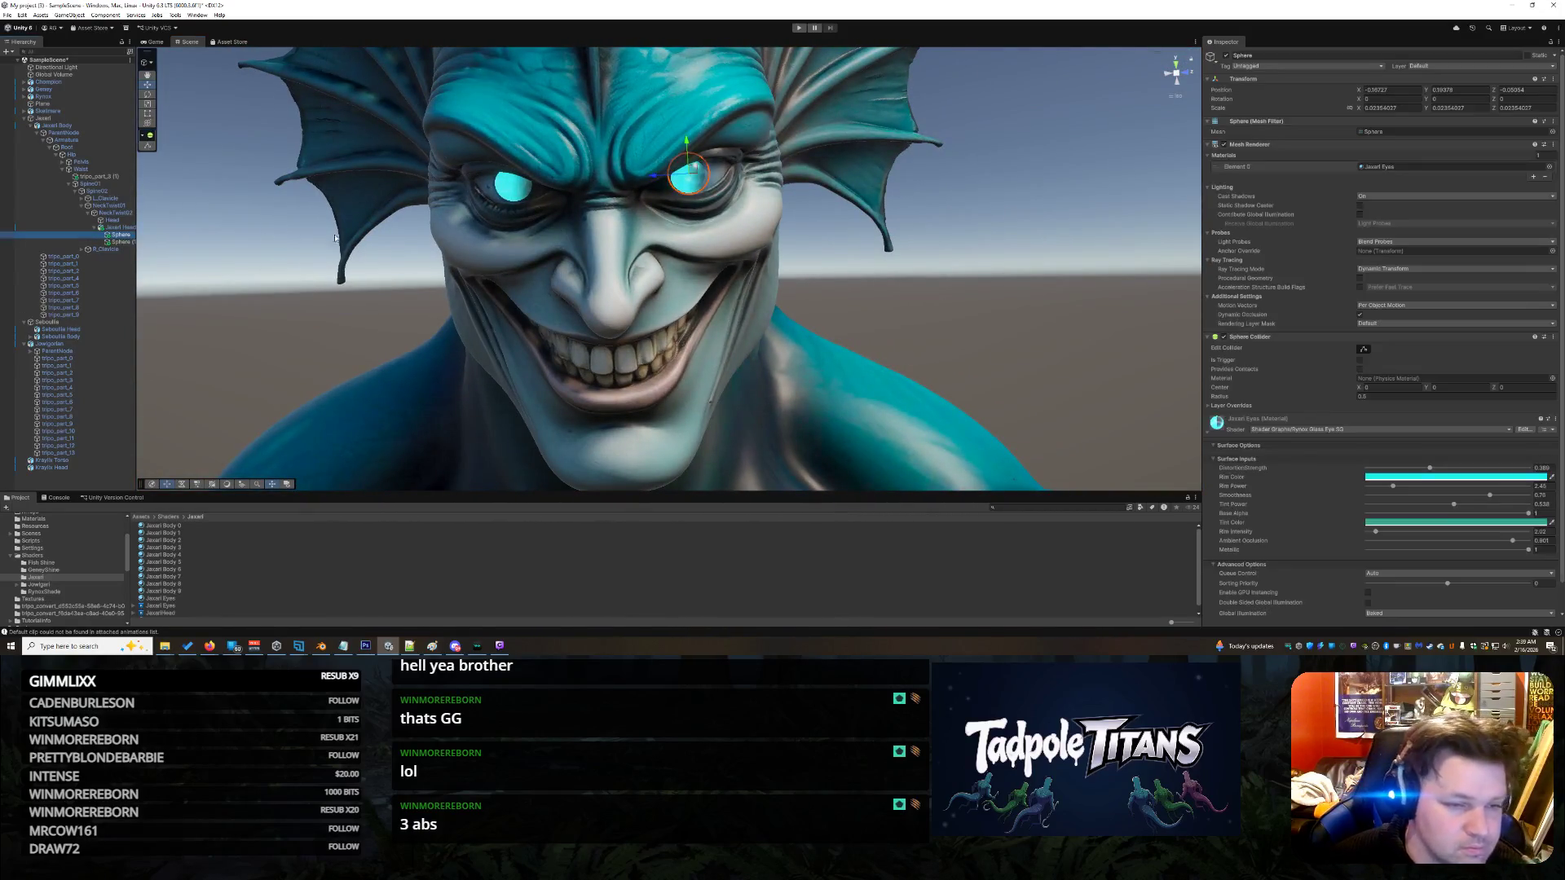
key("ctrl+d")
scroll(1025, 224, "down", 3)
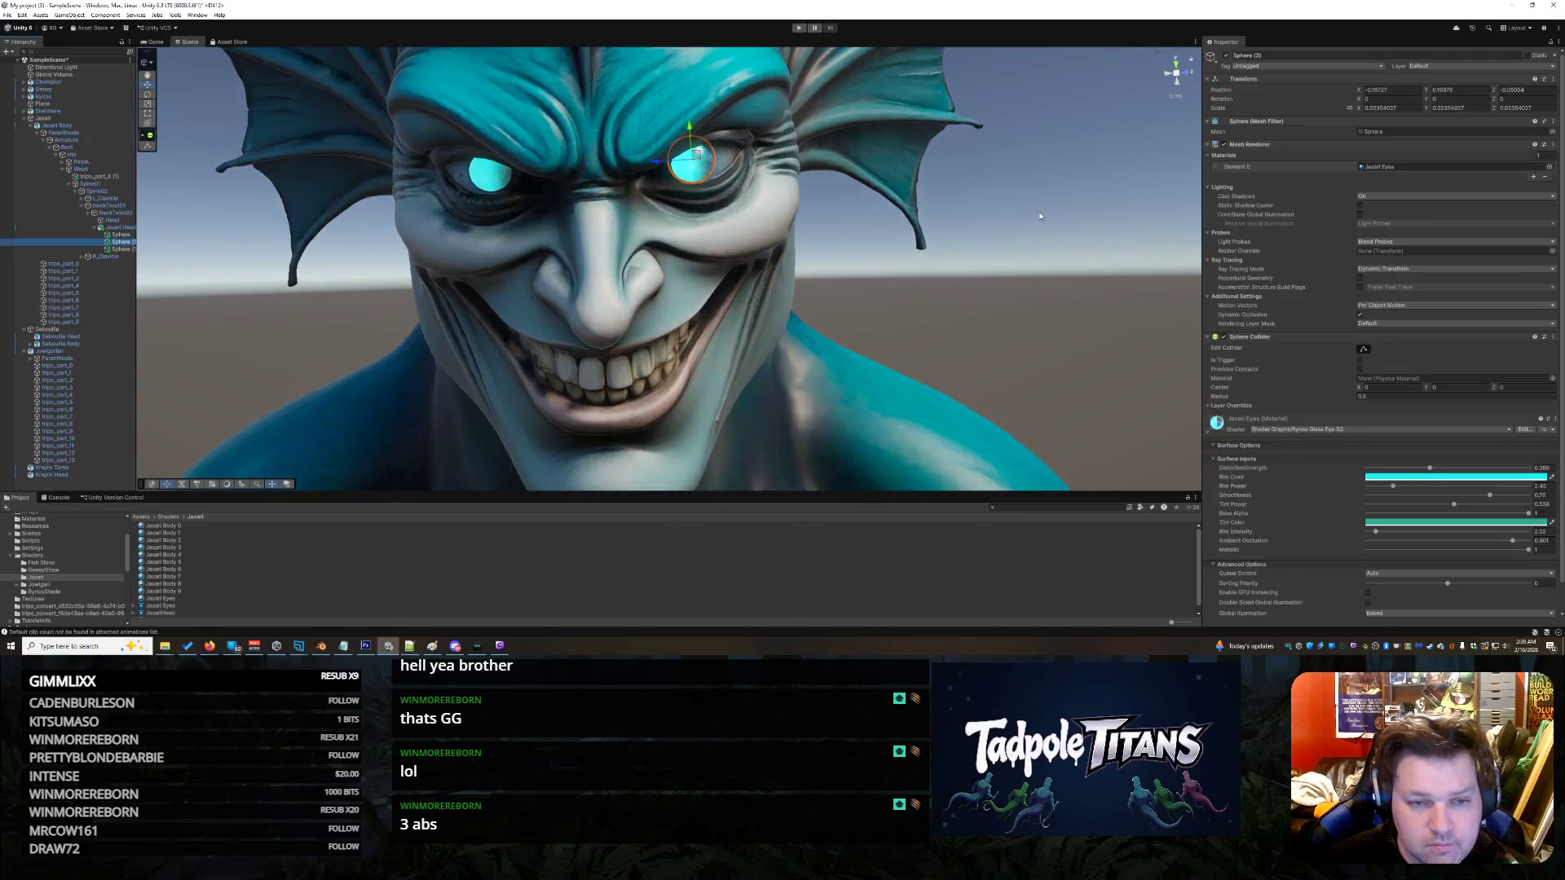
left_click_drag(1053, 181, 1006, 226)
left_click_drag(672, 138, 640, 191)
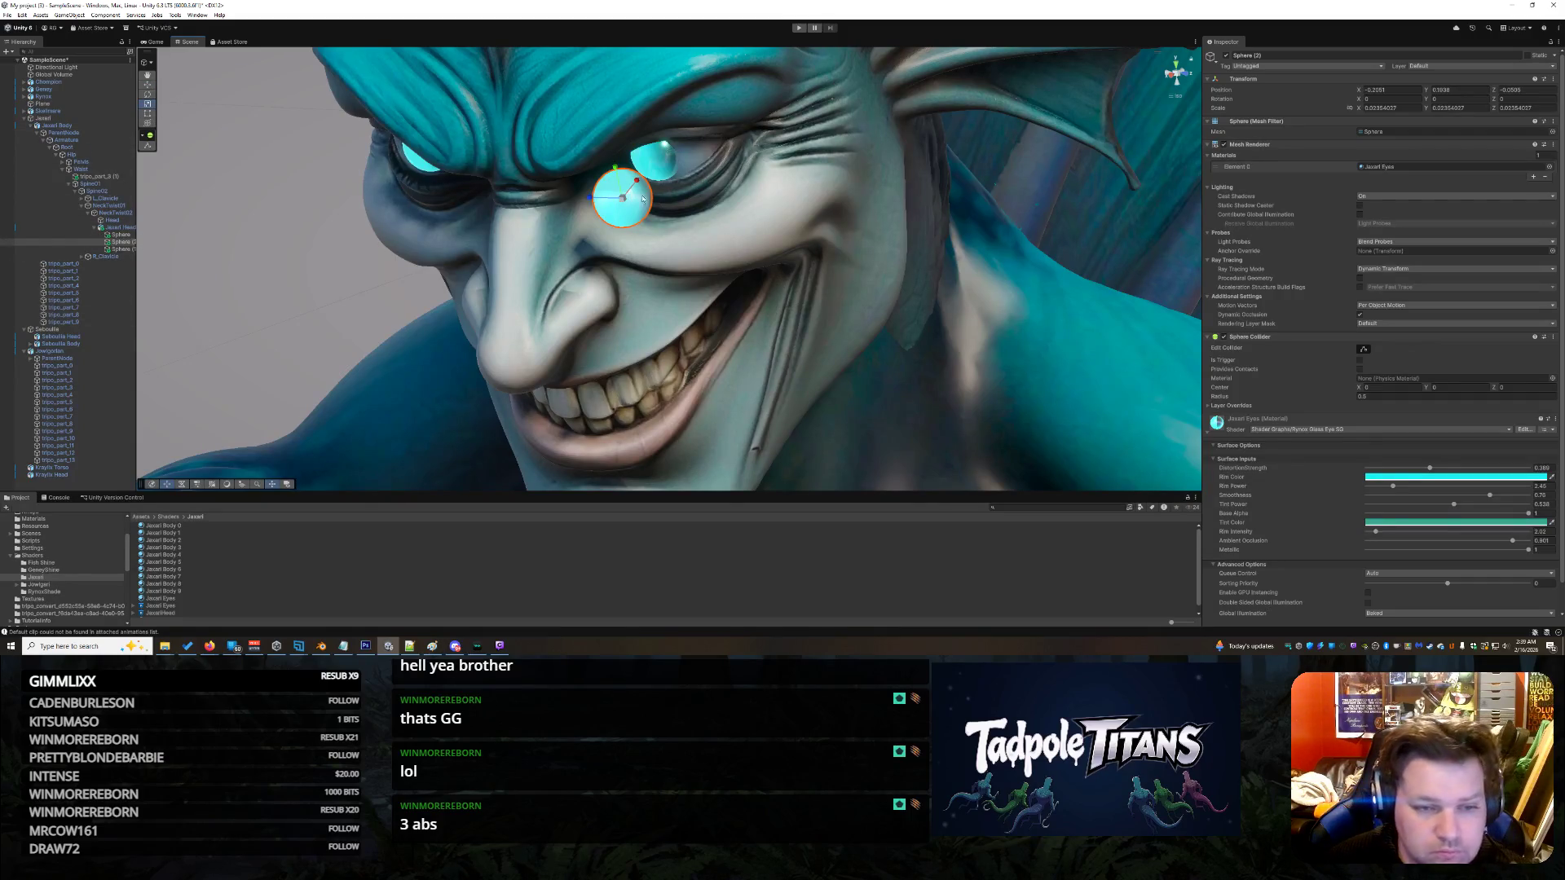
- Shrink the sphere to a small dot and place it over the glowing right eye
mouse_move(621, 200)
left_mouse_down()
mouse_move(603, 253)
mouse_move(617, 219)
left_mouse_up()
scroll(196, 174, "up", 3)
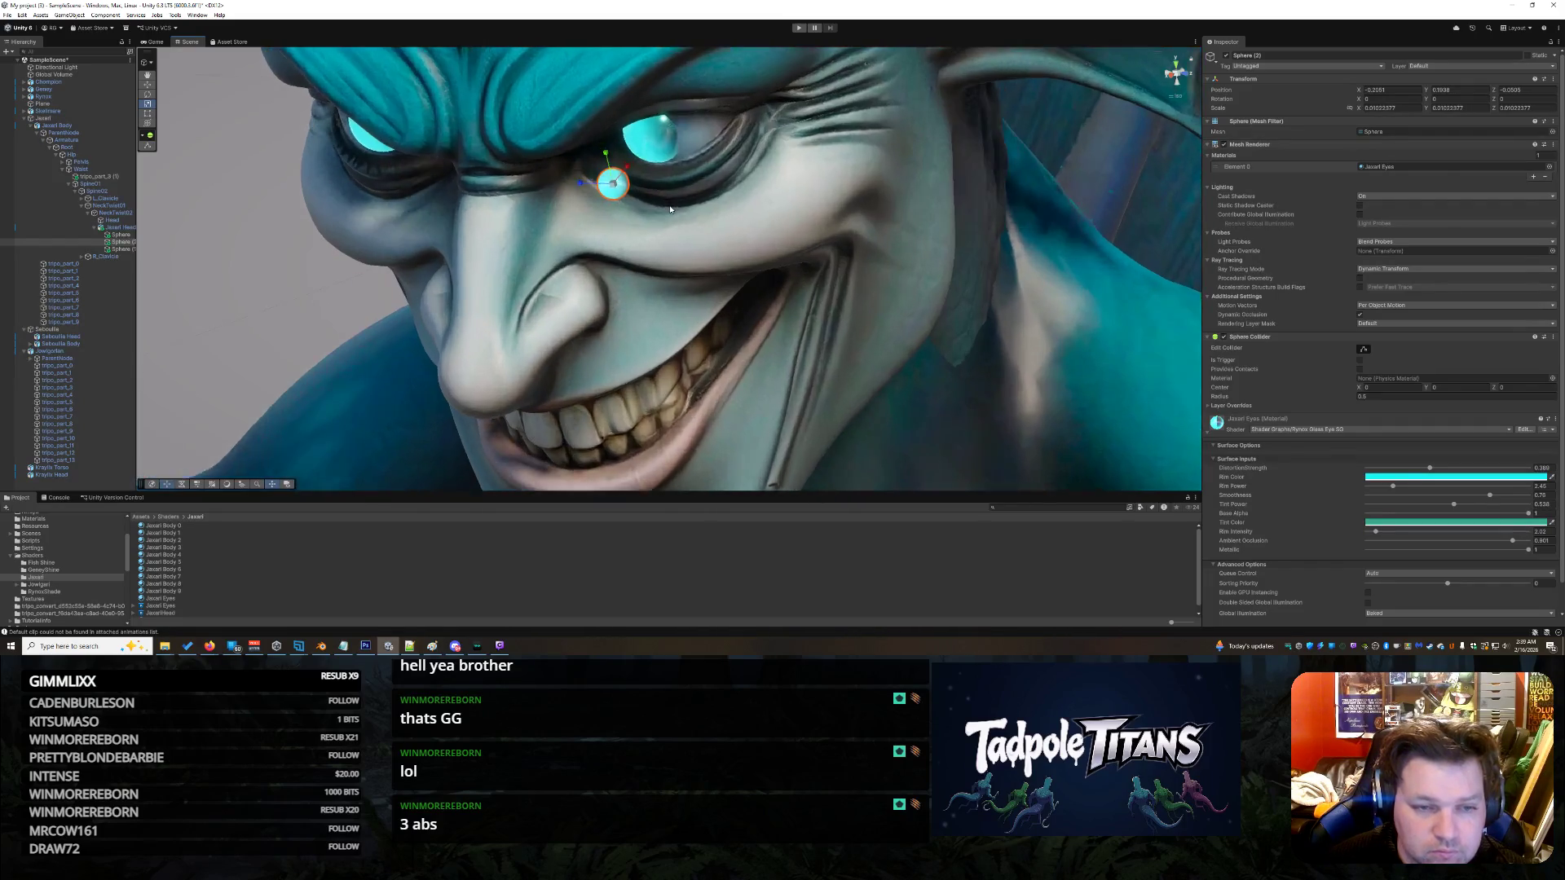
left_click_drag(618, 163, 671, 127)
mouse_move(766, 181)
left_mouse_down()
mouse_move(810, 149)
mouse_move(687, 67)
mouse_move(650, 113)
mouse_move(687, 104)
left_mouse_up()
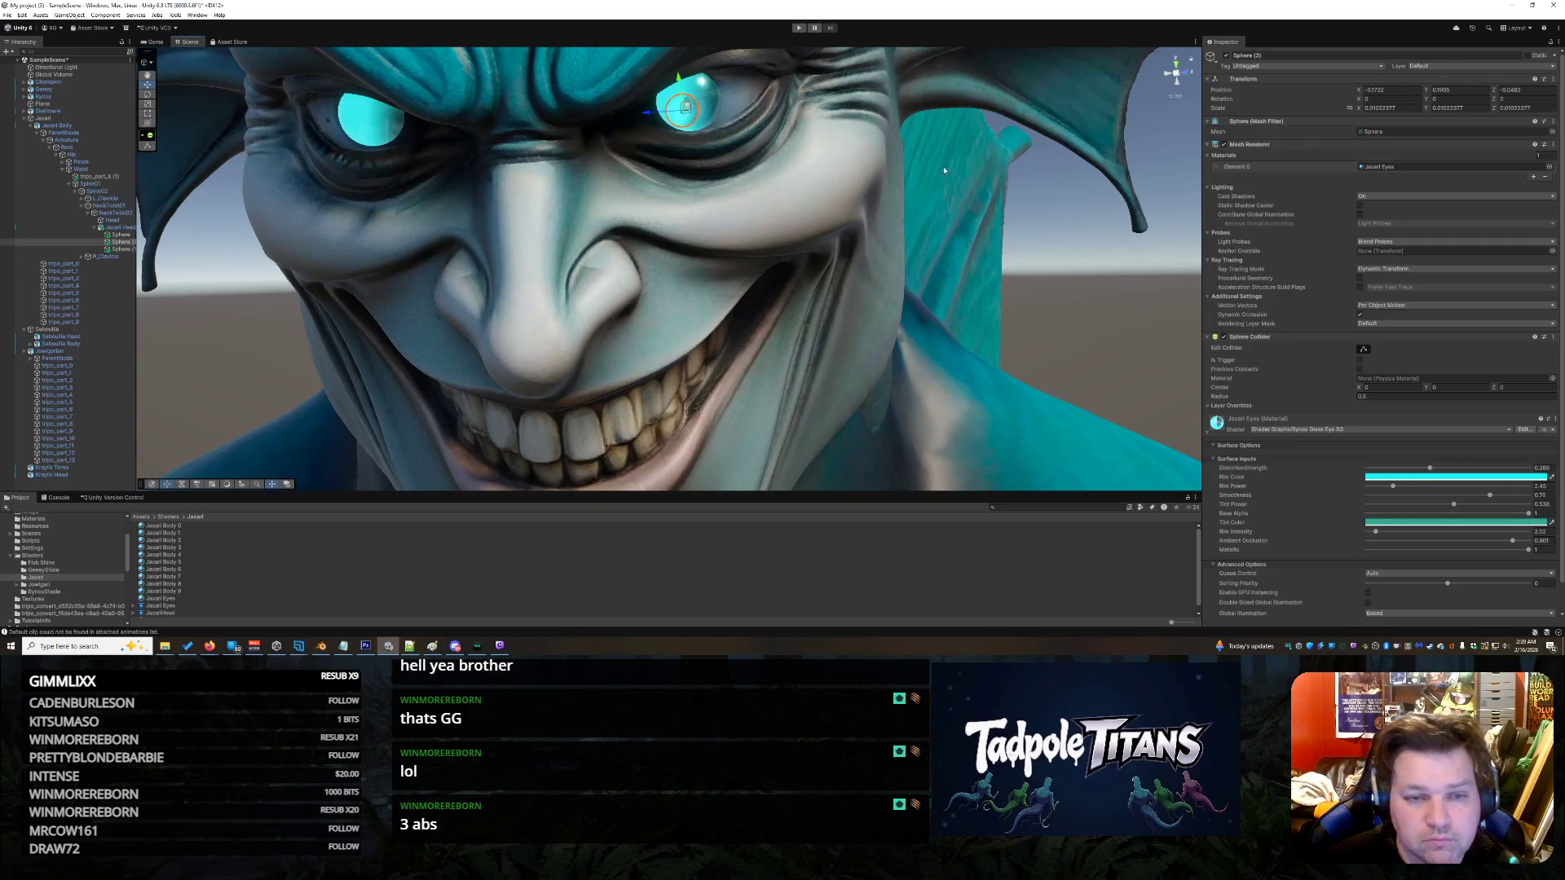
scroll(224, 559, "down", 1)
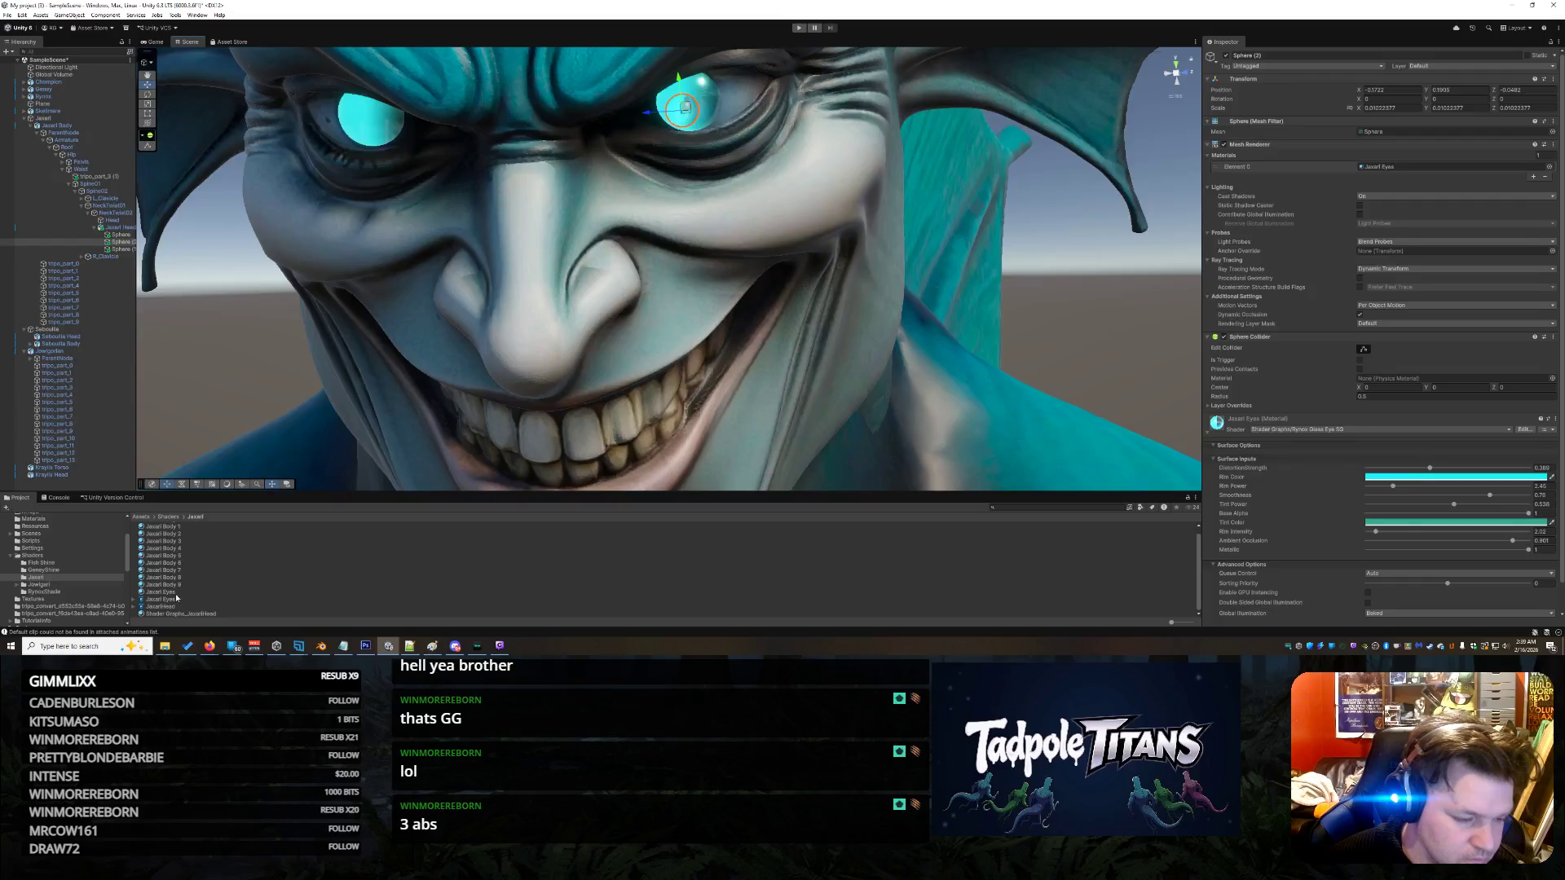
left_click(173, 593)
- Rename the Jaxari Eyes 1 material to Jaxari Pupil and drop it onto the small eye sphere
left_click(169, 596)
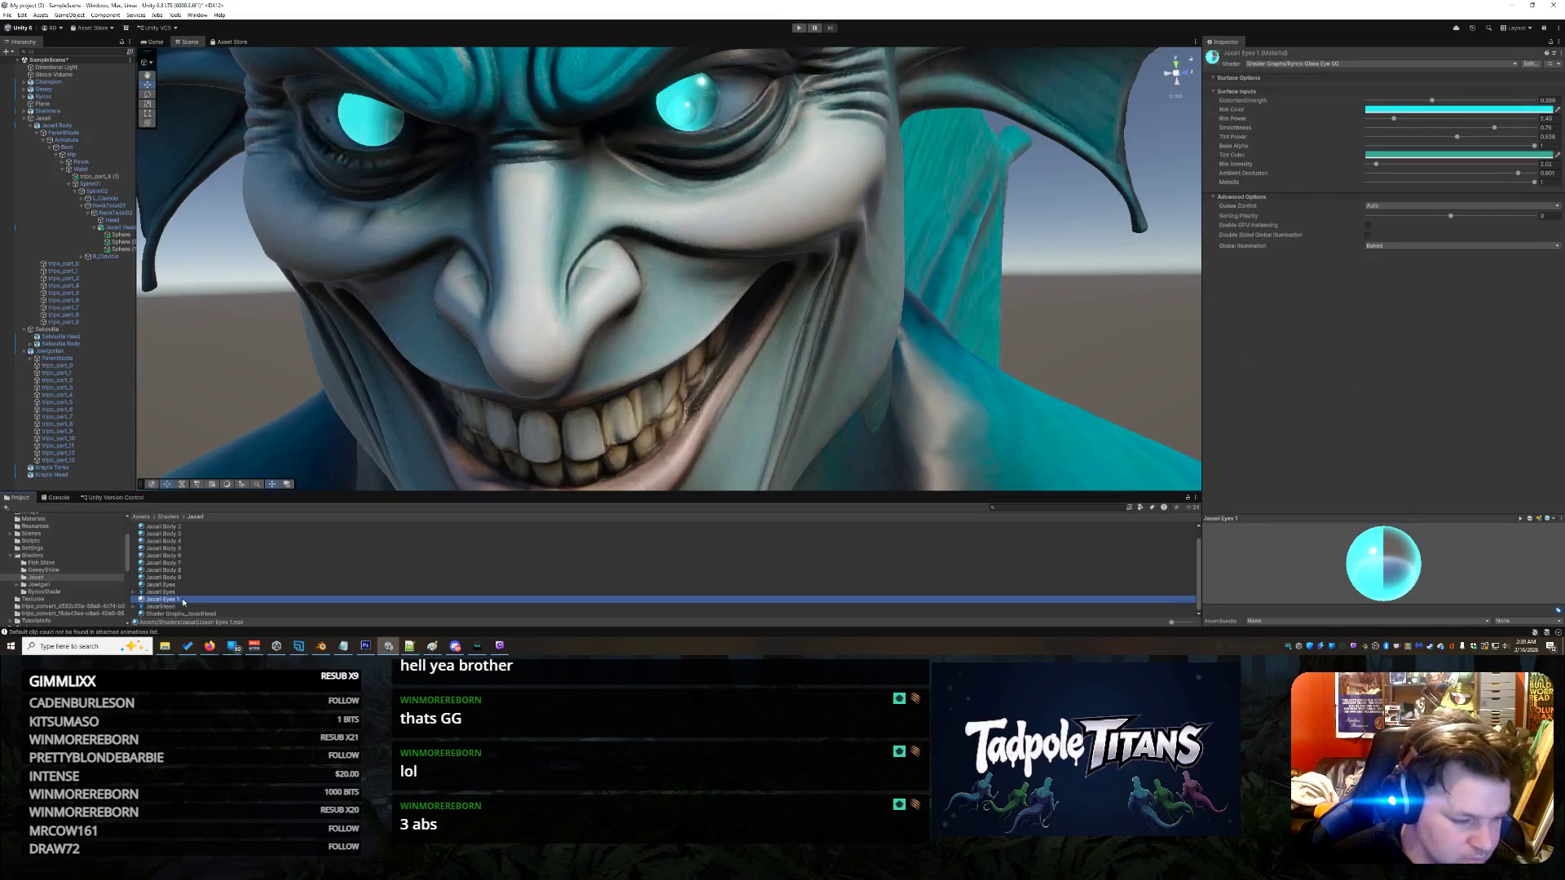
left_click(177, 600)
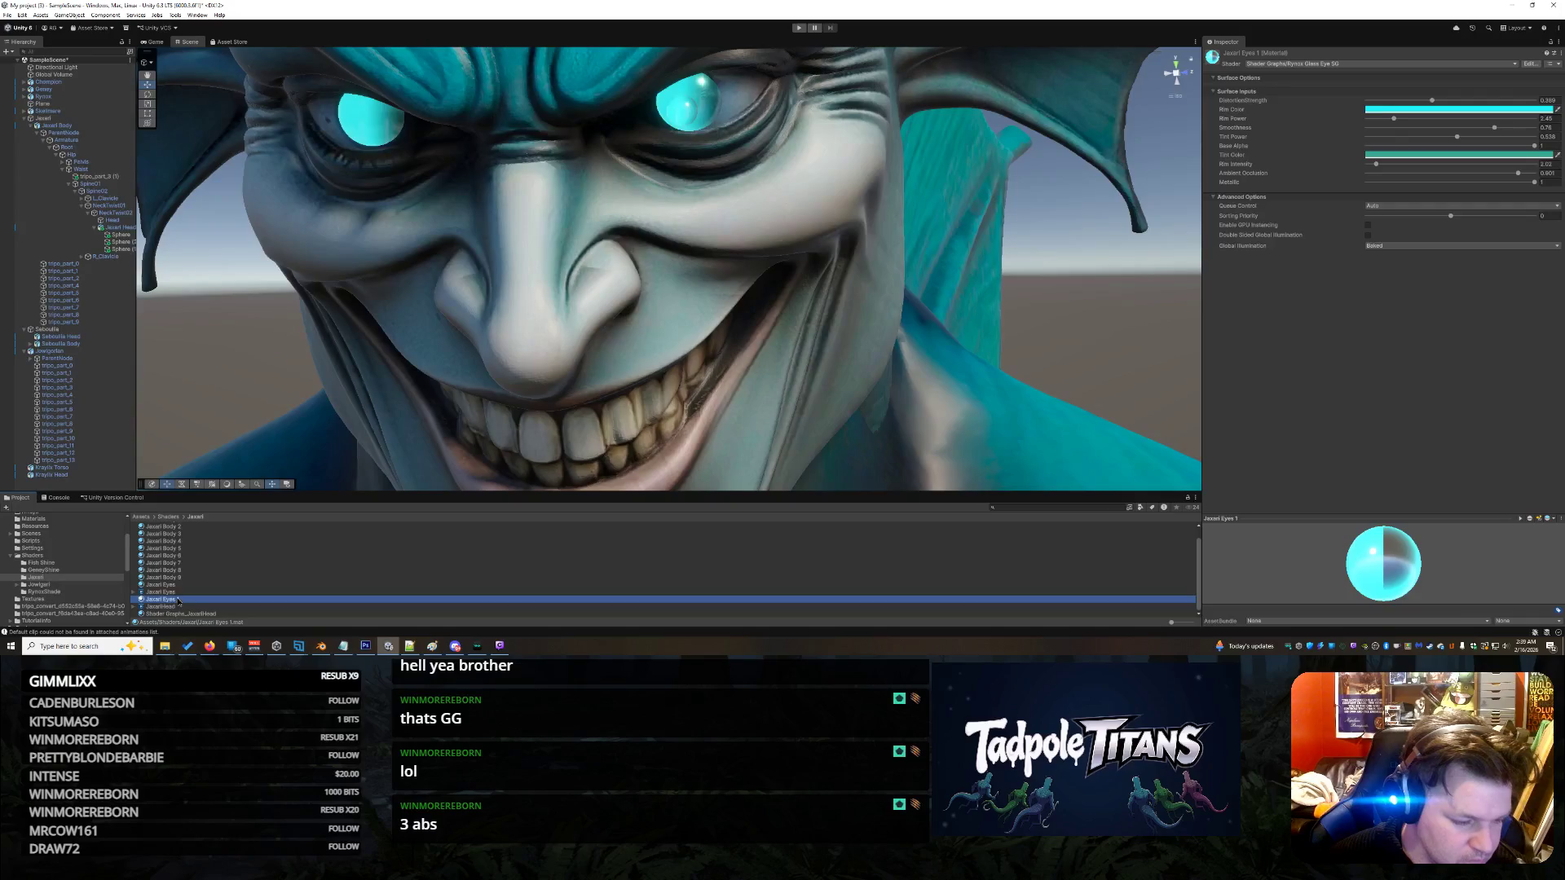
left_click(195, 602)
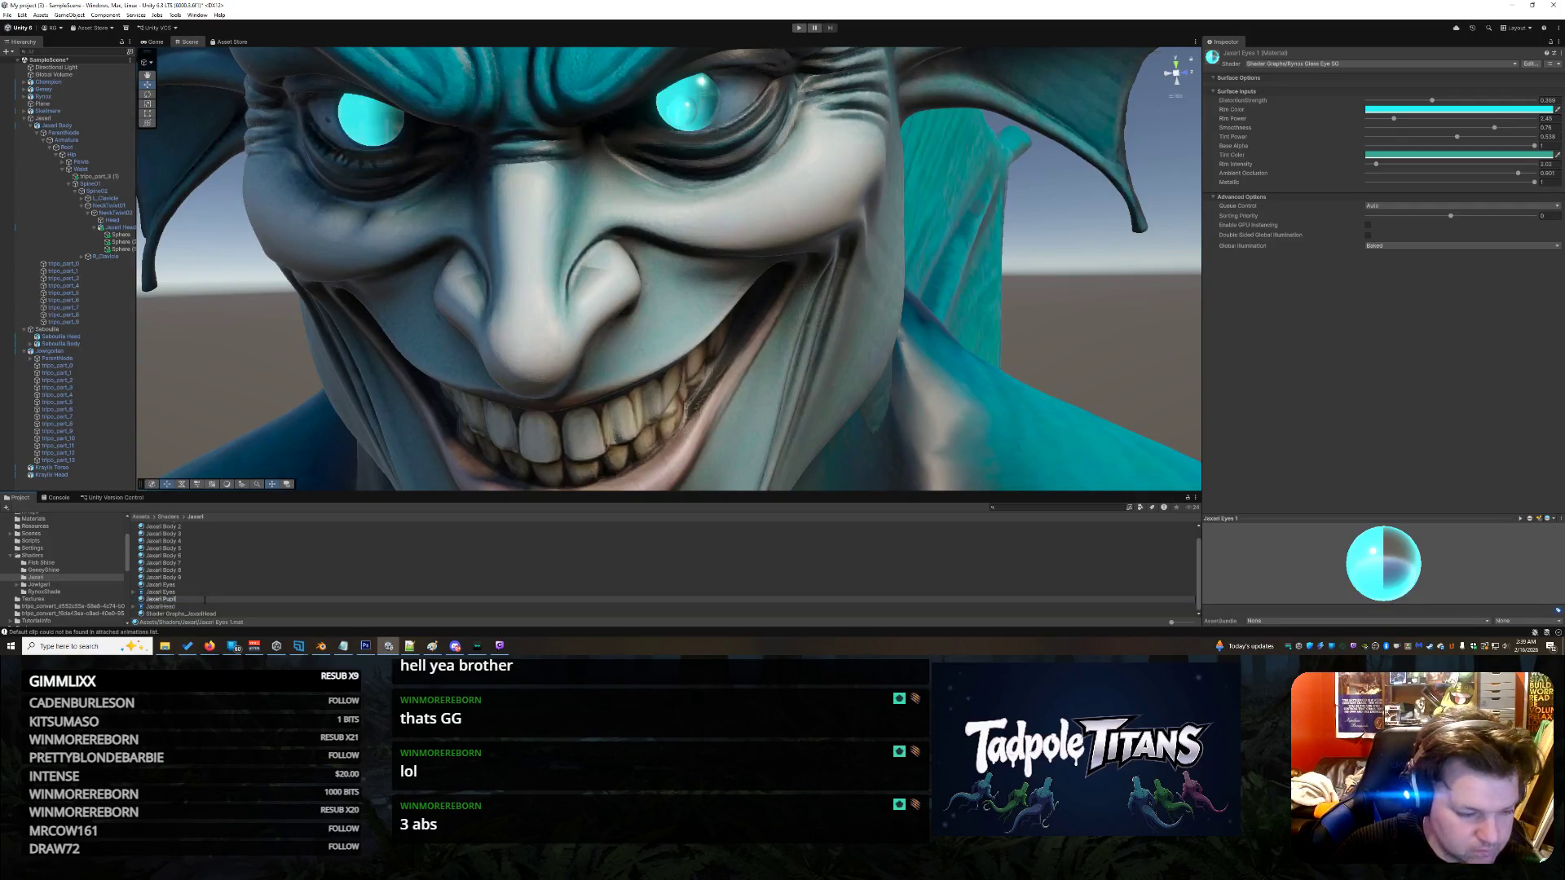
key("Return")
mouse_move(204, 604)
left_mouse_down()
mouse_move(729, 187)
mouse_move(679, 117)
left_mouse_up()
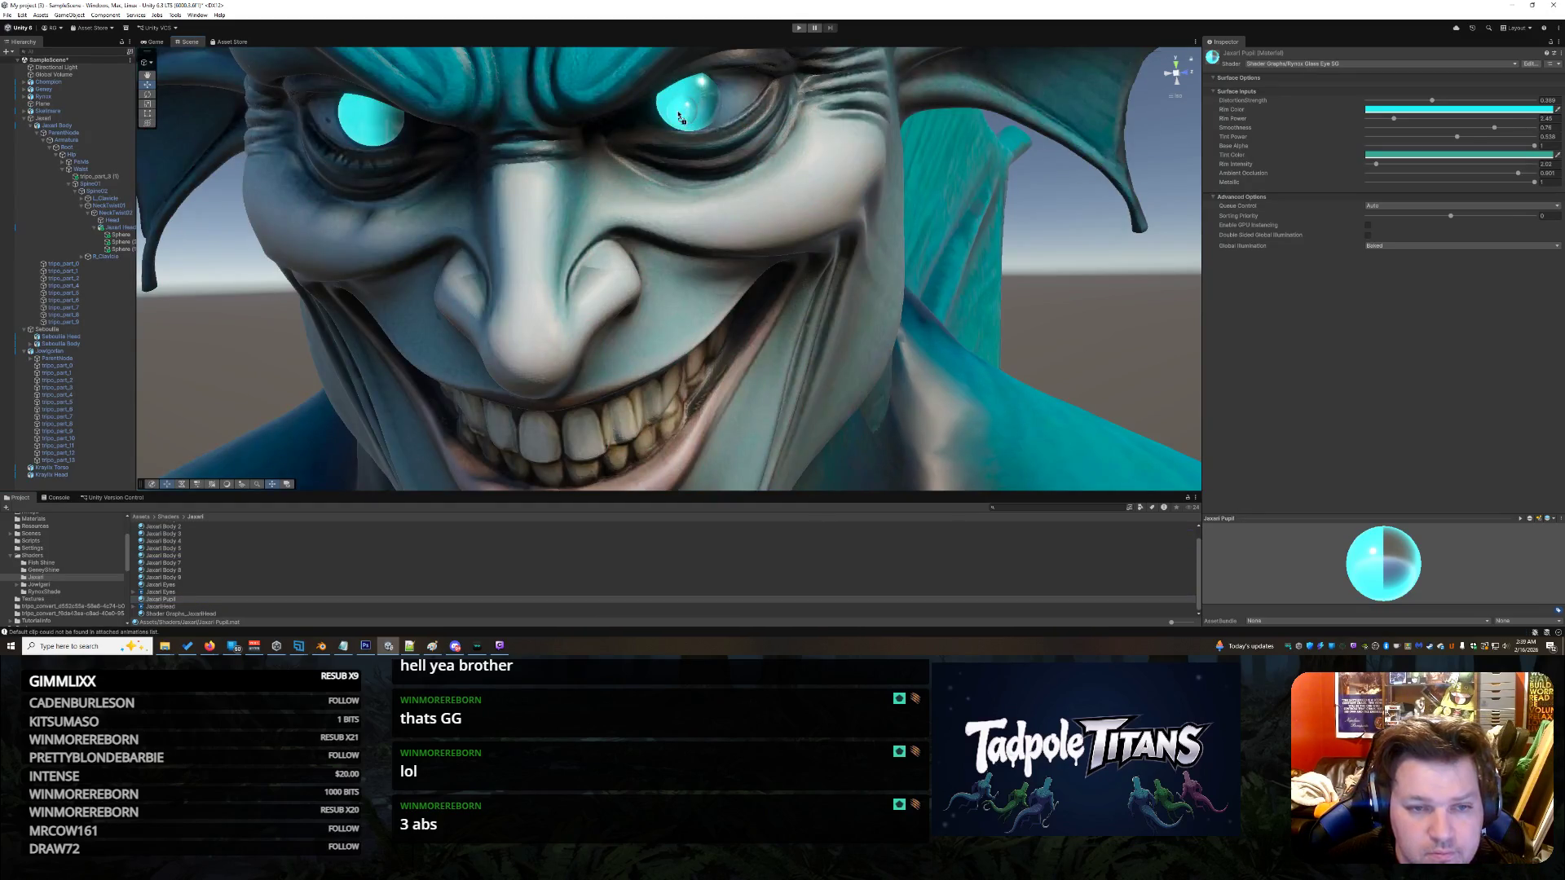
left_click(681, 116)
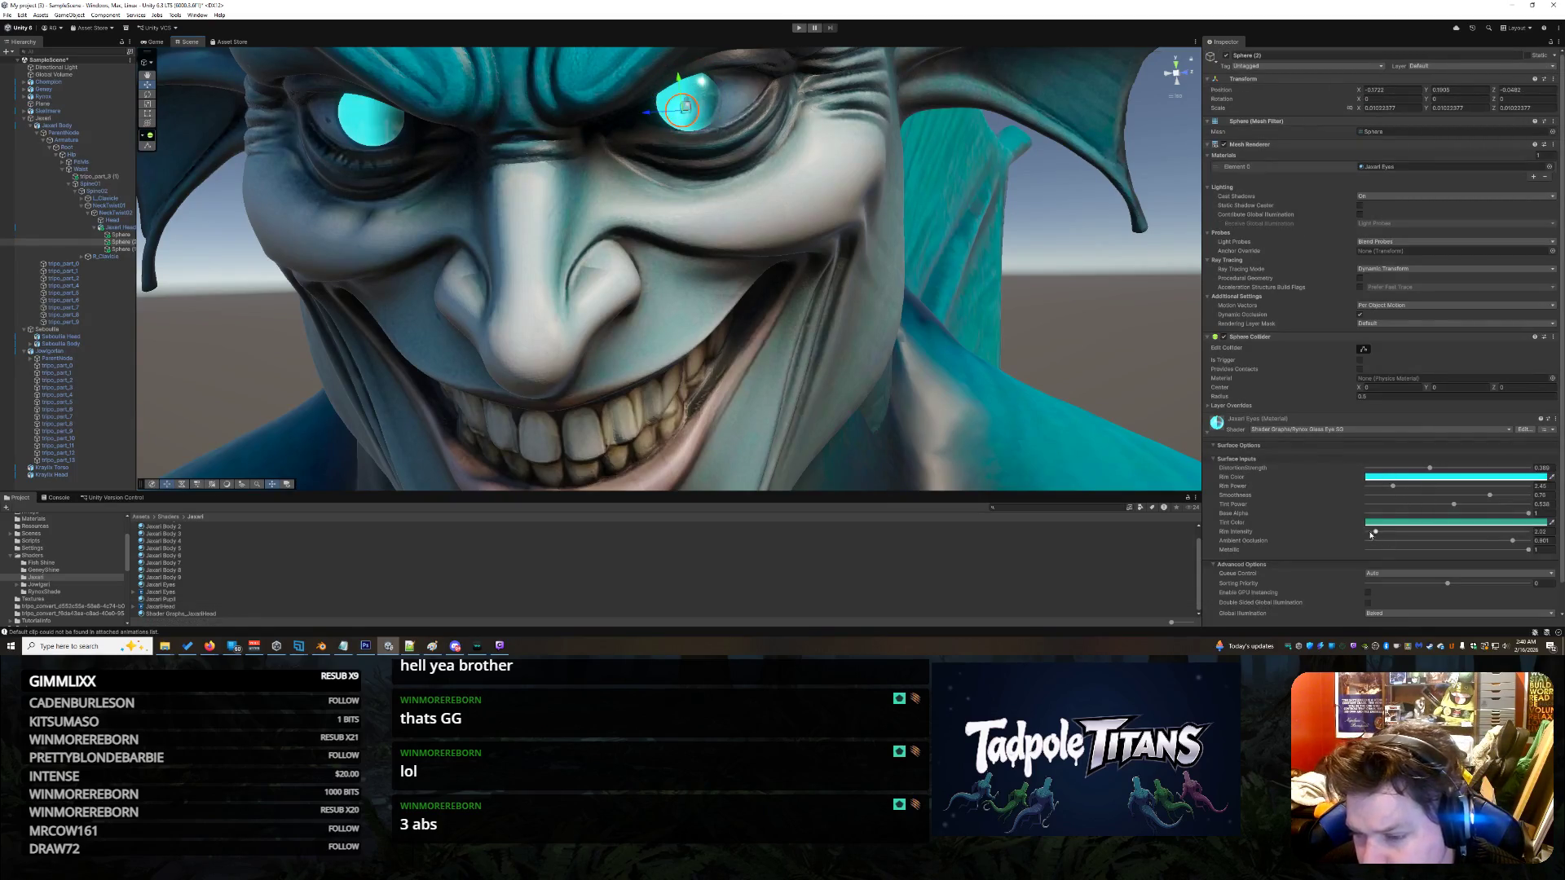
- Set the pupil material's tint colour to black, leaving the rim colour unchanged
left_click(1418, 522)
left_click_drag(1422, 427, 1382, 448)
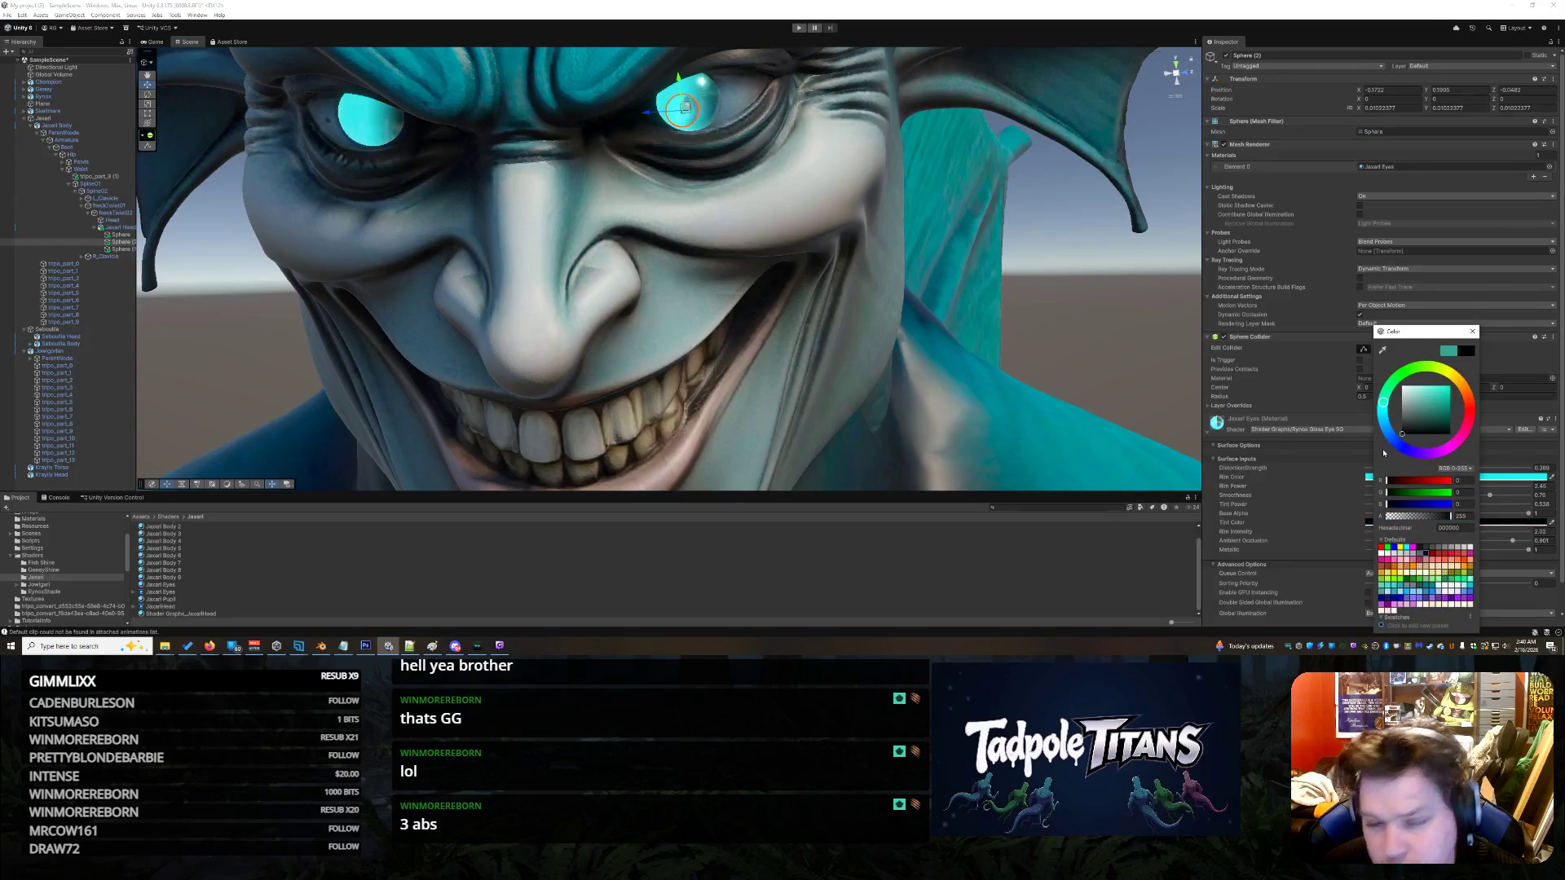
left_click(1521, 565)
left_click(1491, 476)
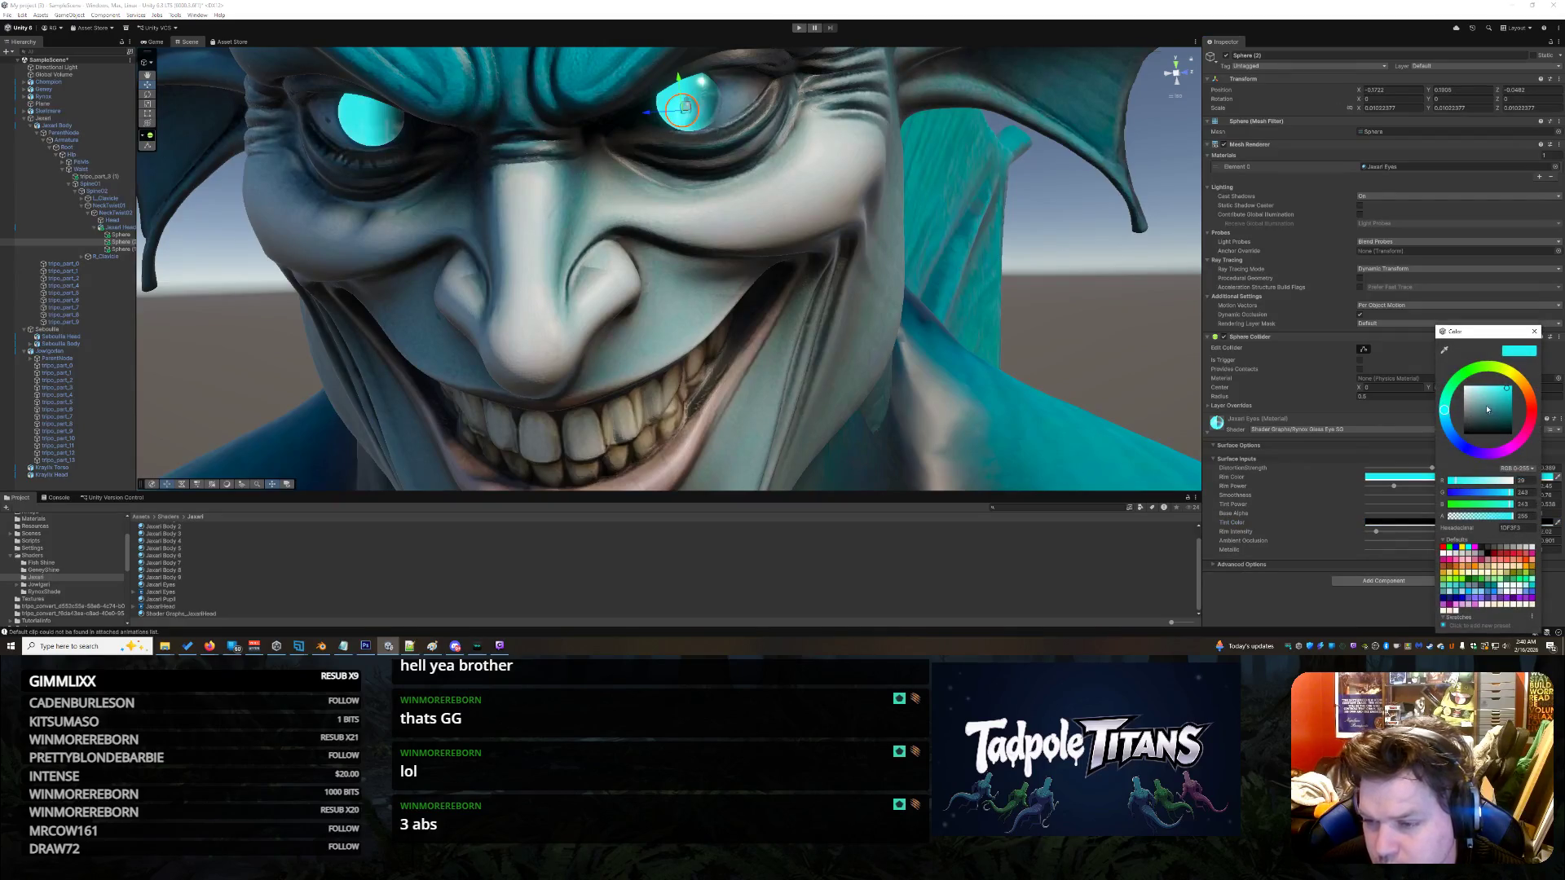
left_click_drag(1487, 409, 1456, 448)
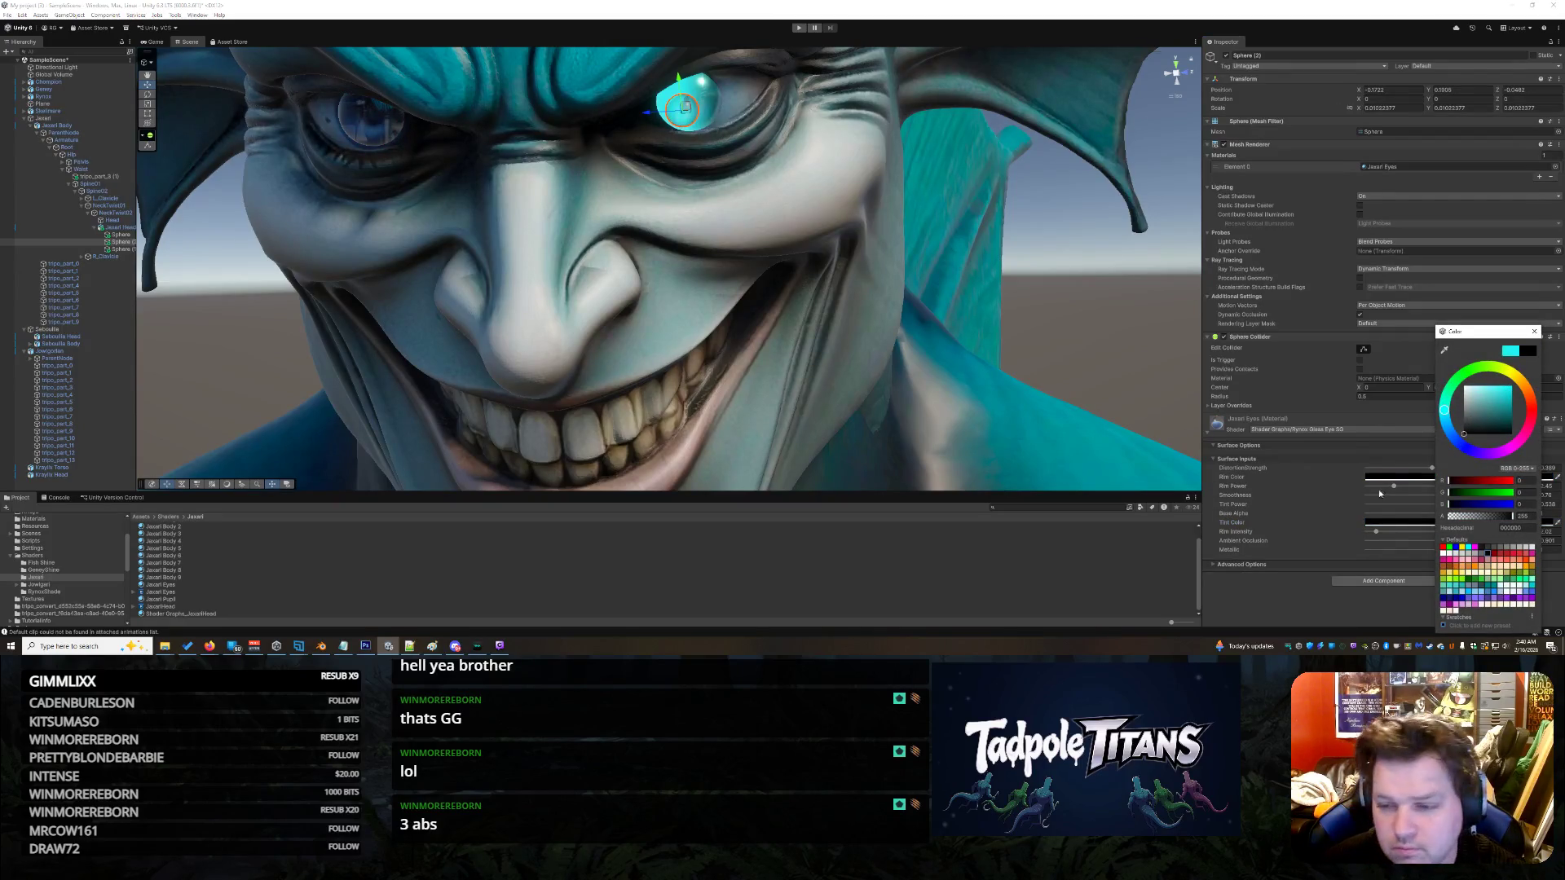
key("Escape")
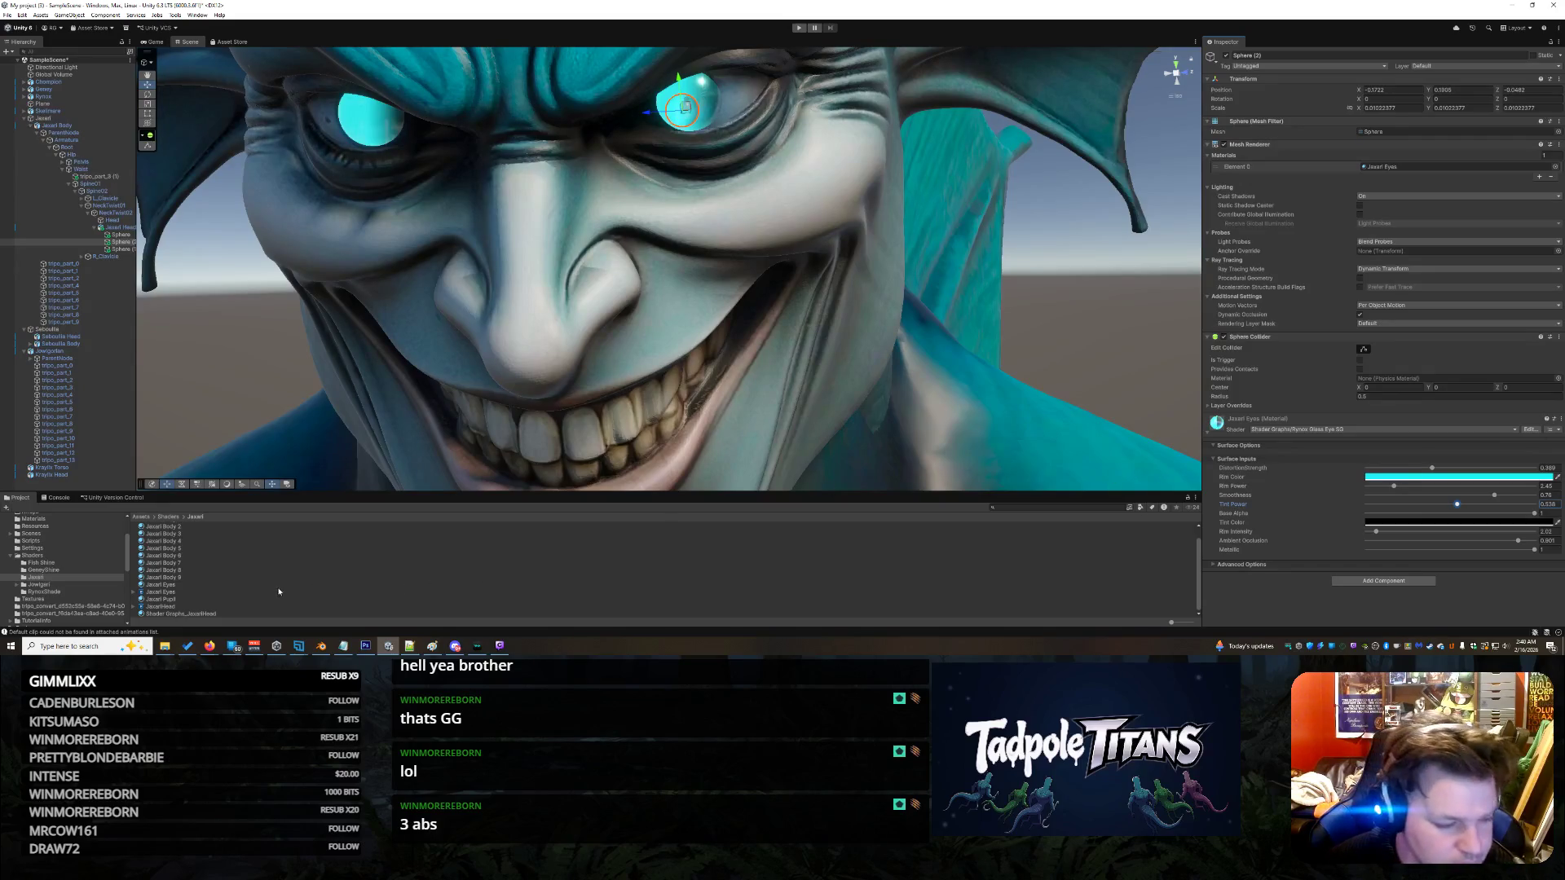
- Reassign Jaxari Pupil to the small eye sphere and switch off the larger eye sphere
left_click(188, 583)
left_click(176, 599)
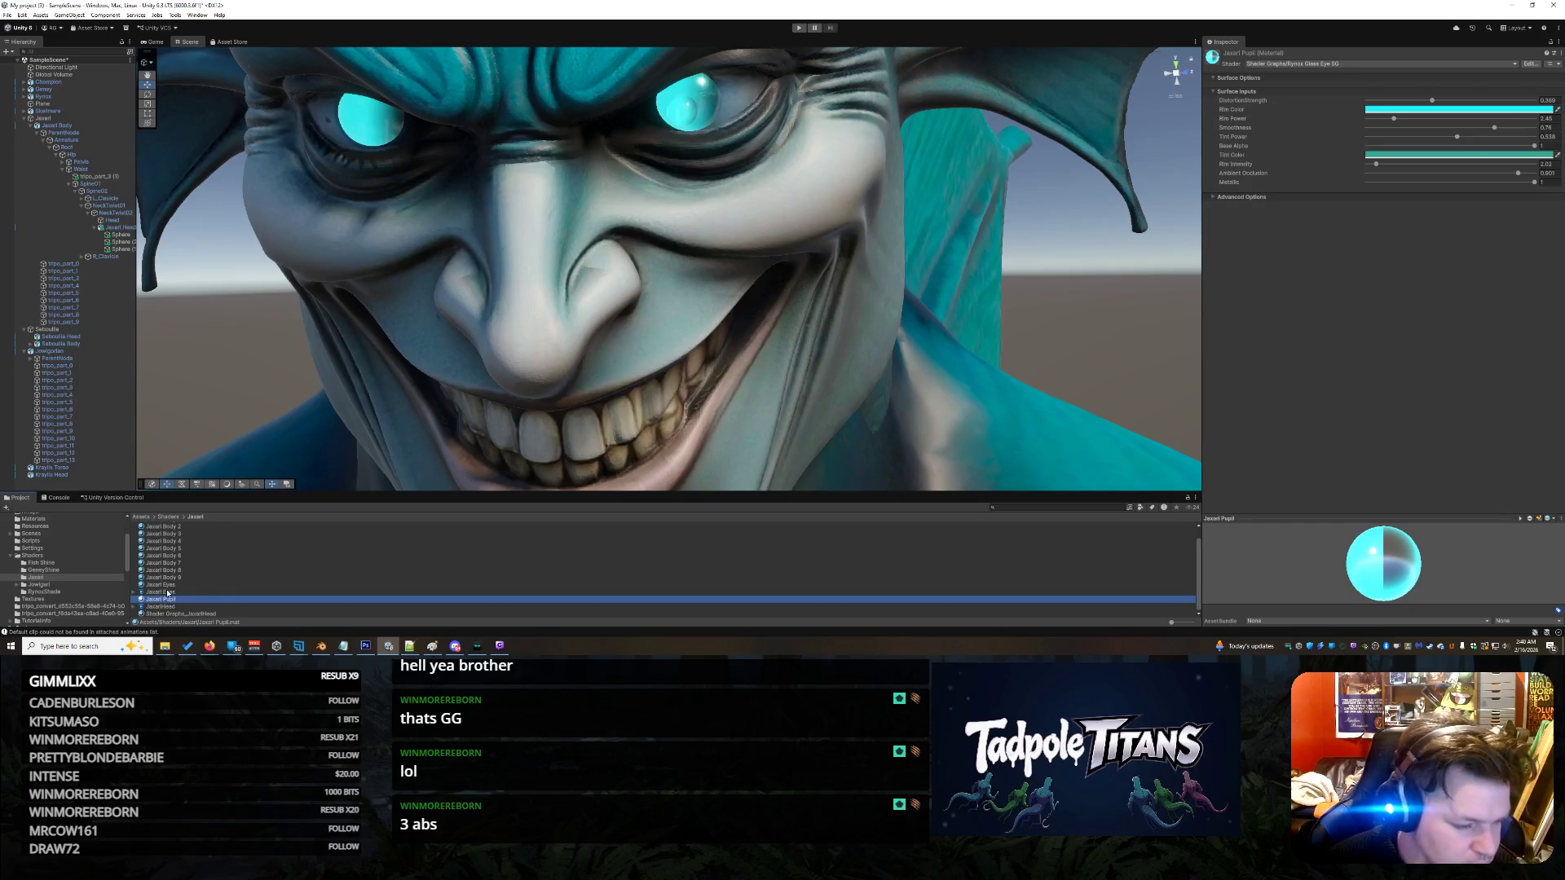
mouse_move(167, 603)
left_mouse_down()
mouse_move(526, 228)
mouse_move(610, 185)
mouse_move(684, 112)
left_mouse_up()
left_click(684, 113)
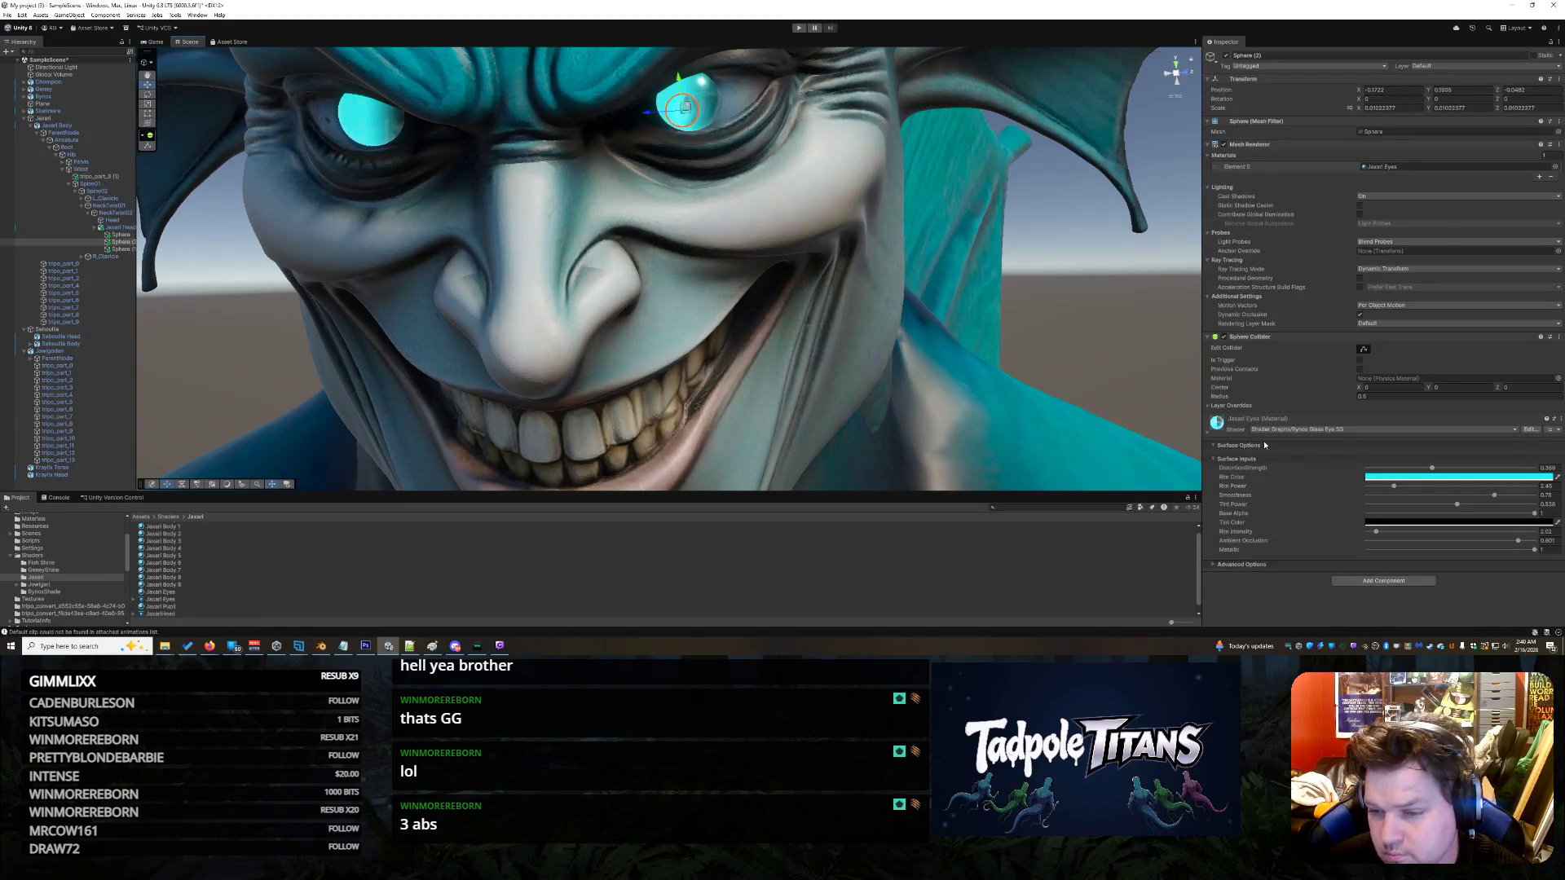
left_click(711, 102)
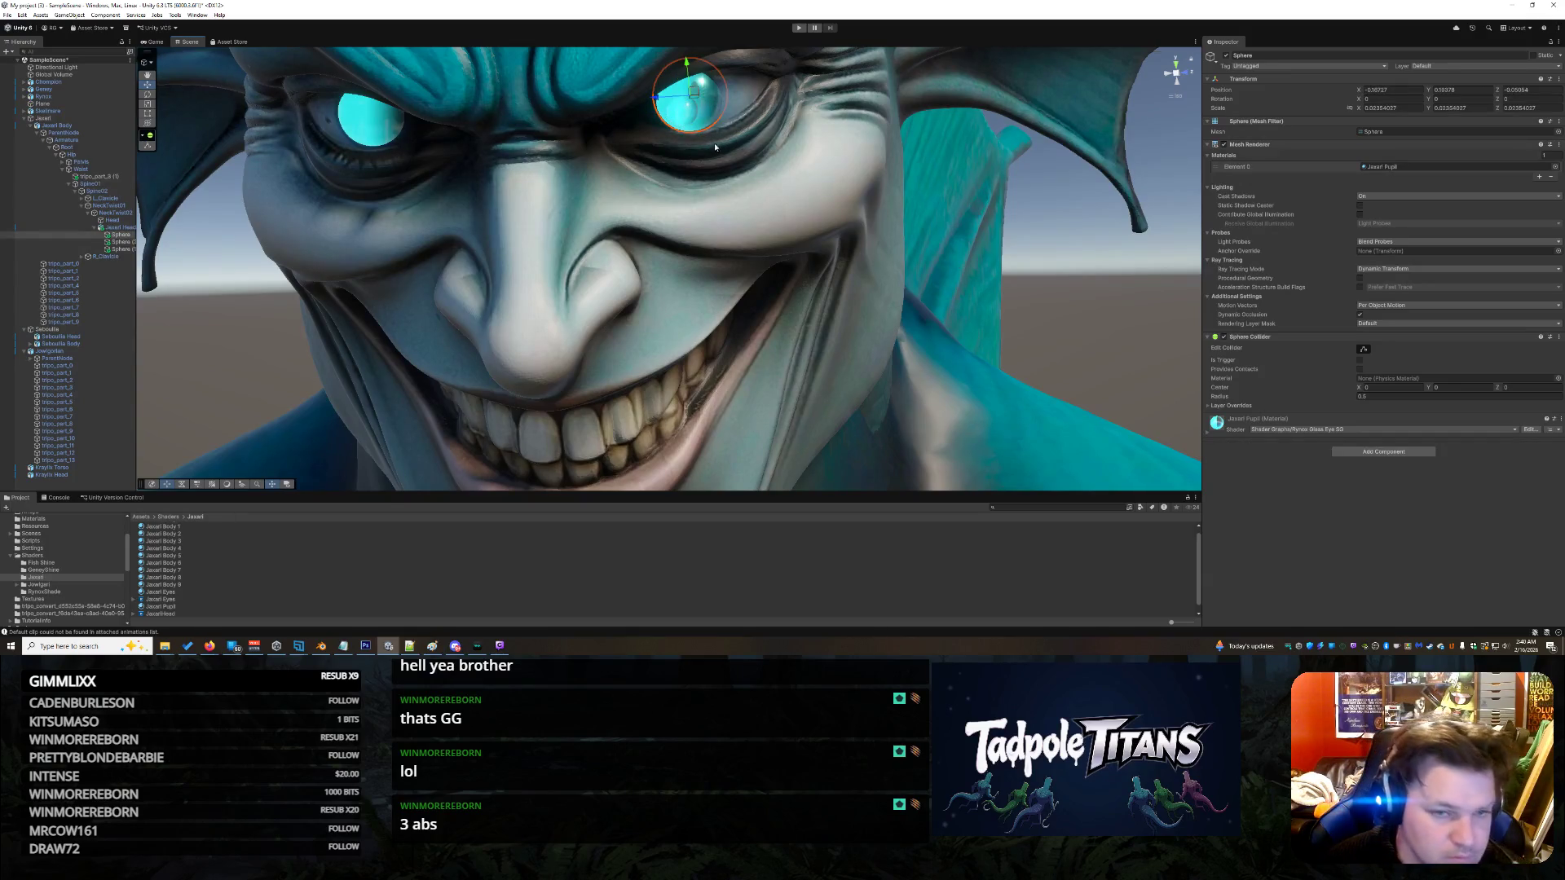
left_click(1226, 55)
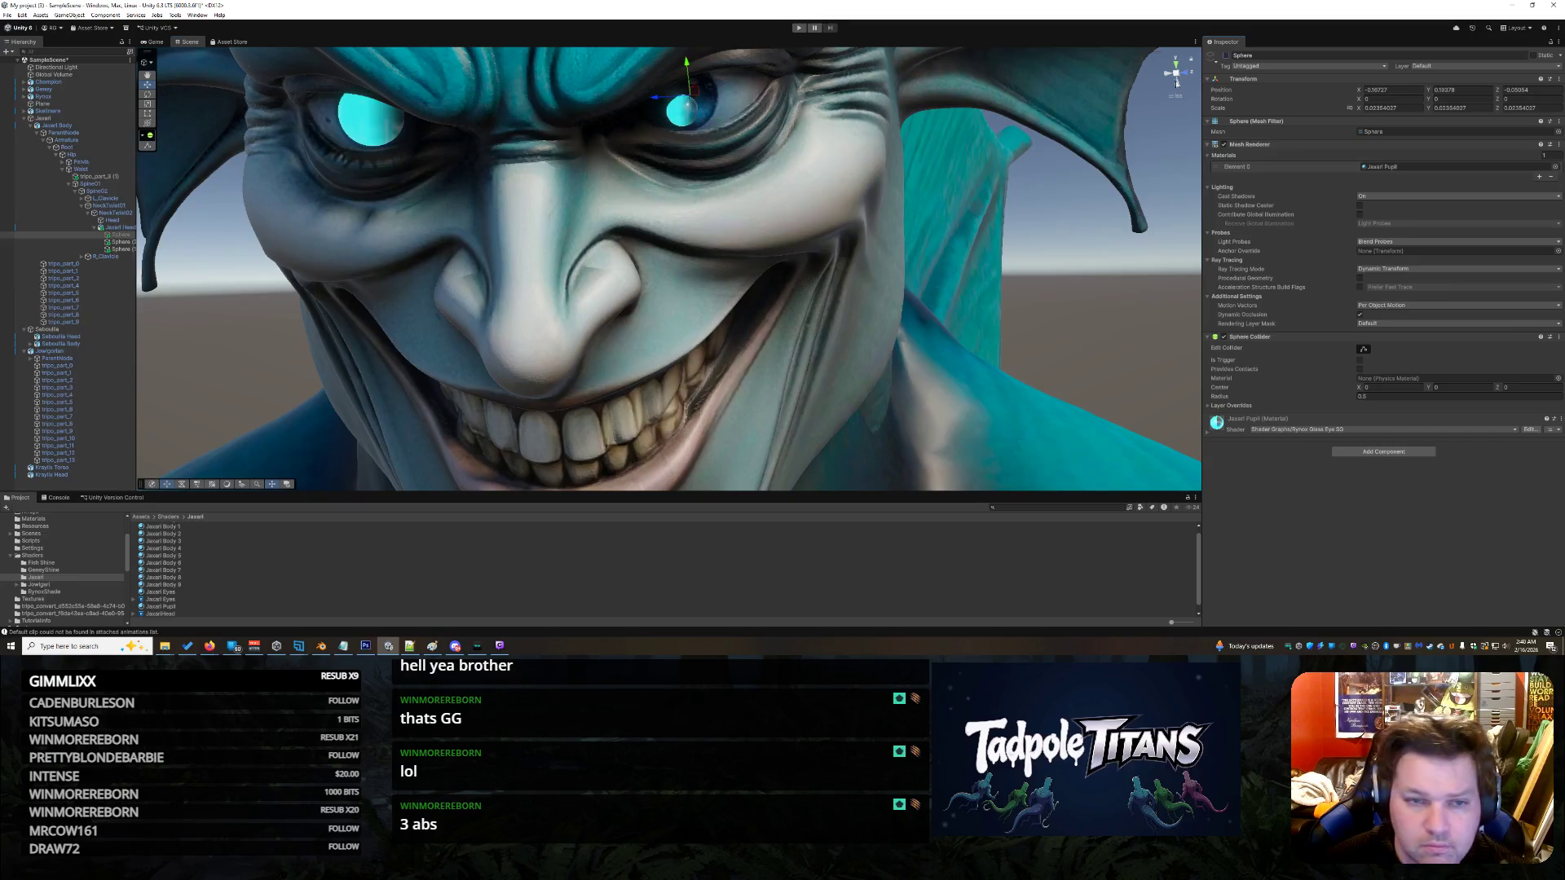
- Reapply the Jaxari Eyes material to the first eye sphere under Jaxari Head
left_click(160, 606)
left_click_drag(161, 607, 686, 112)
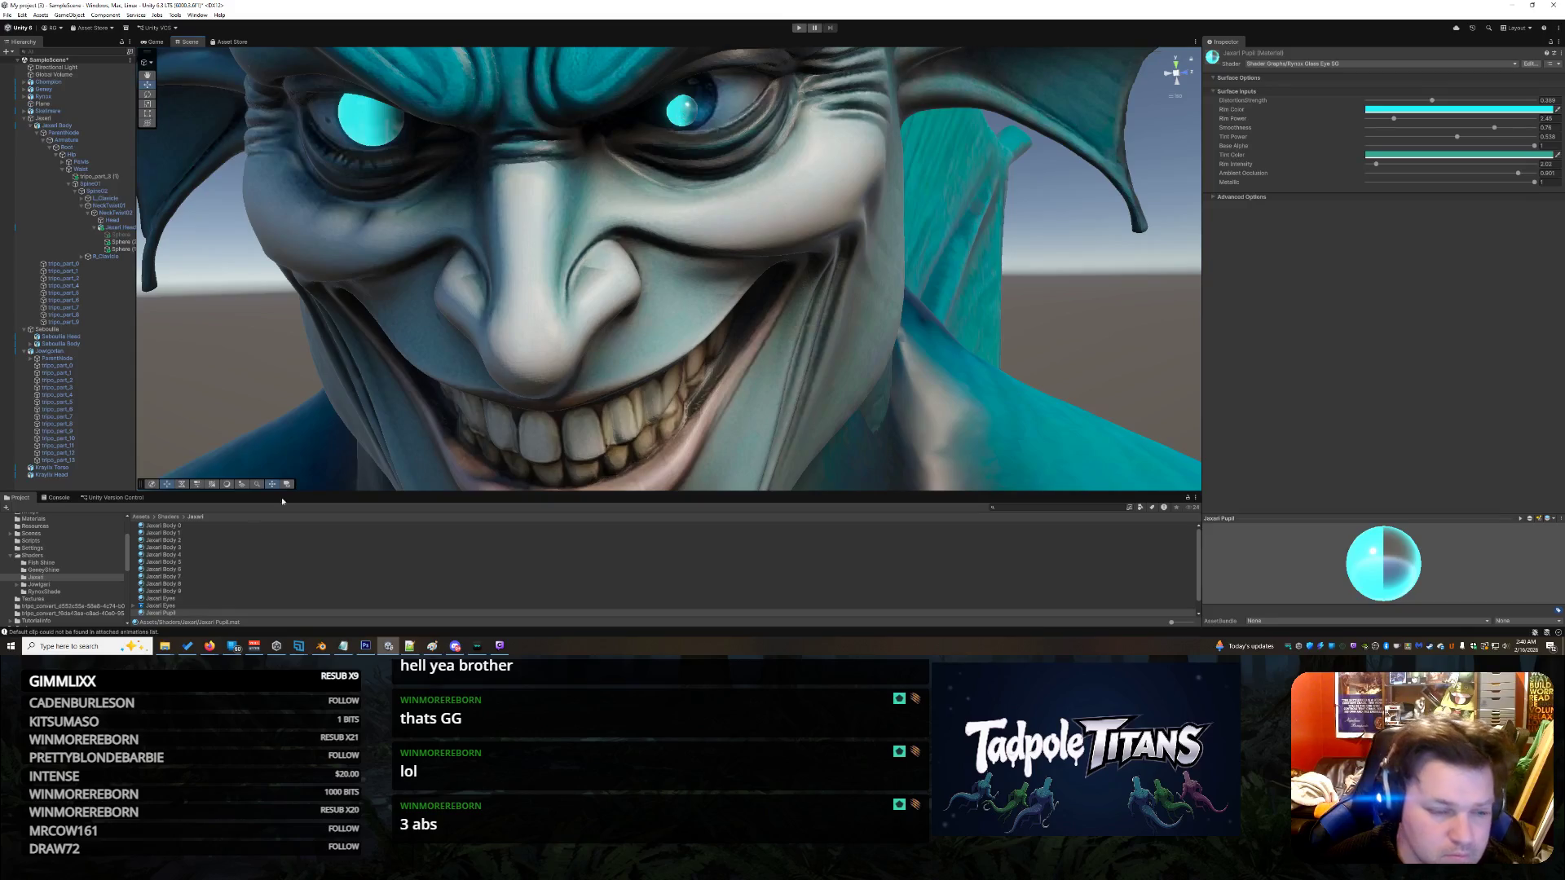
left_click(160, 598)
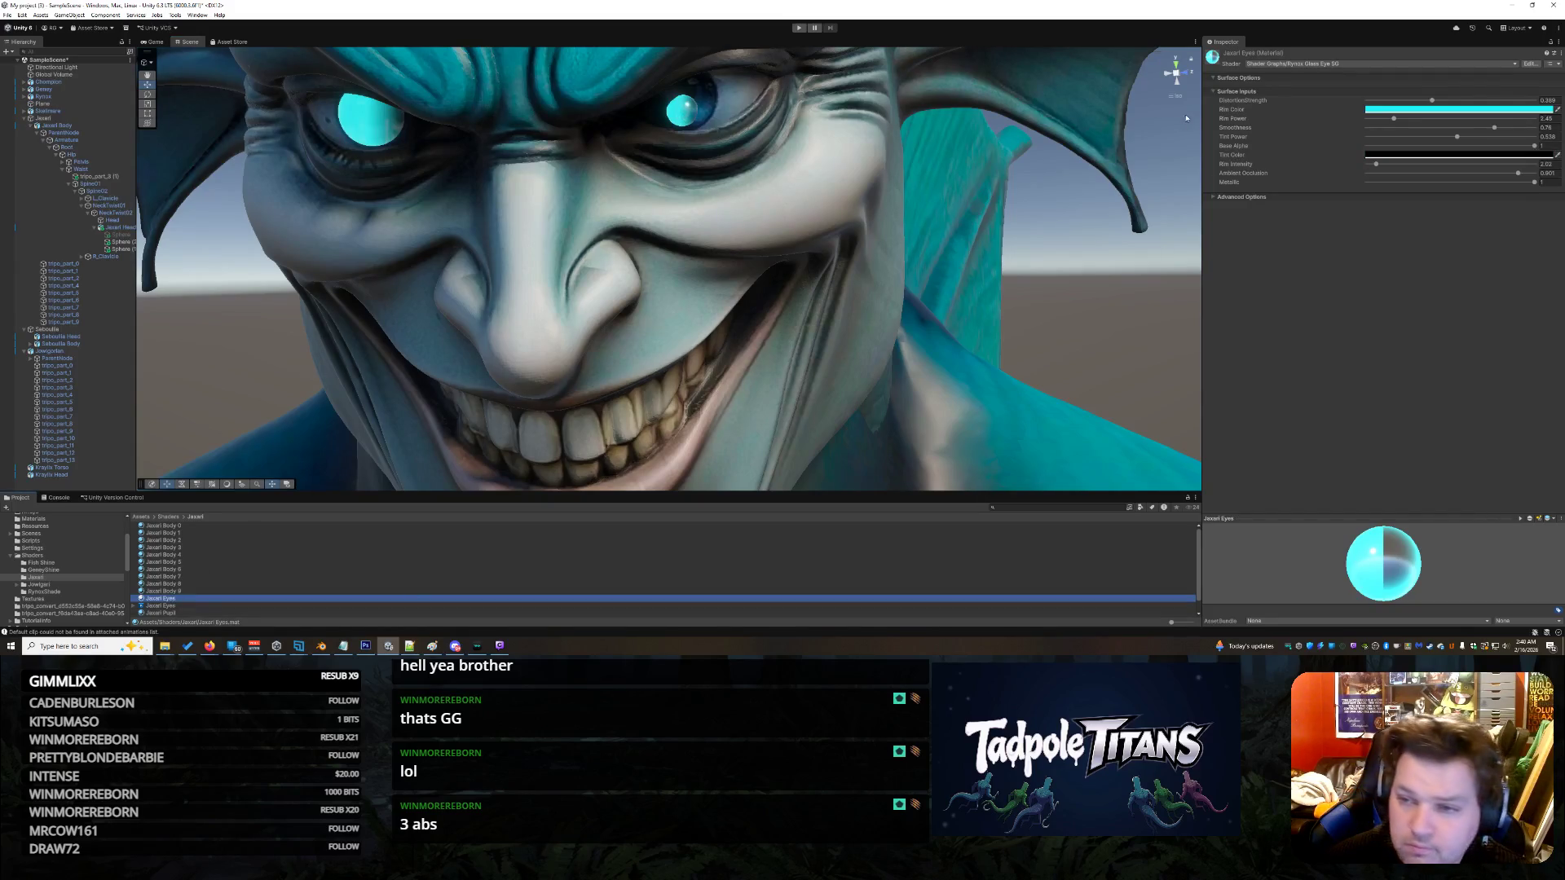
left_click(709, 103)
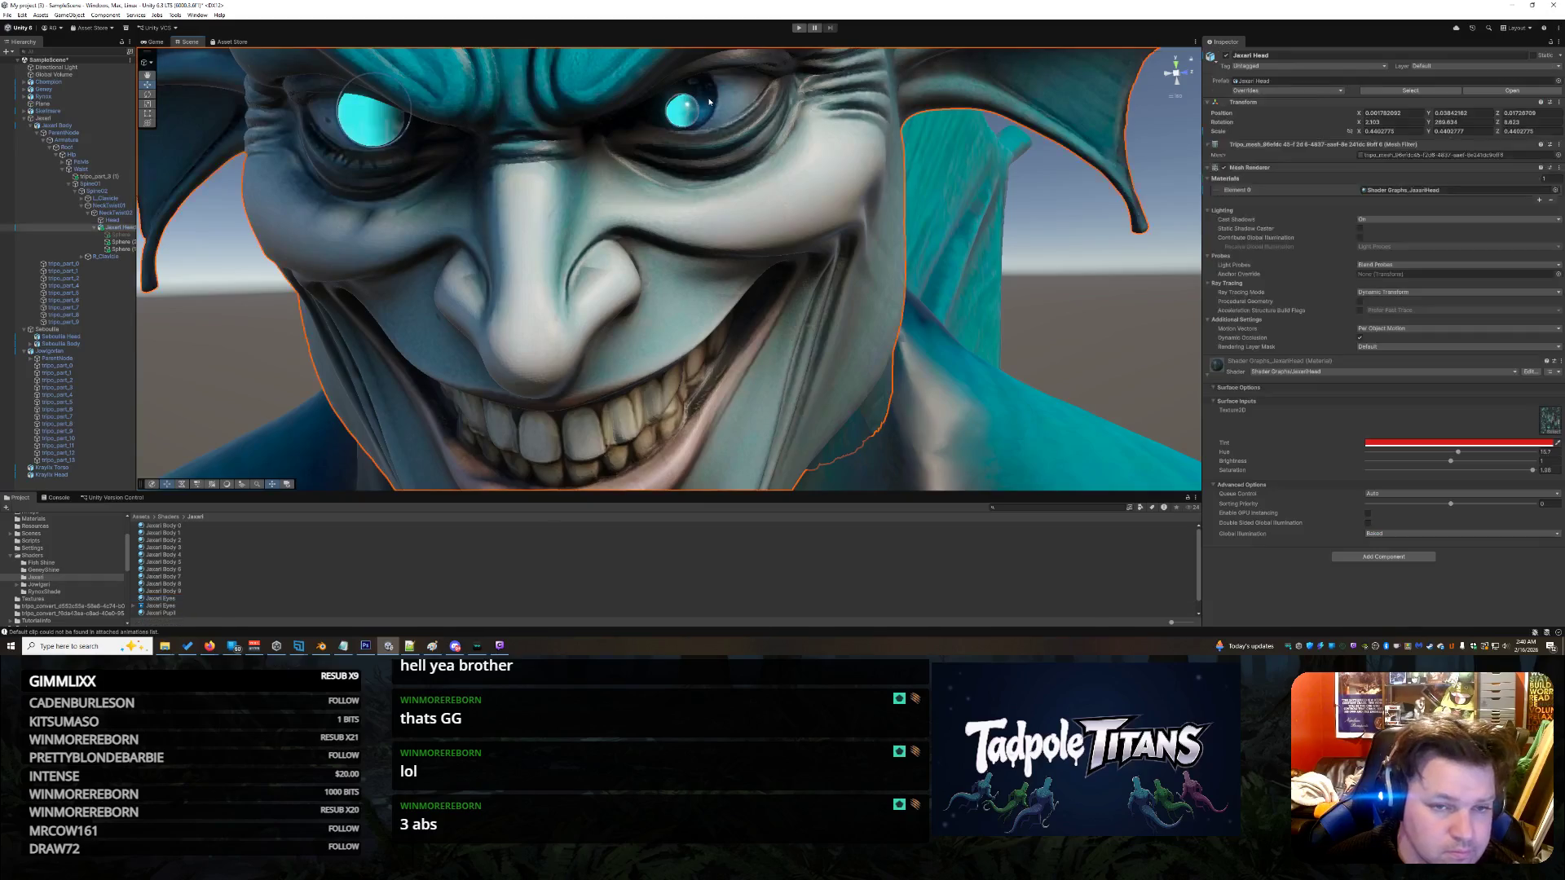
left_click(120, 234)
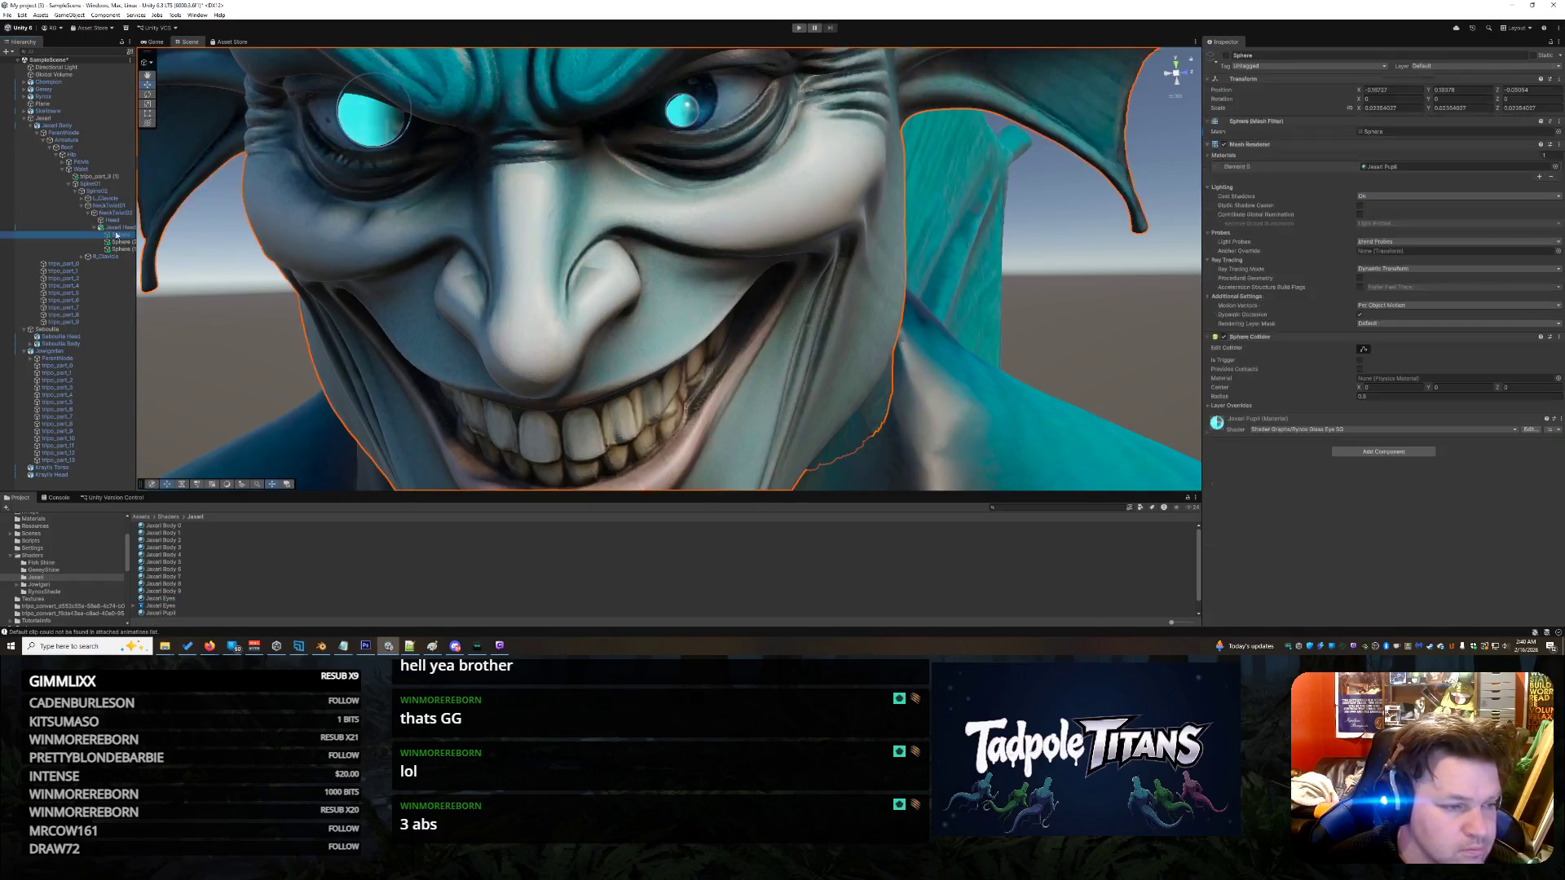
left_click(168, 606)
mouse_move(160, 598)
left_mouse_down()
mouse_move(304, 569)
mouse_move(849, 174)
mouse_move(711, 101)
left_mouse_up()
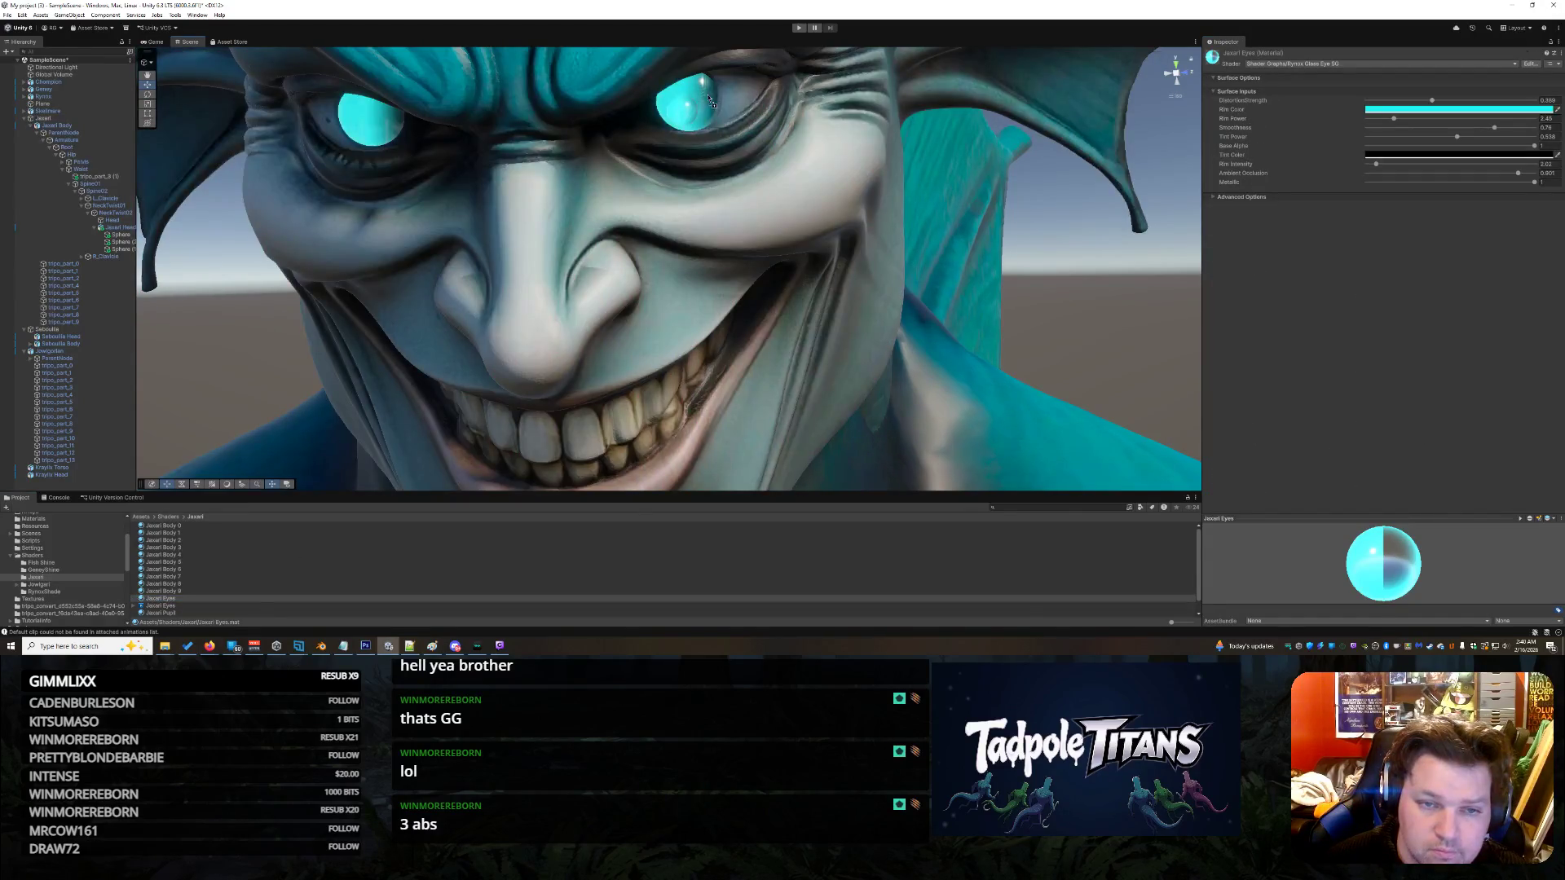
left_click(685, 126)
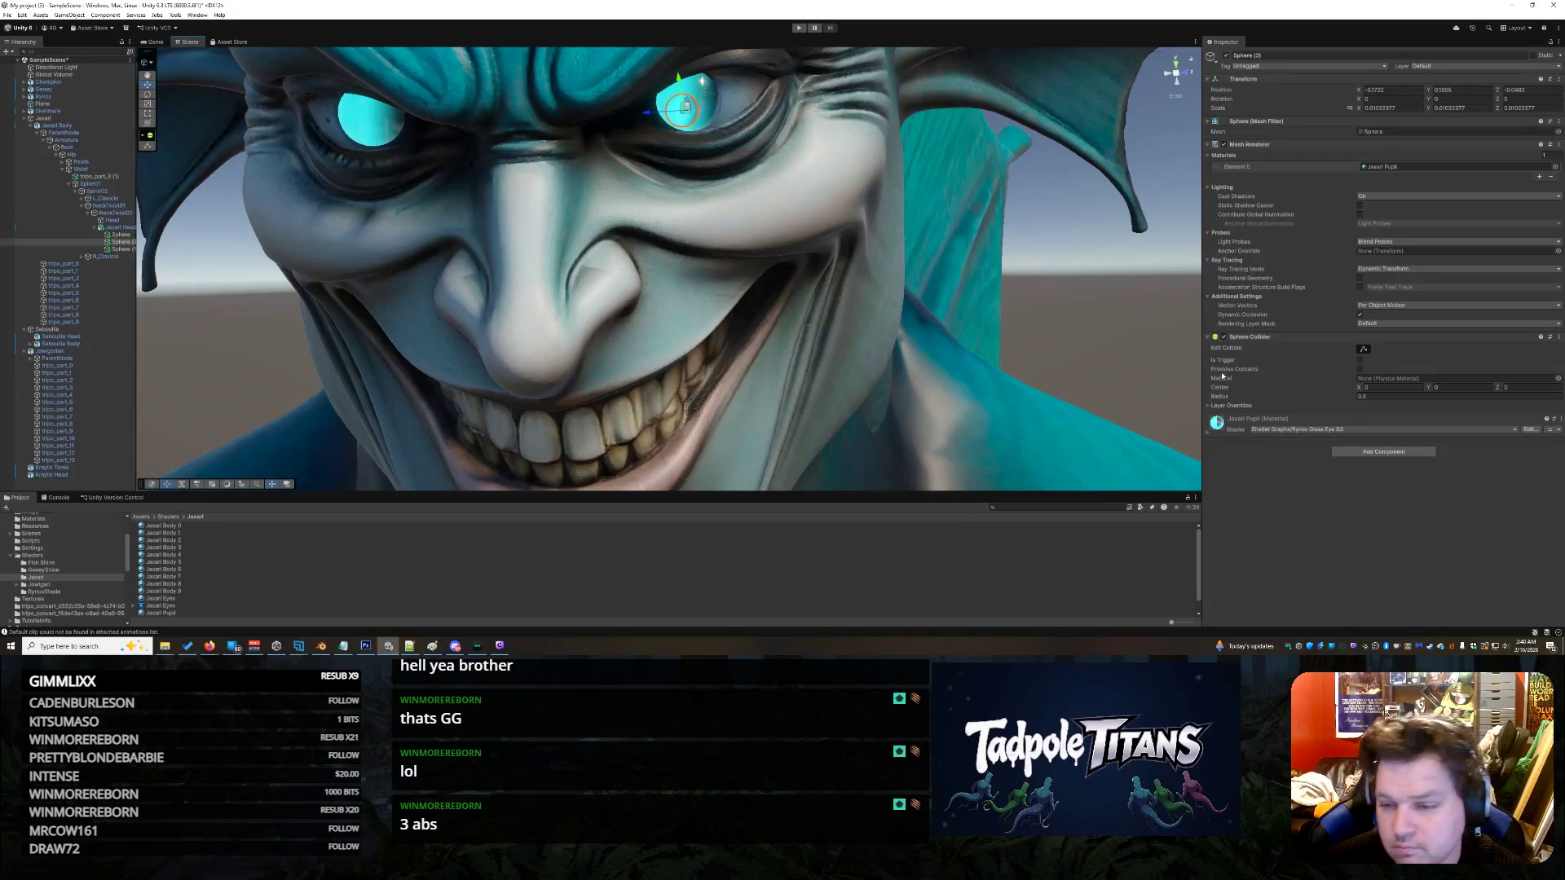
left_click(1207, 431)
left_click(1392, 477)
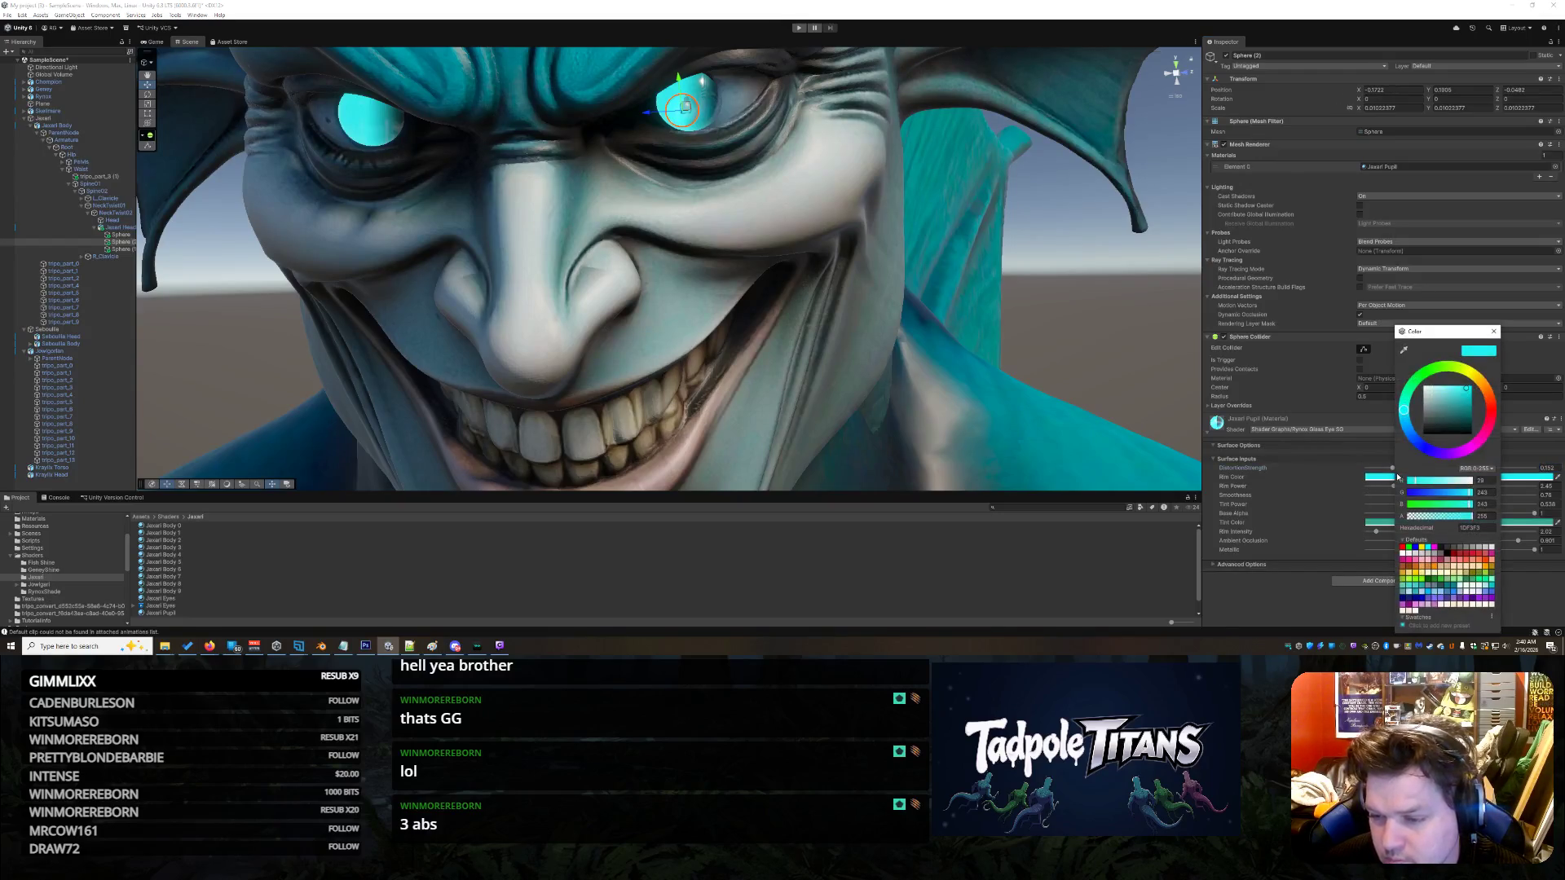
left_click_drag(1466, 390, 1370, 483)
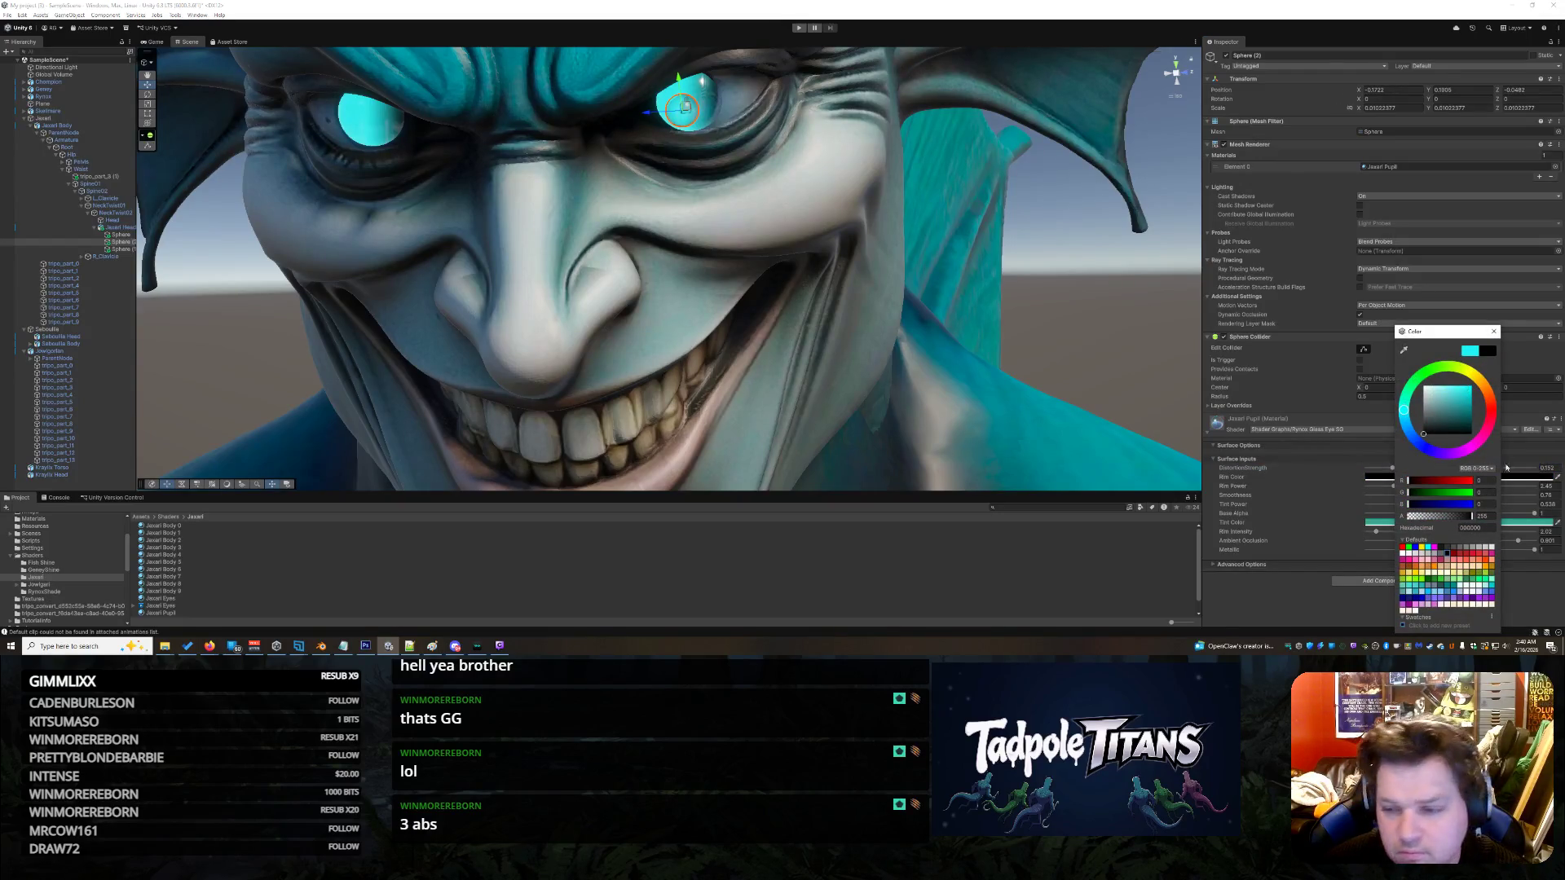
left_click(1411, 523)
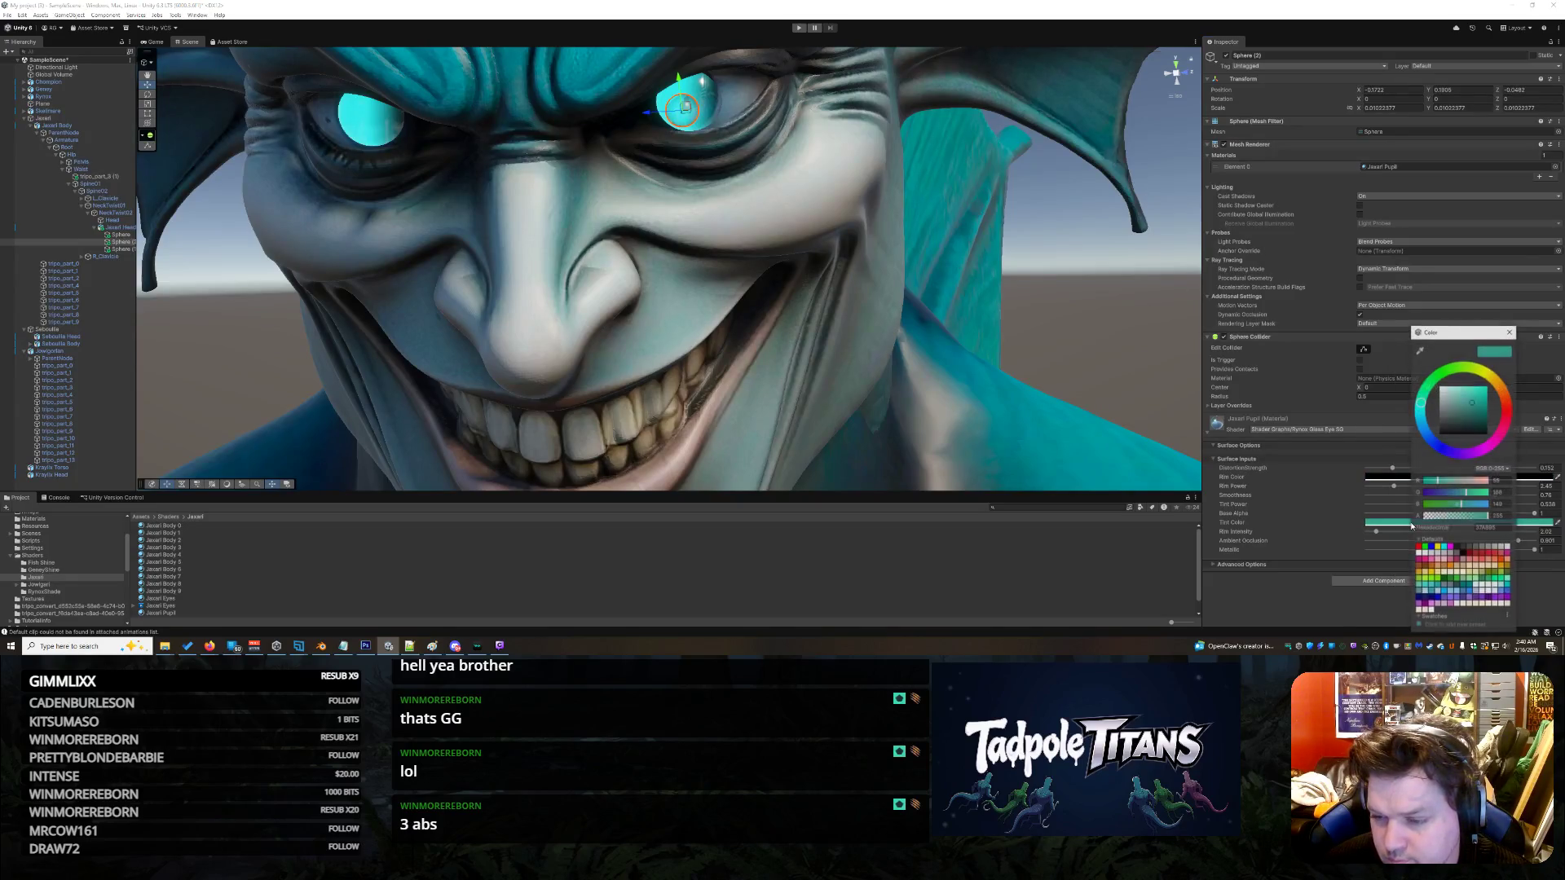
left_click_drag(1470, 403, 1436, 440)
left_click(1345, 612)
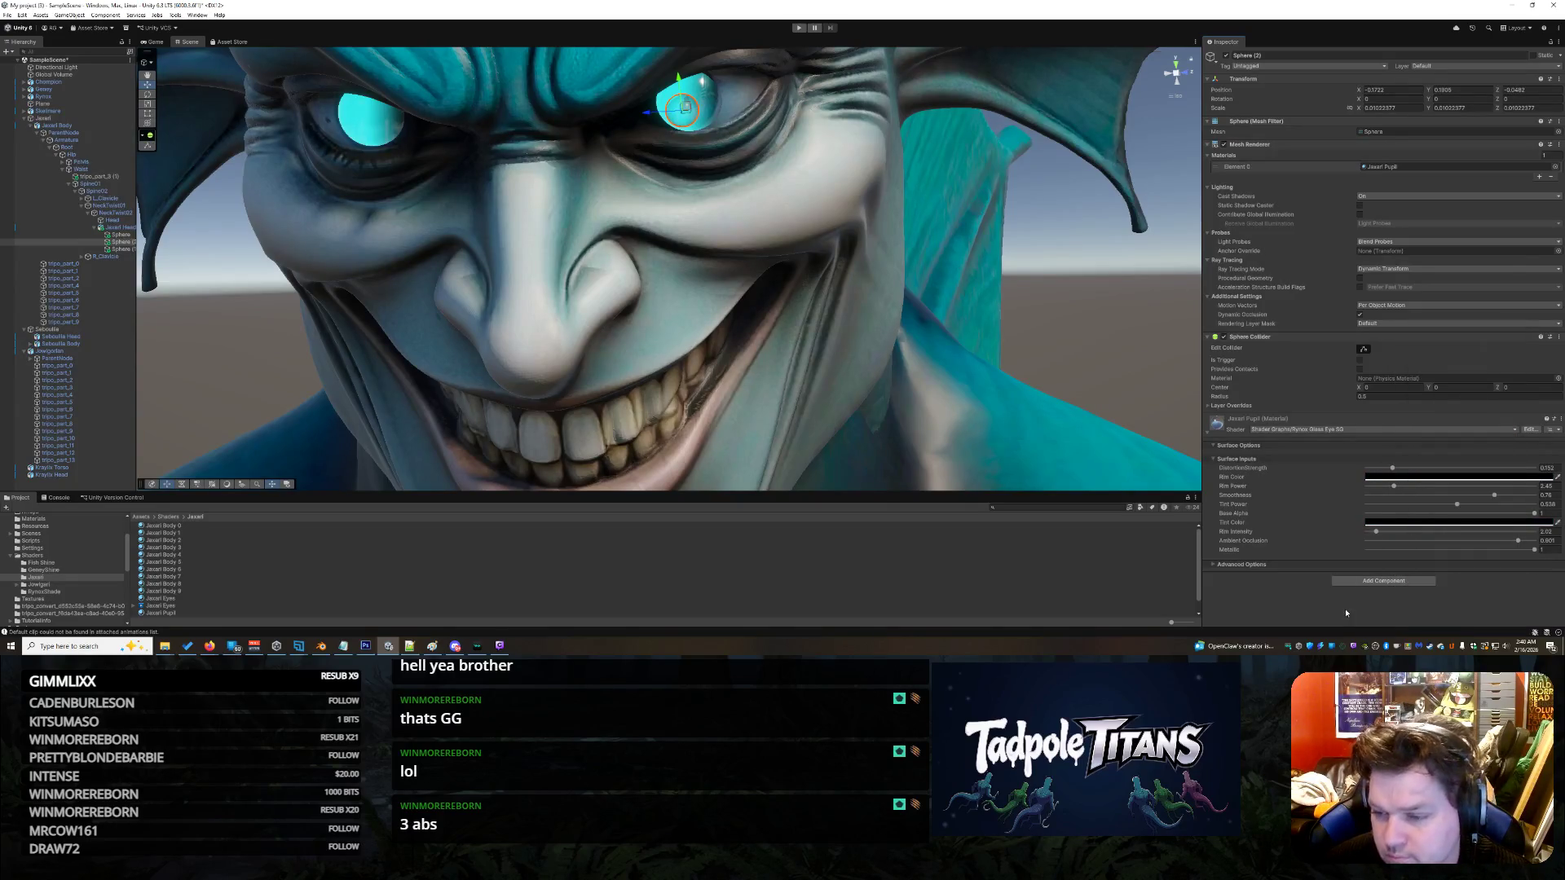
left_click_drag(1378, 534, 1544, 556)
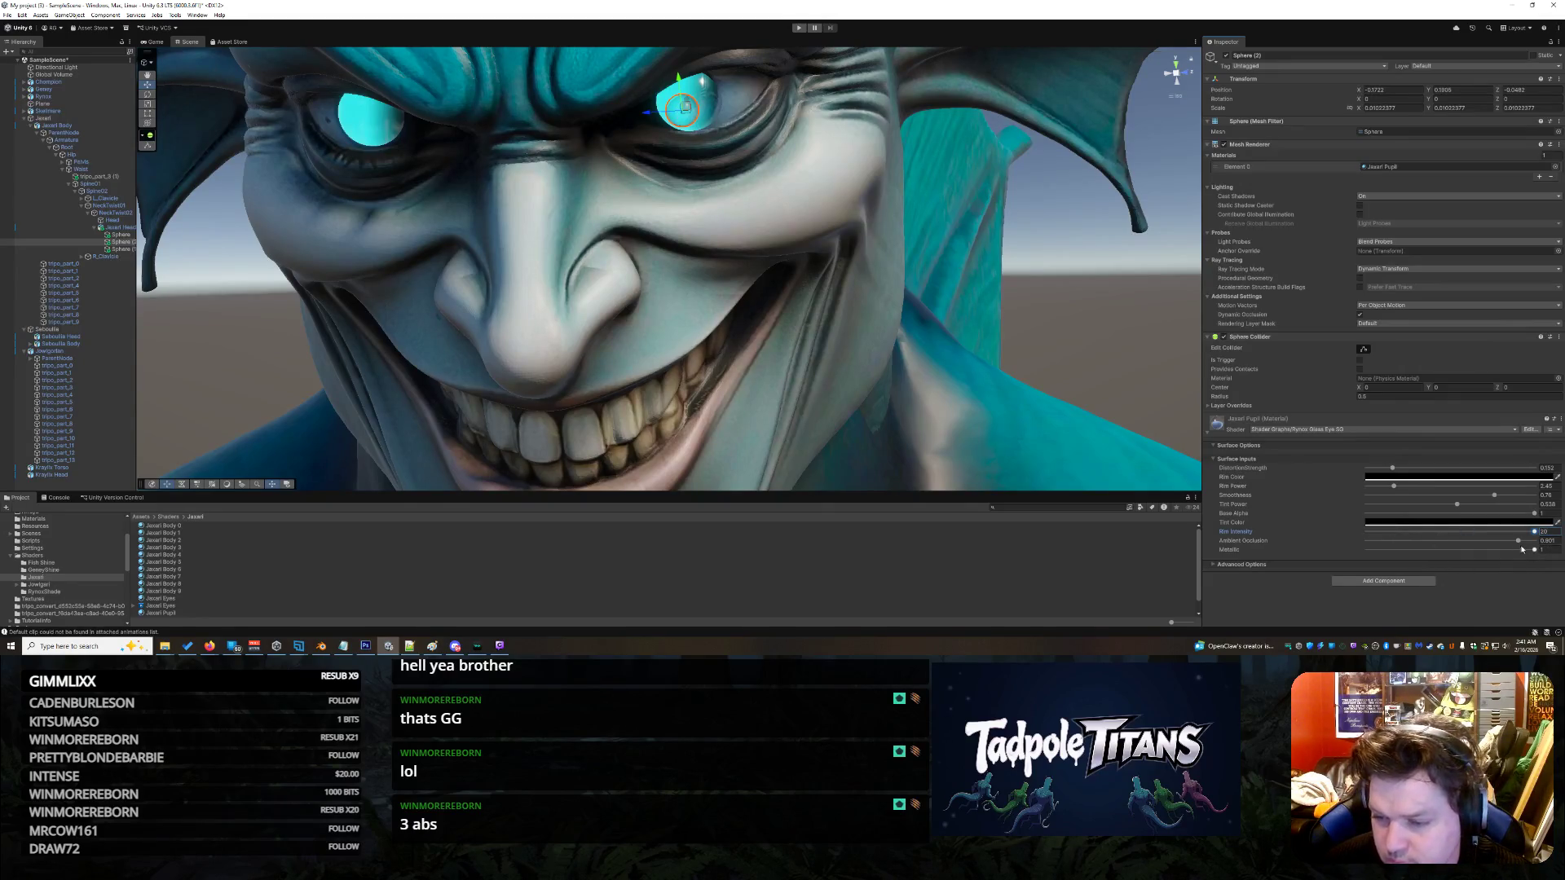
left_click_drag(1394, 486, 1535, 487)
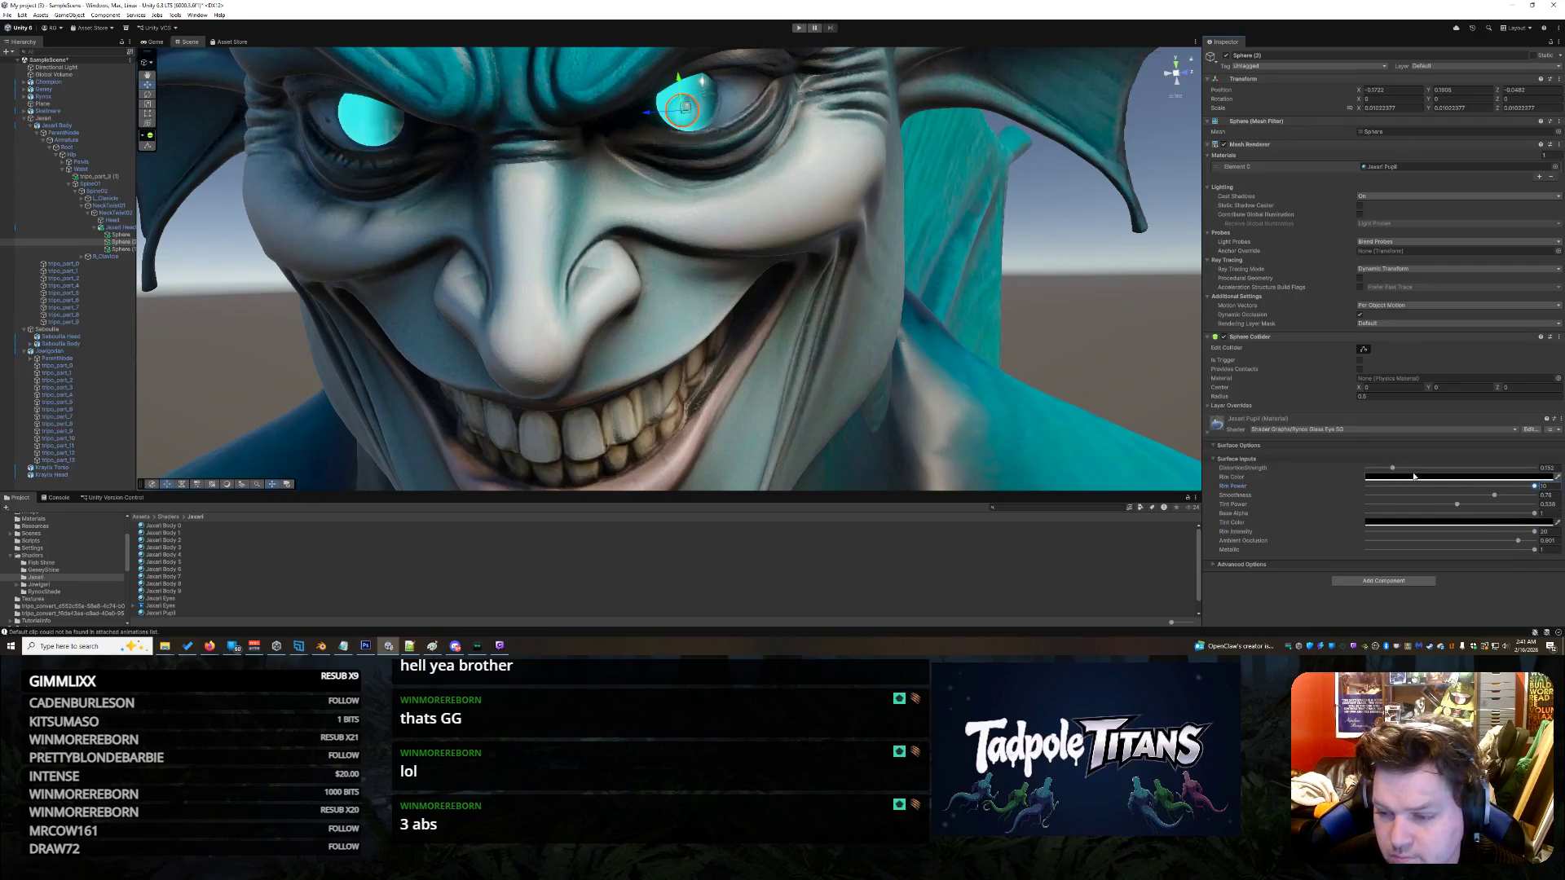
left_click_drag(1393, 469, 1535, 469)
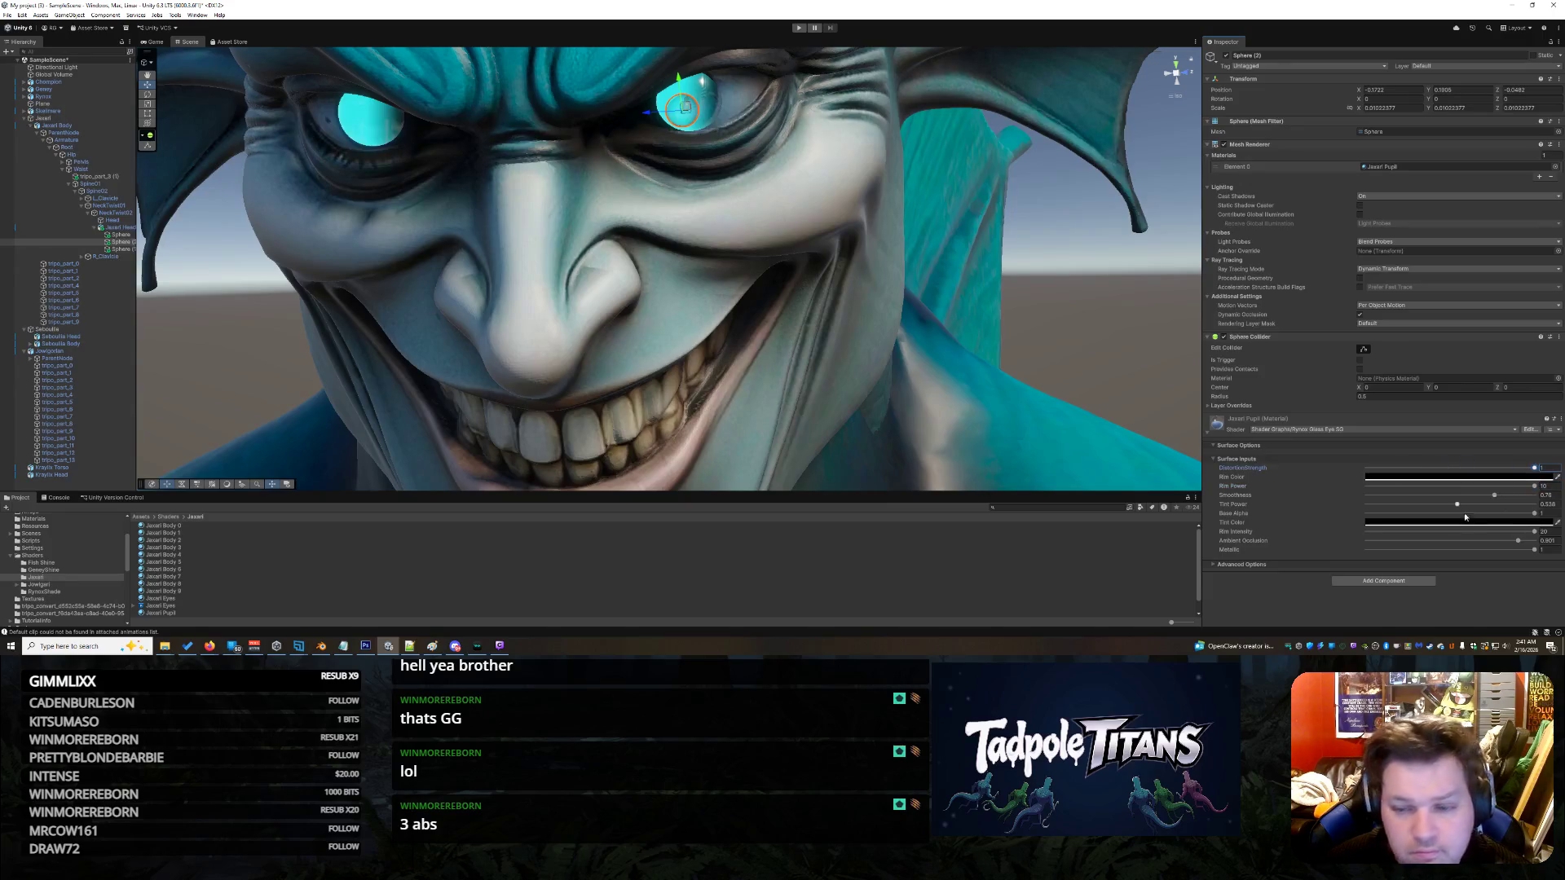
left_click(1458, 505)
left_click_drag(1494, 495, 1535, 494)
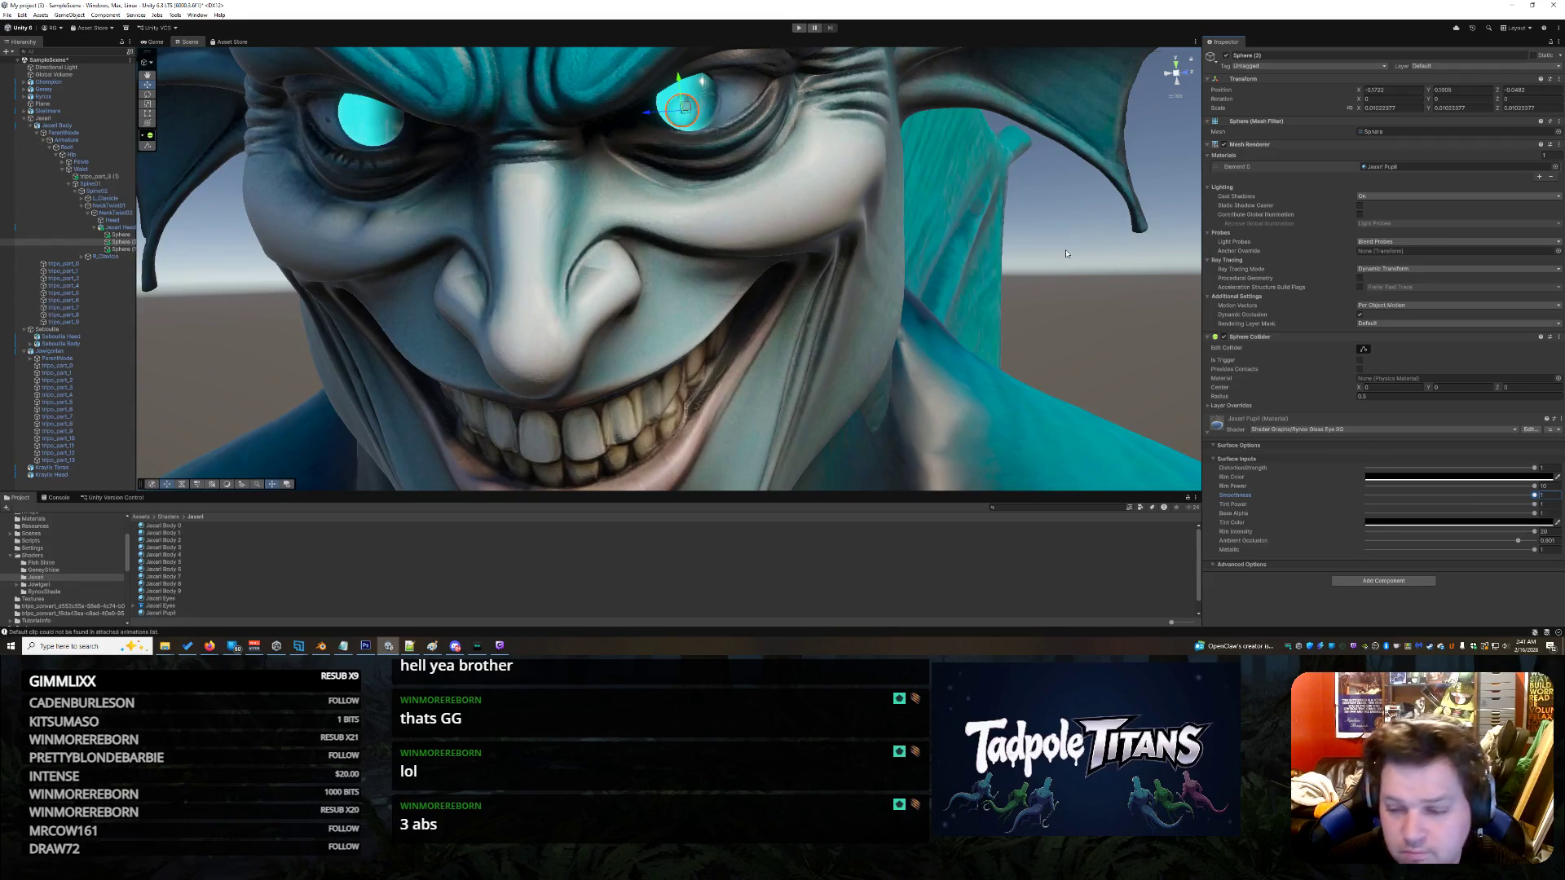
scroll(1117, 366, "down", 1)
left_click(1303, 504)
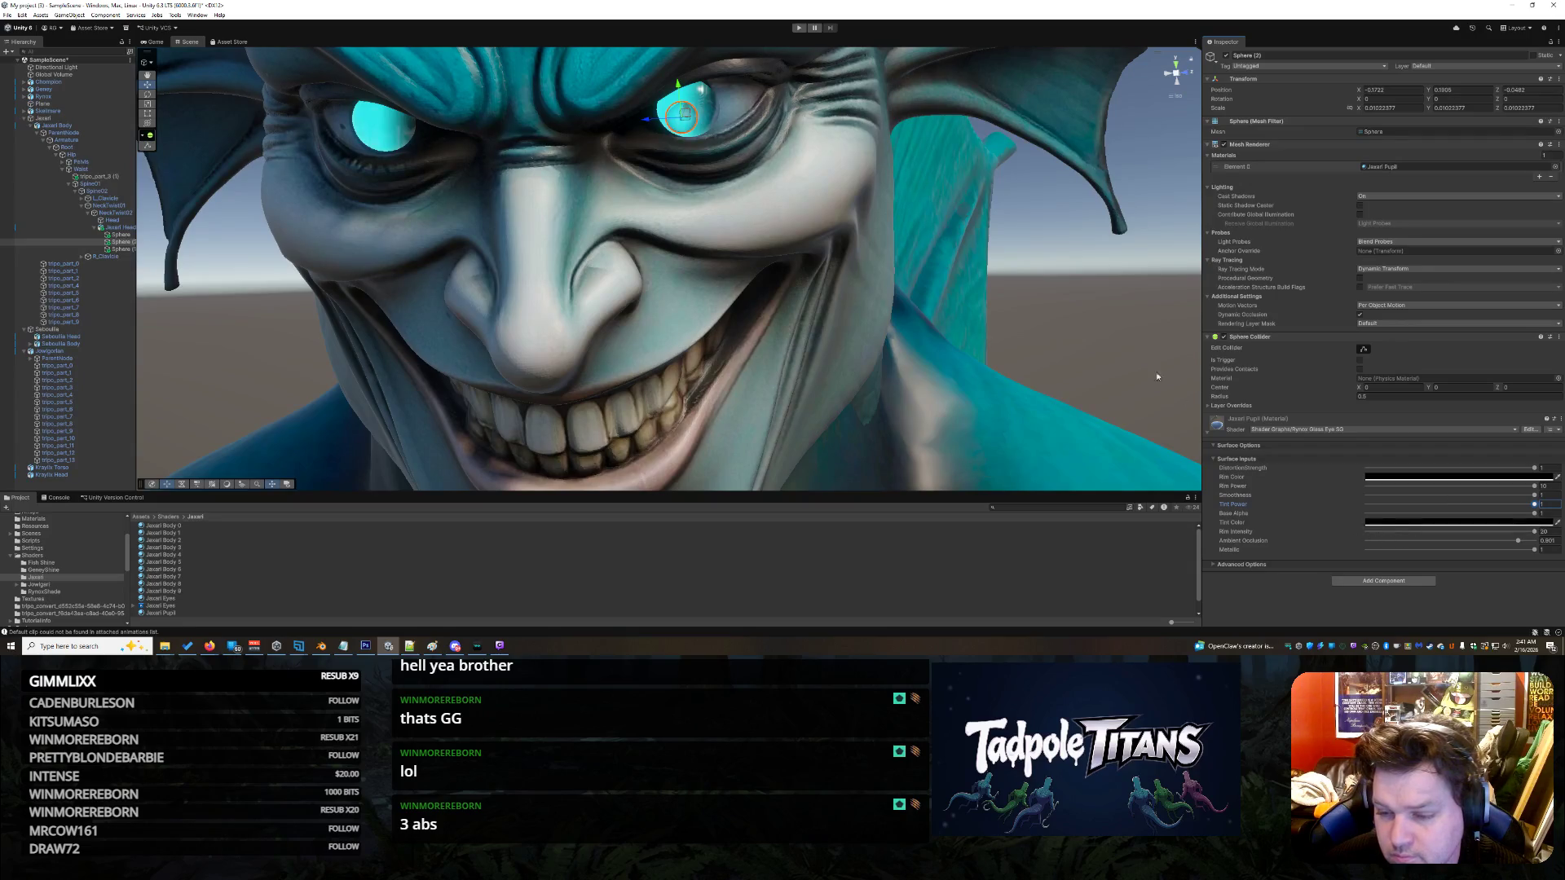
left_click(990, 241)
left_click(683, 120)
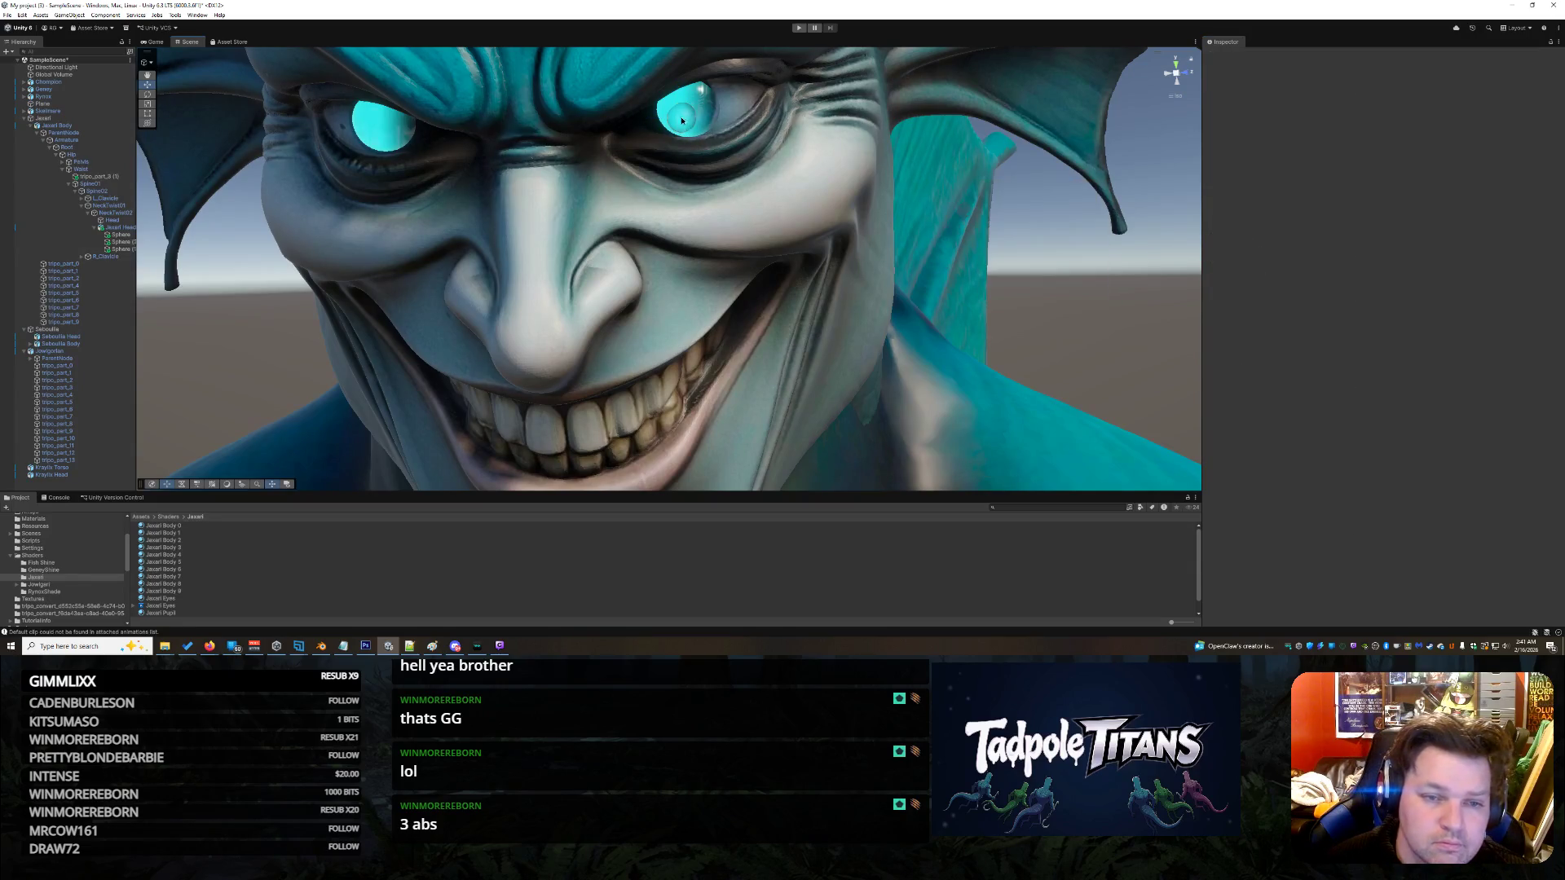
- Select Sphere (2) on the right eye and nudge it slightly down along Y
scroll(1064, 351, "down", 1)
mouse_move(1065, 351)
left_mouse_down()
mouse_move(1033, 336)
mouse_move(969, 356)
left_mouse_up()
left_click(950, 301)
mouse_move(960, 291)
left_mouse_down()
mouse_move(1047, 326)
mouse_move(903, 326)
left_mouse_up()
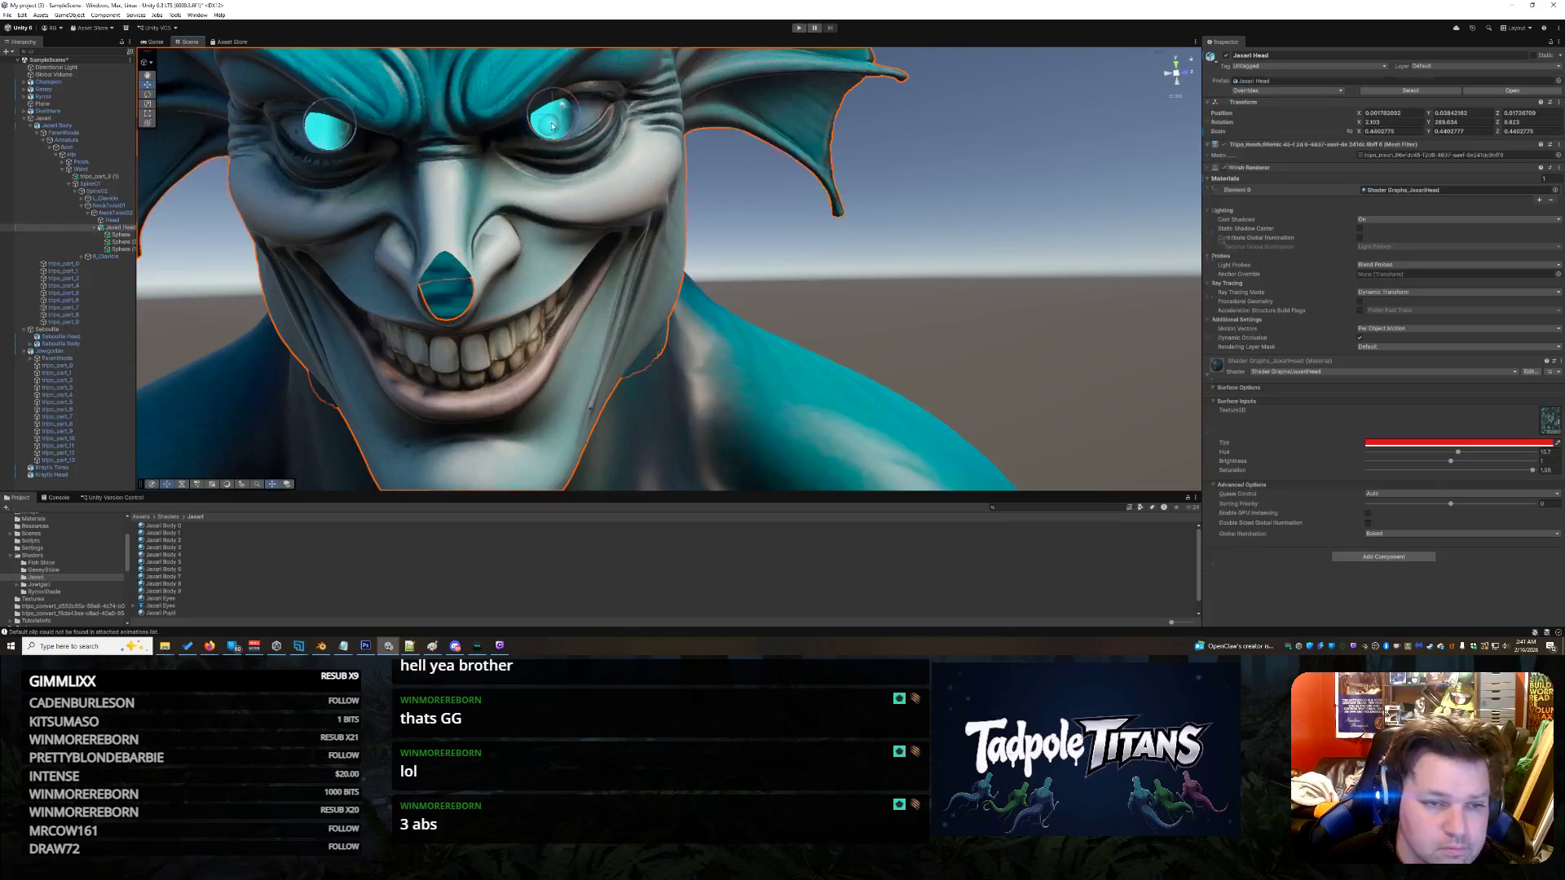
left_click(556, 124)
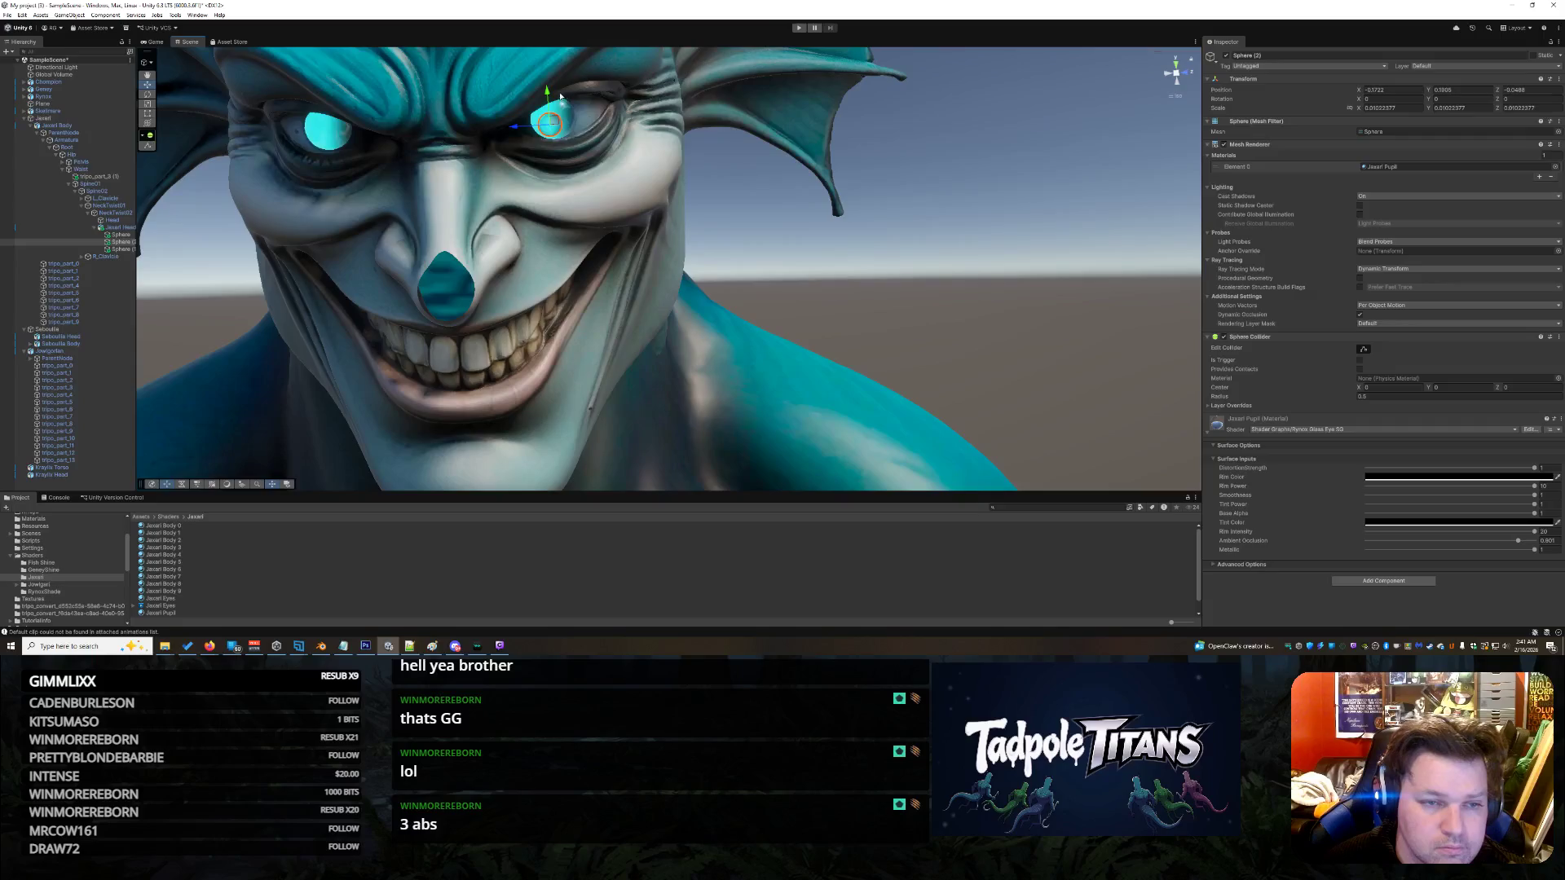
left_click_drag(550, 91, 552, 93)
left_click(604, 150)
left_click(564, 130)
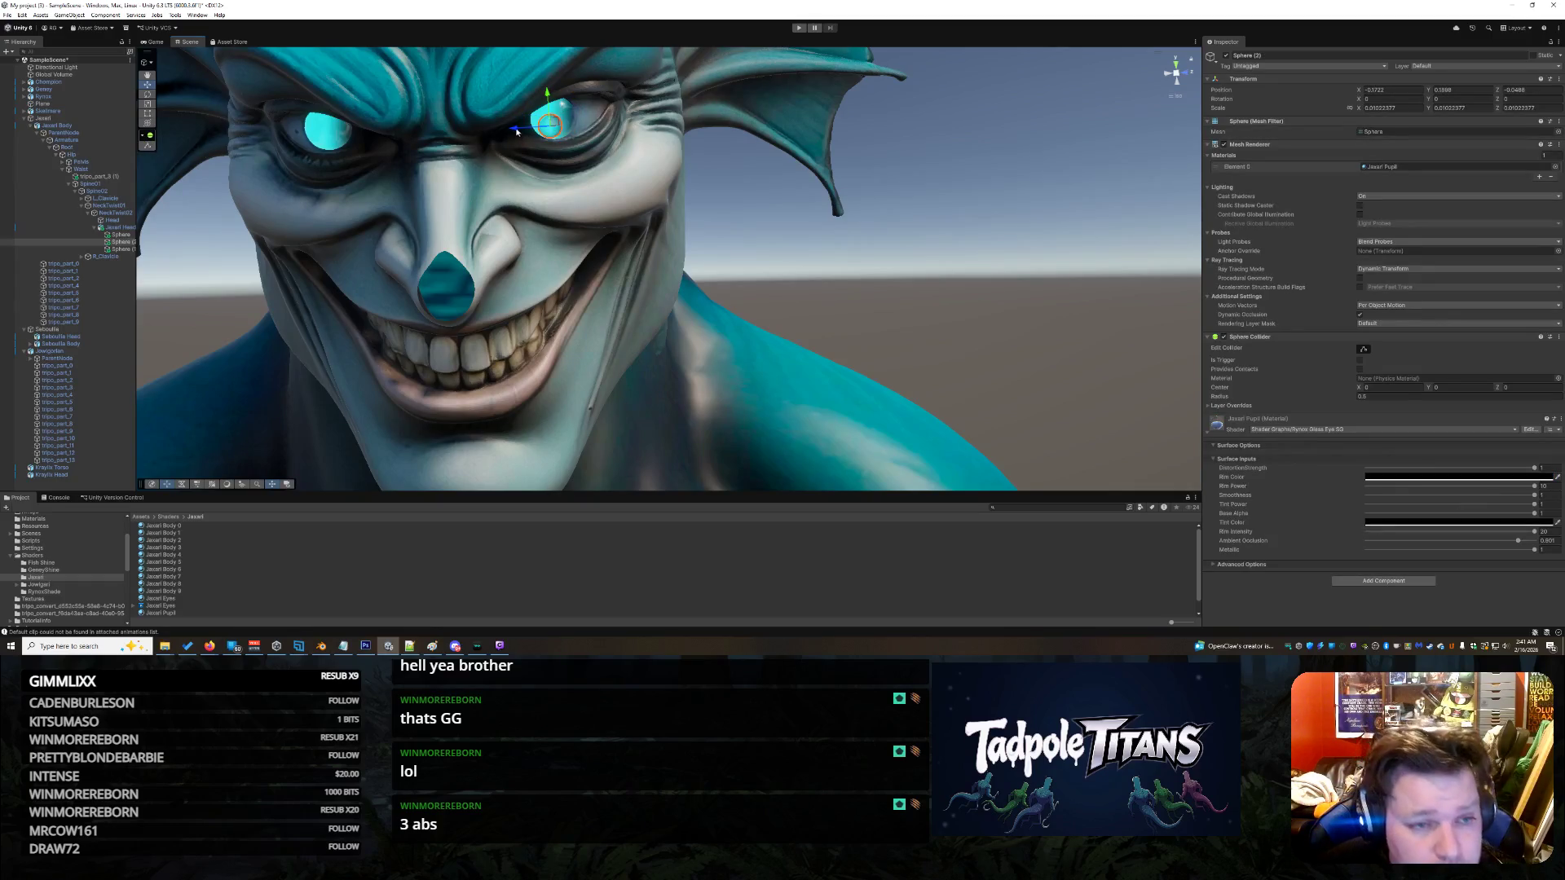
left_click(817, 219)
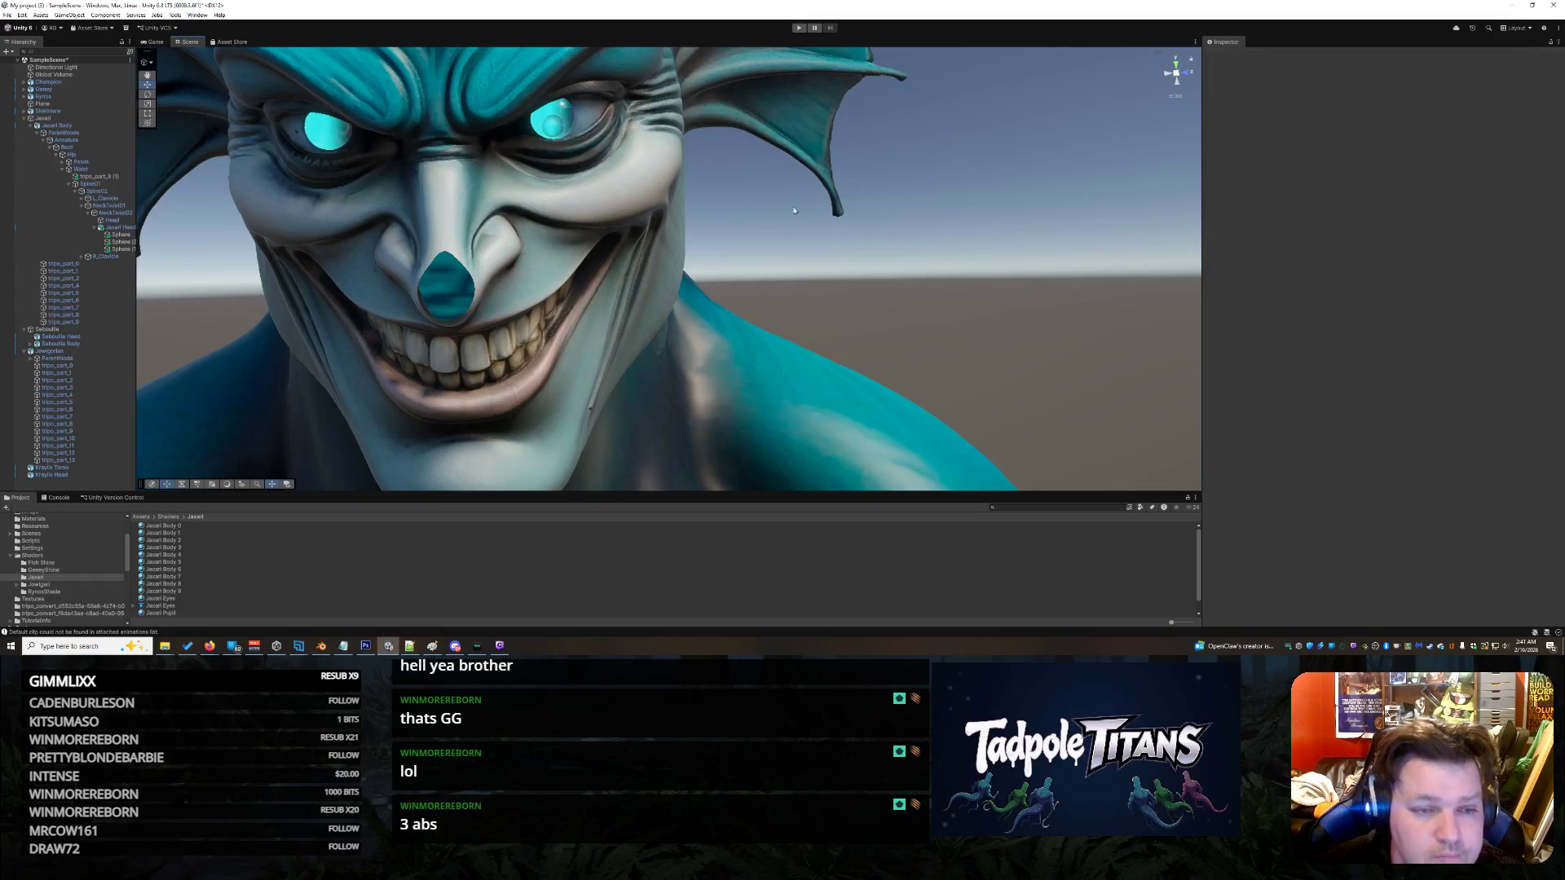
left_click(549, 130)
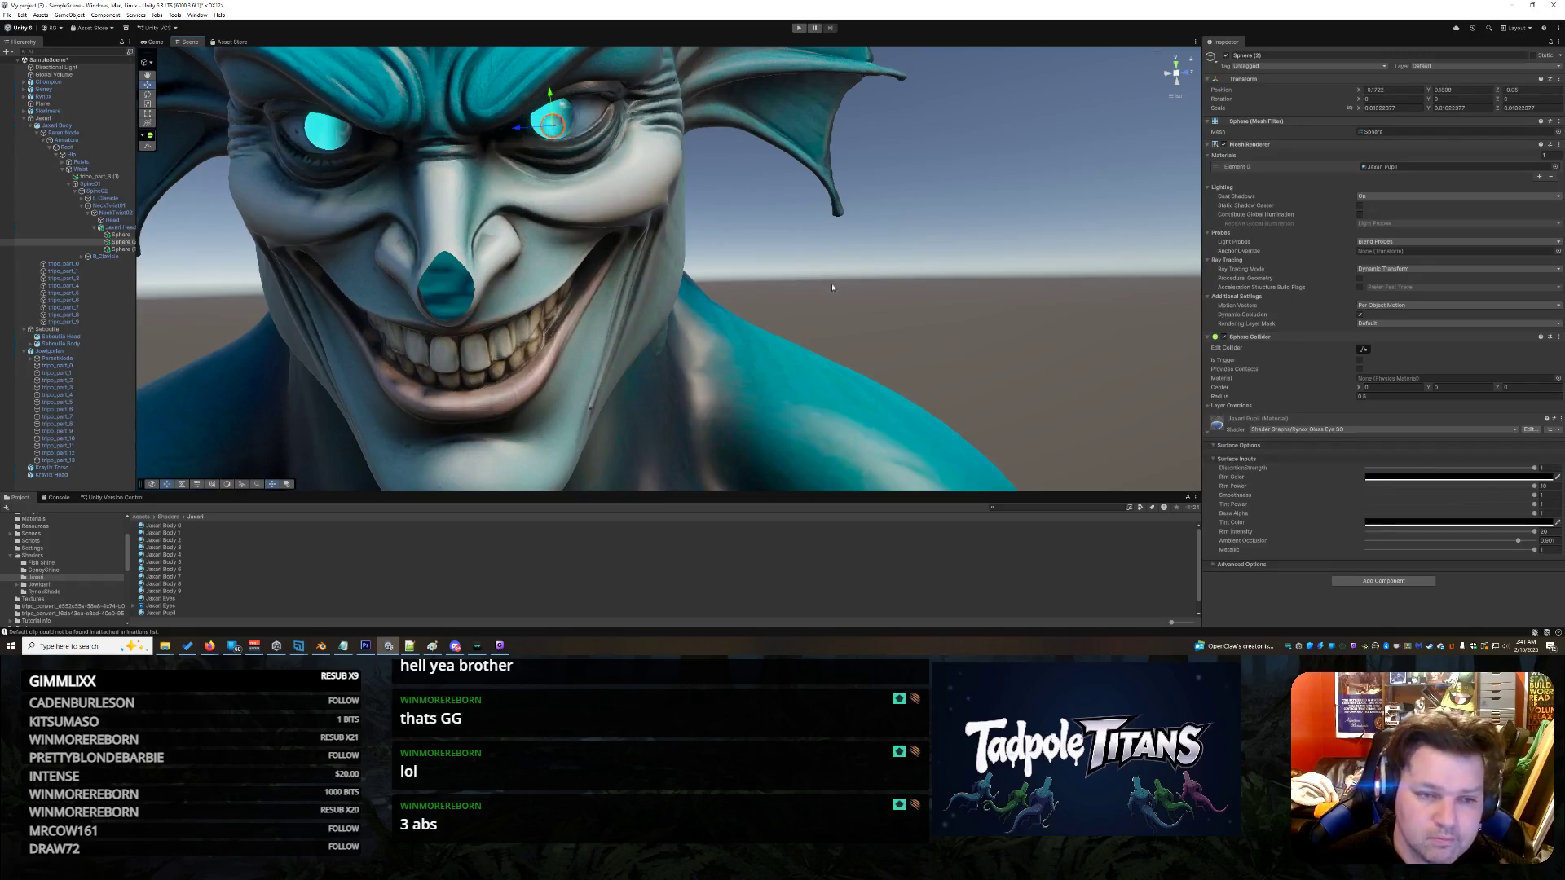
scroll(271, 560, "down", 1)
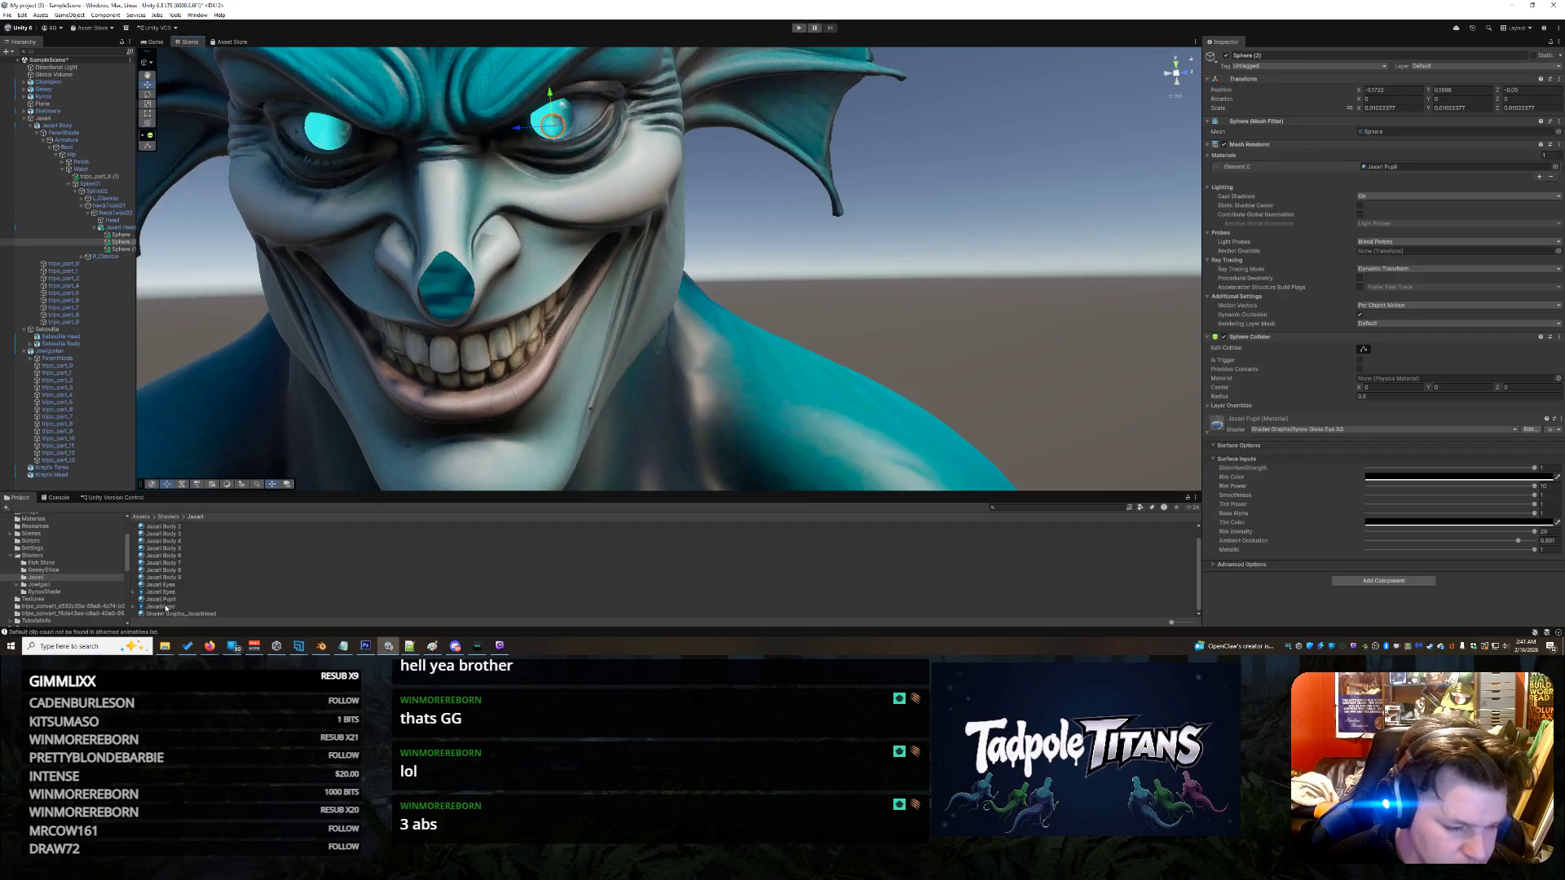
left_click(164, 607)
left_click(169, 593)
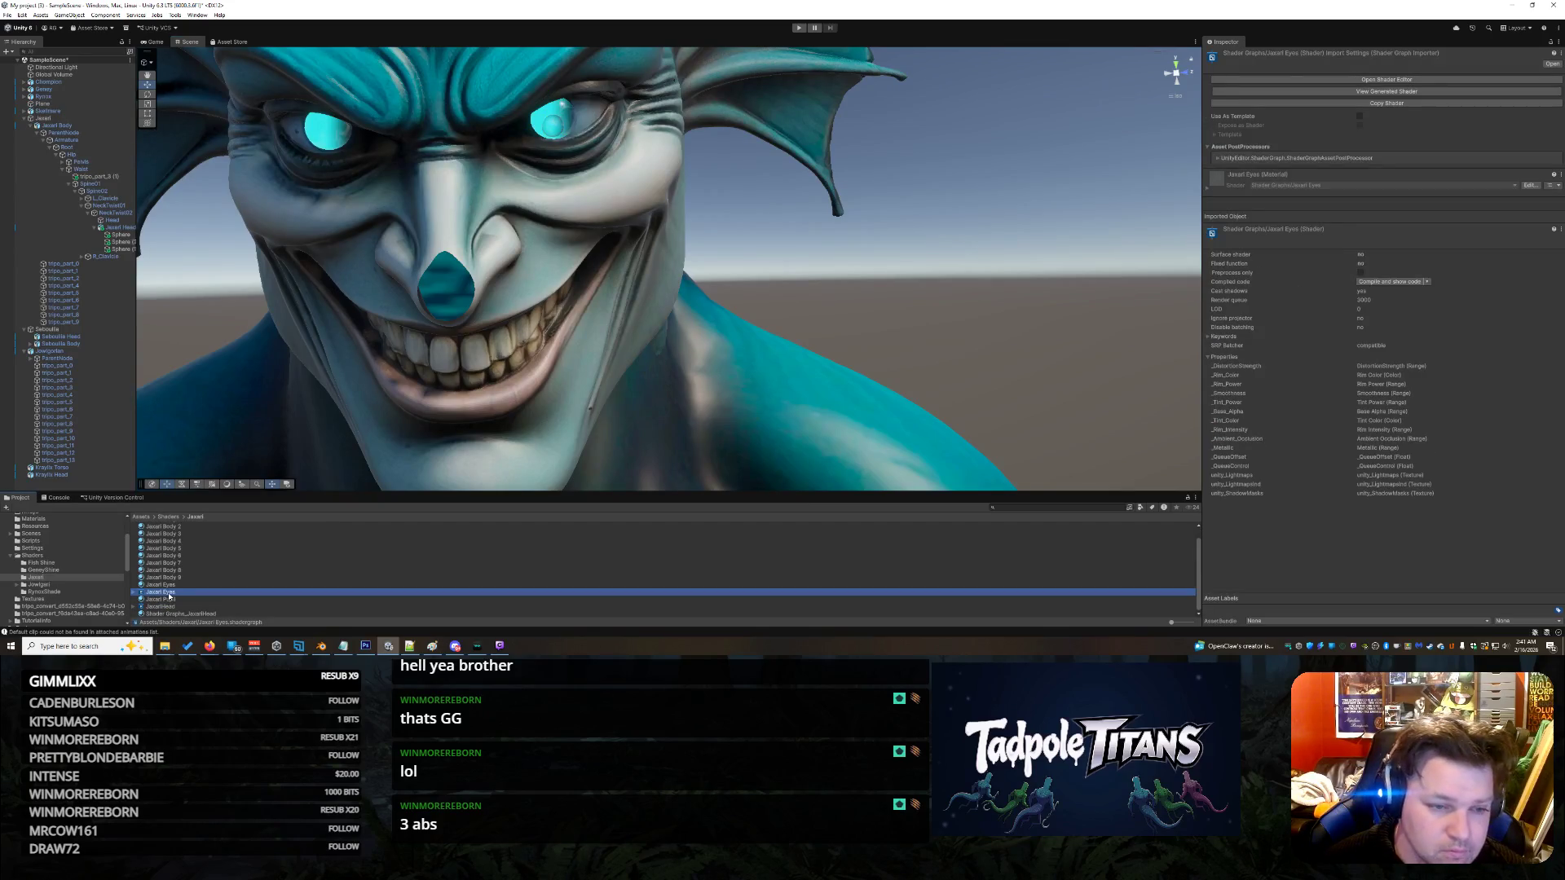
double_click(168, 593)
mouse_move(216, 649)
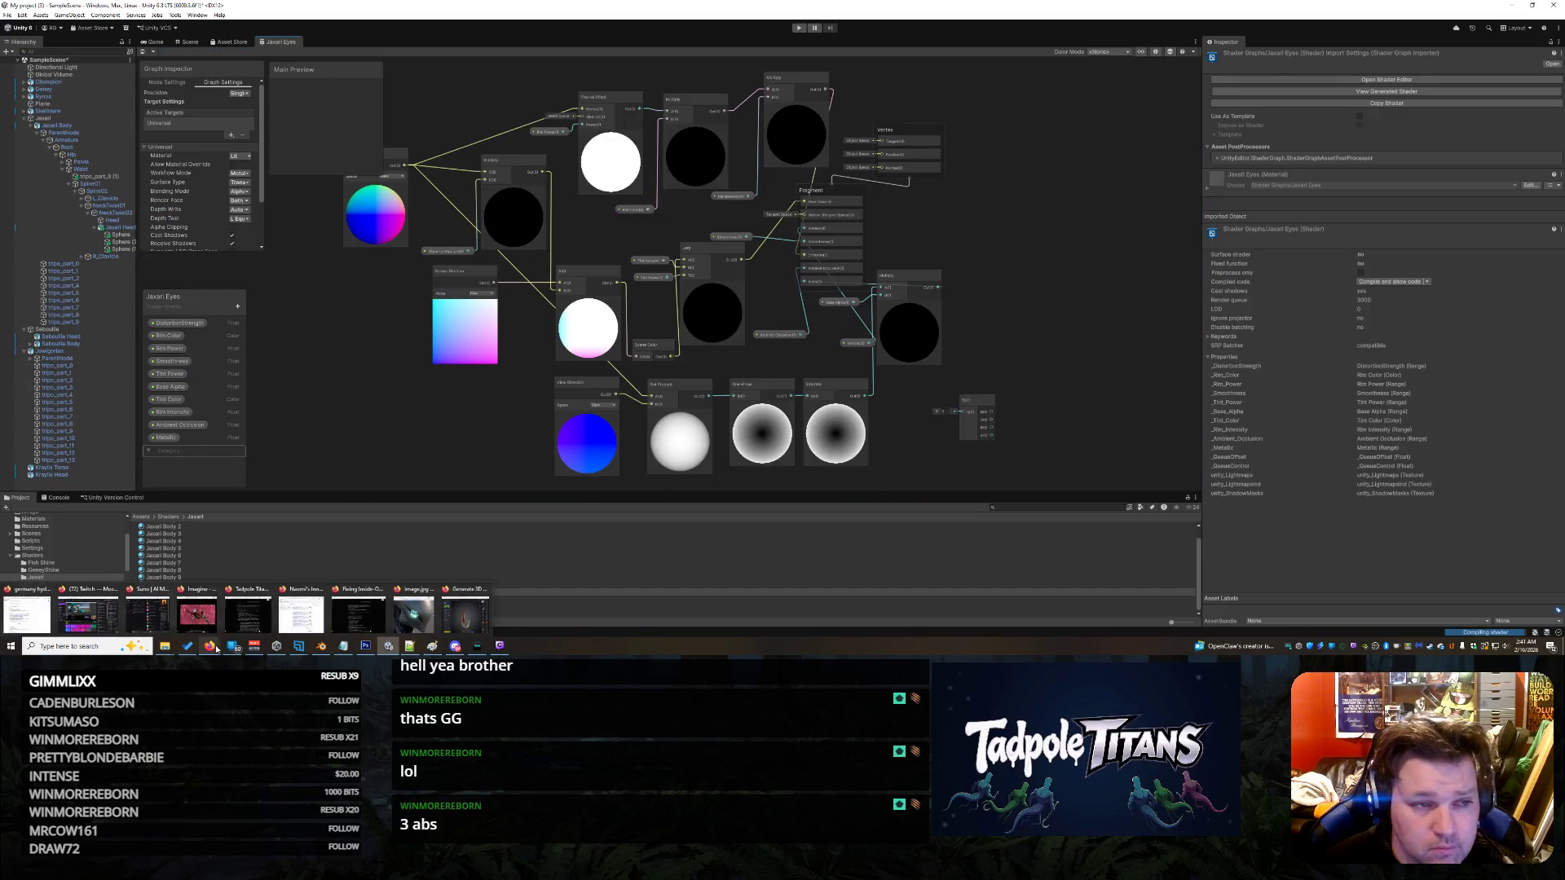
right_click(288, 42)
left_click(314, 56)
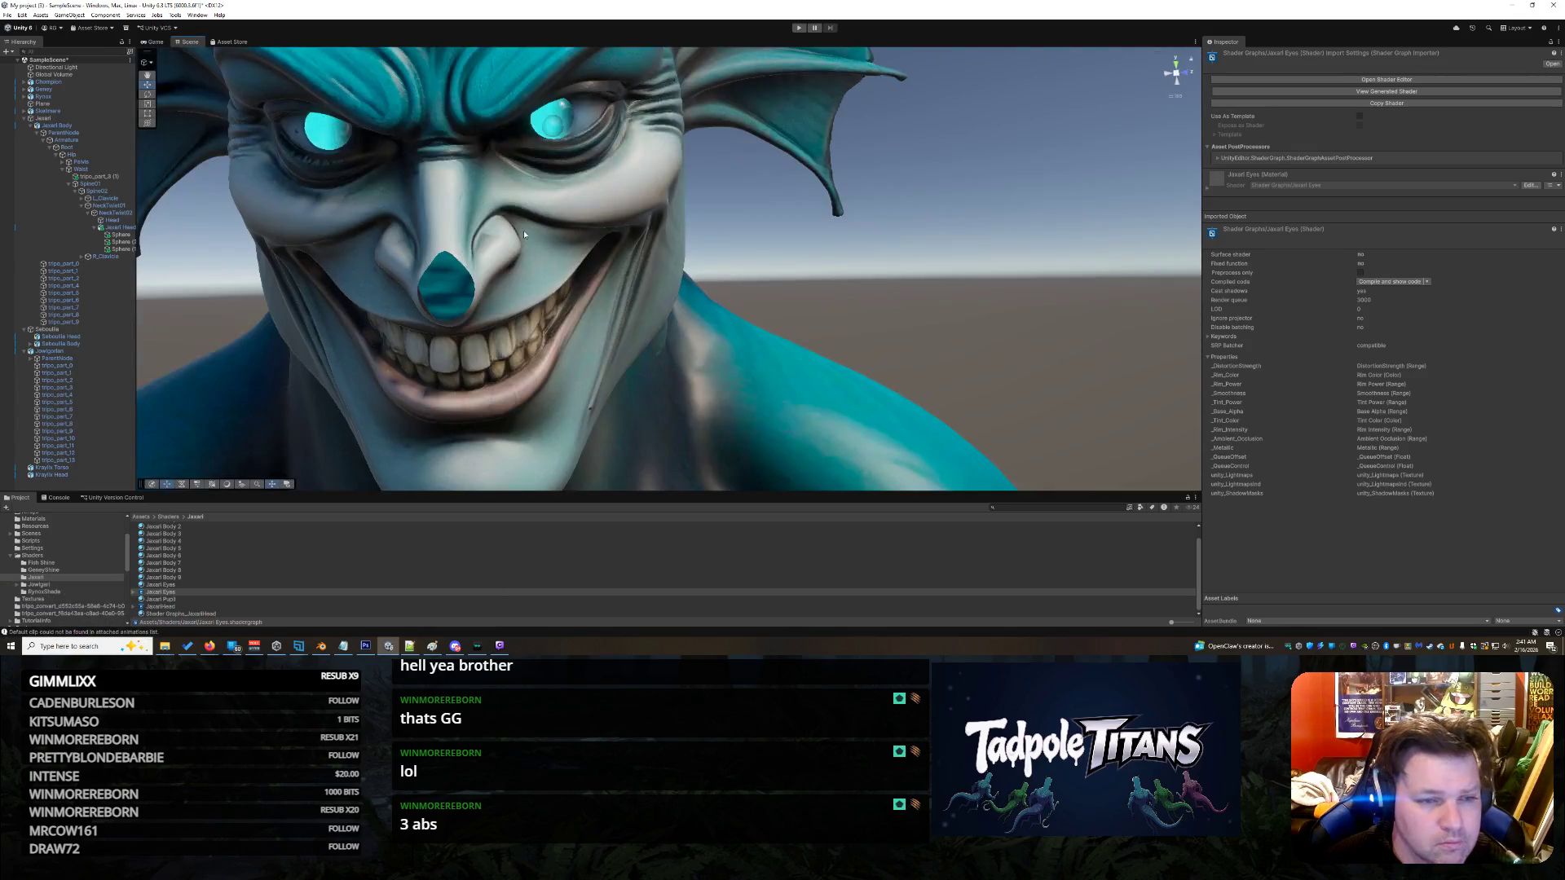
left_click(557, 132)
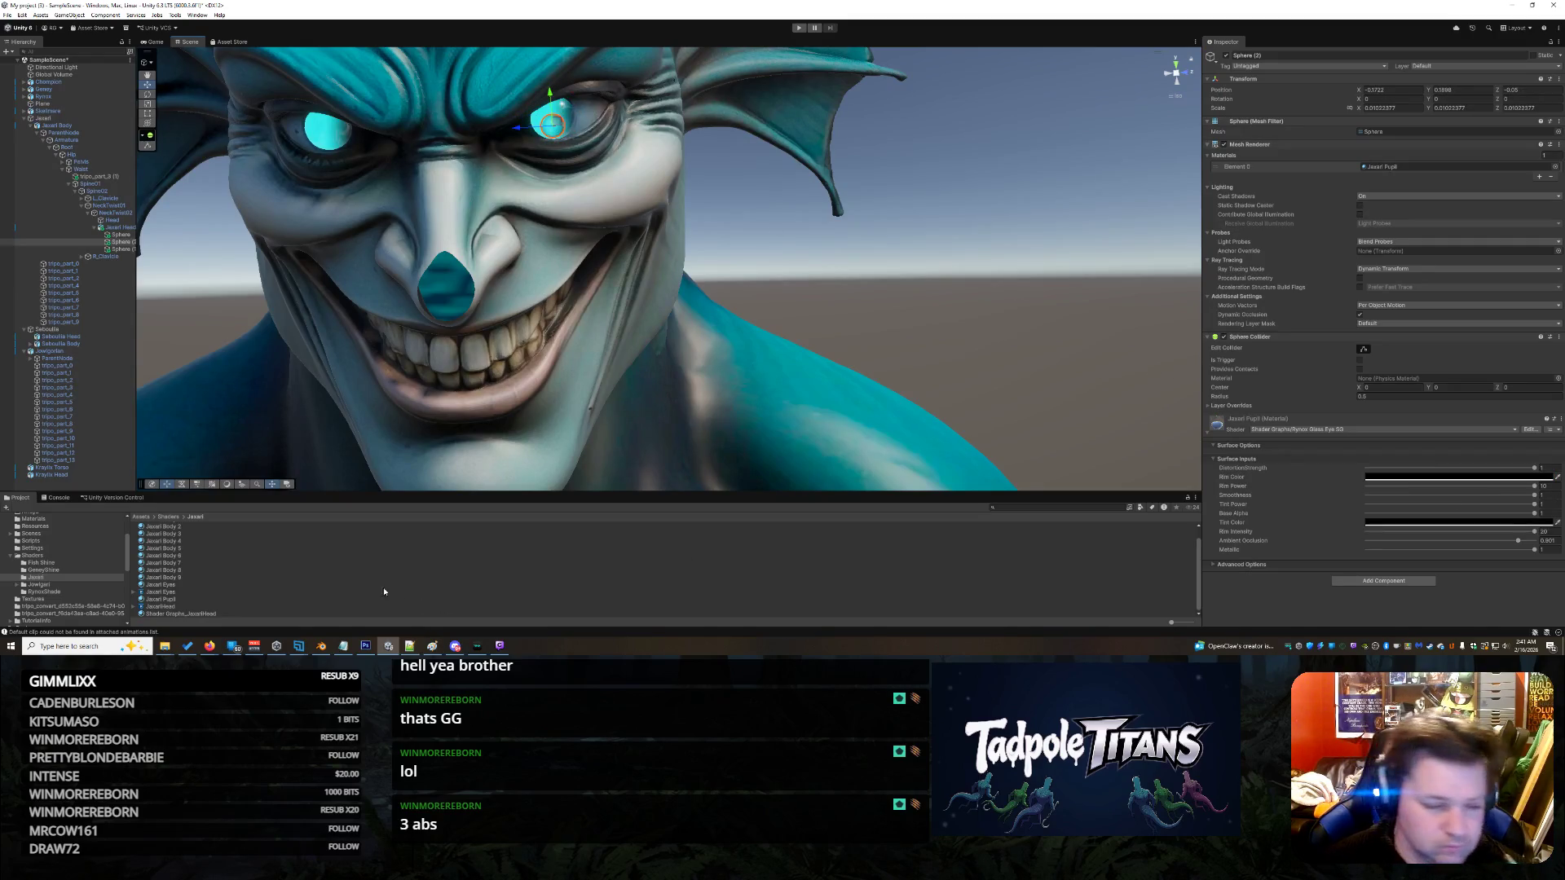
- Delete the Jaxari Pupil material, confirming the deletion
left_click(171, 600)
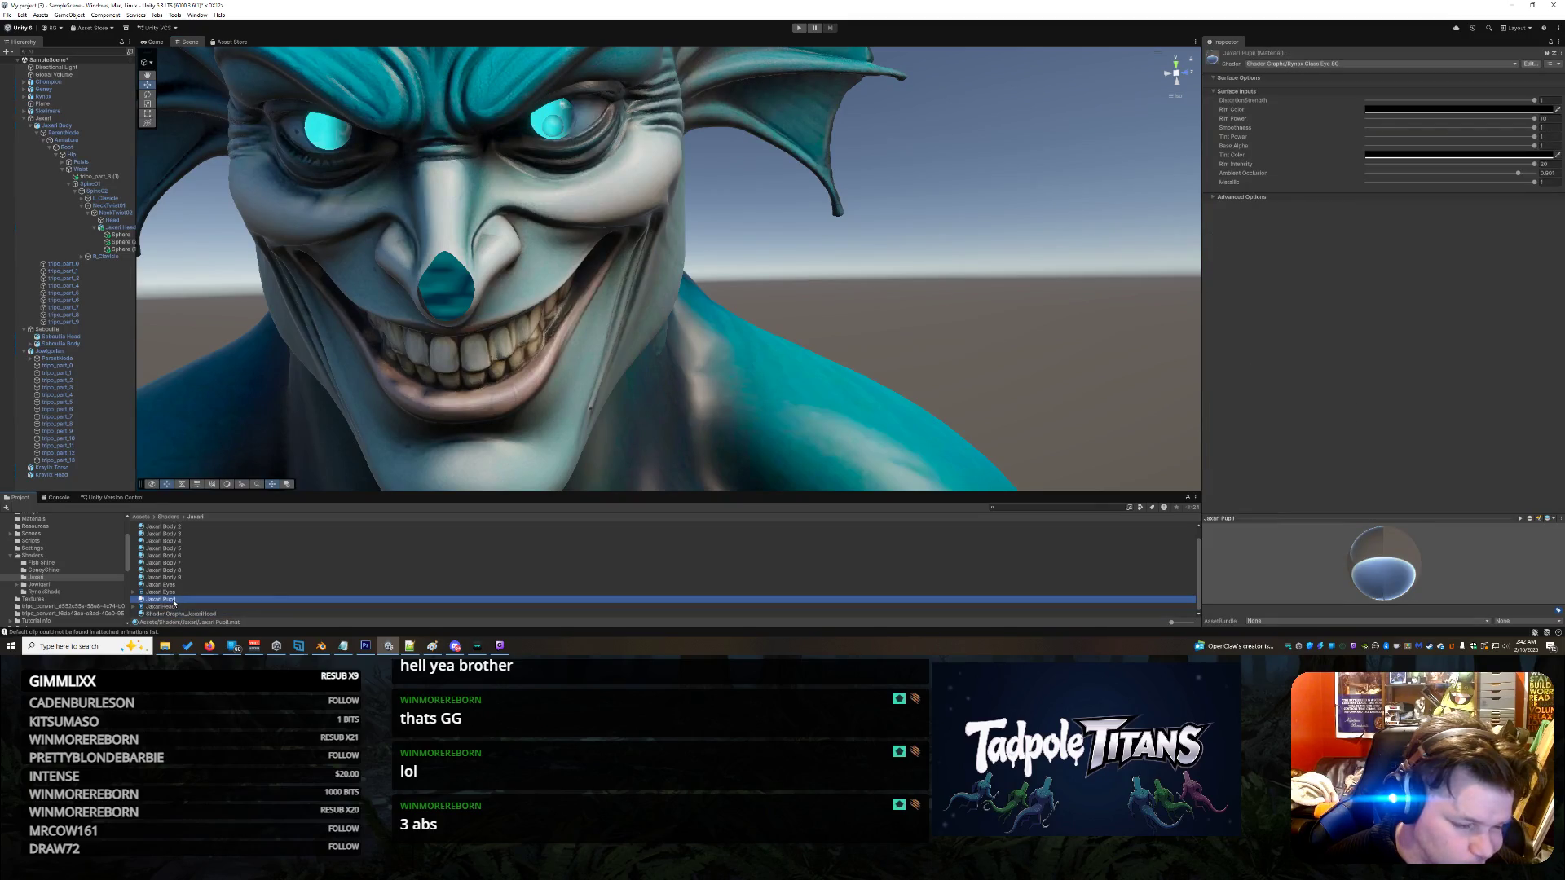
right_click(174, 601)
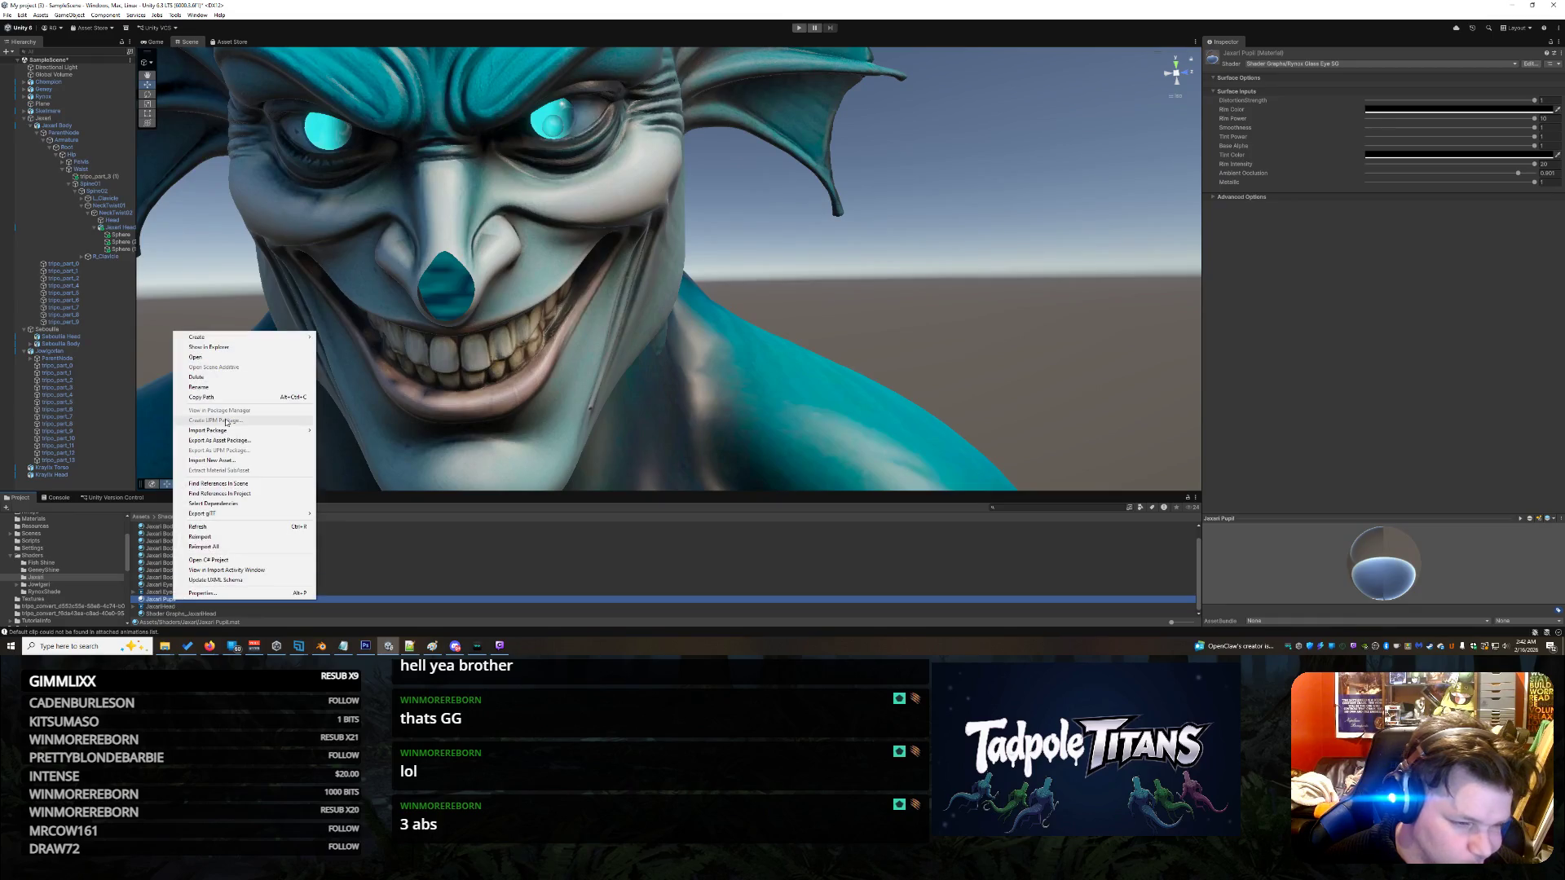
left_click(232, 378)
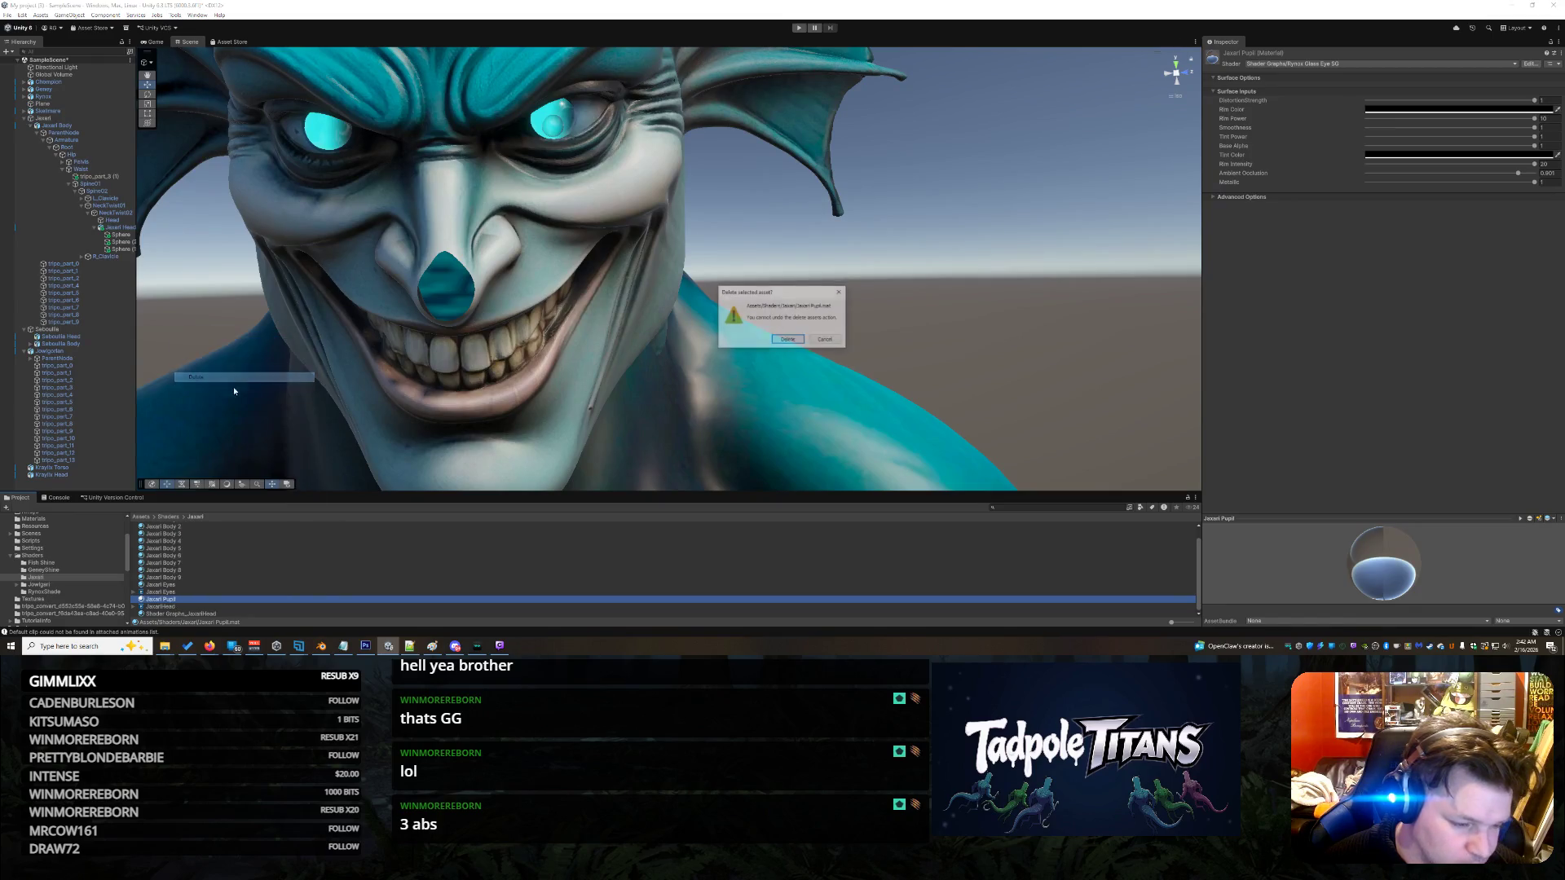
left_click(787, 339)
- Create a new URP Lit shader graph in the current folder
right_click(200, 570)
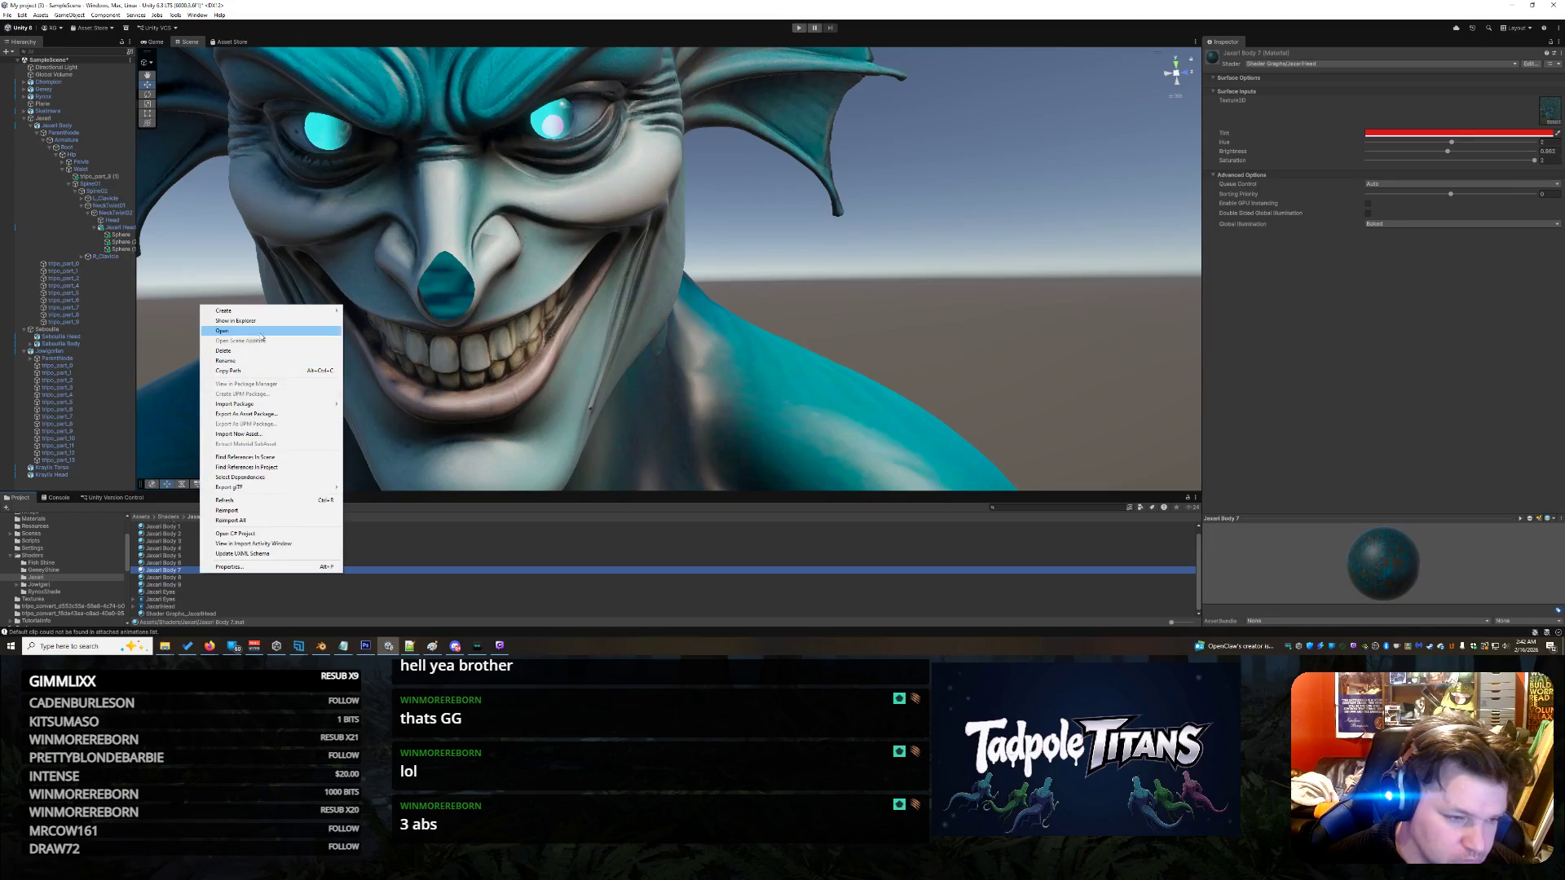
mouse_move(269, 310)
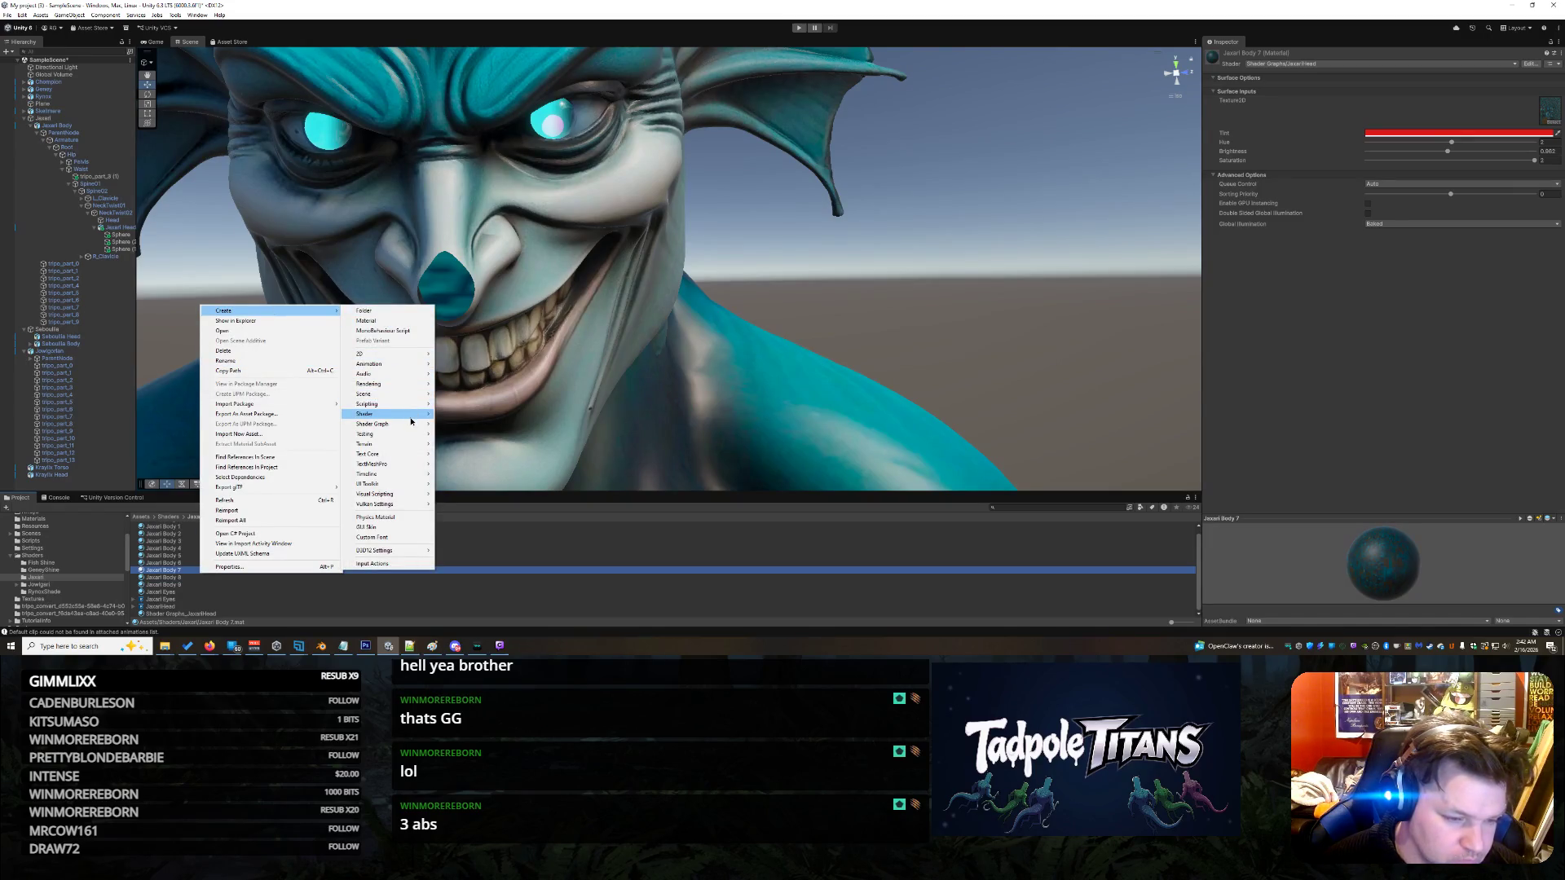
mouse_move(410, 425)
mouse_move(482, 427)
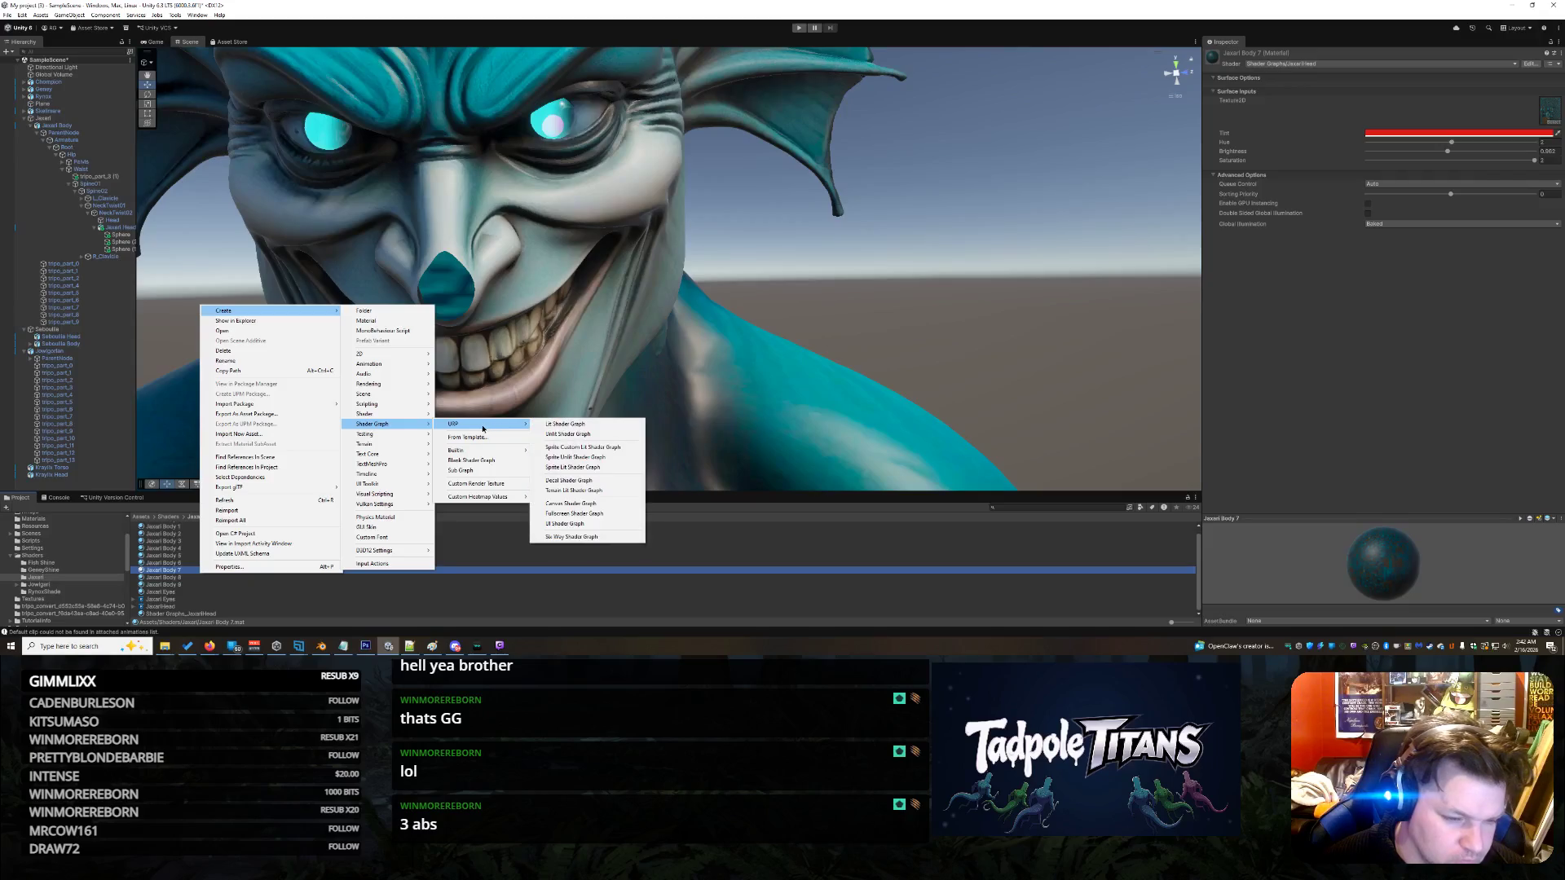
left_click(565, 424)
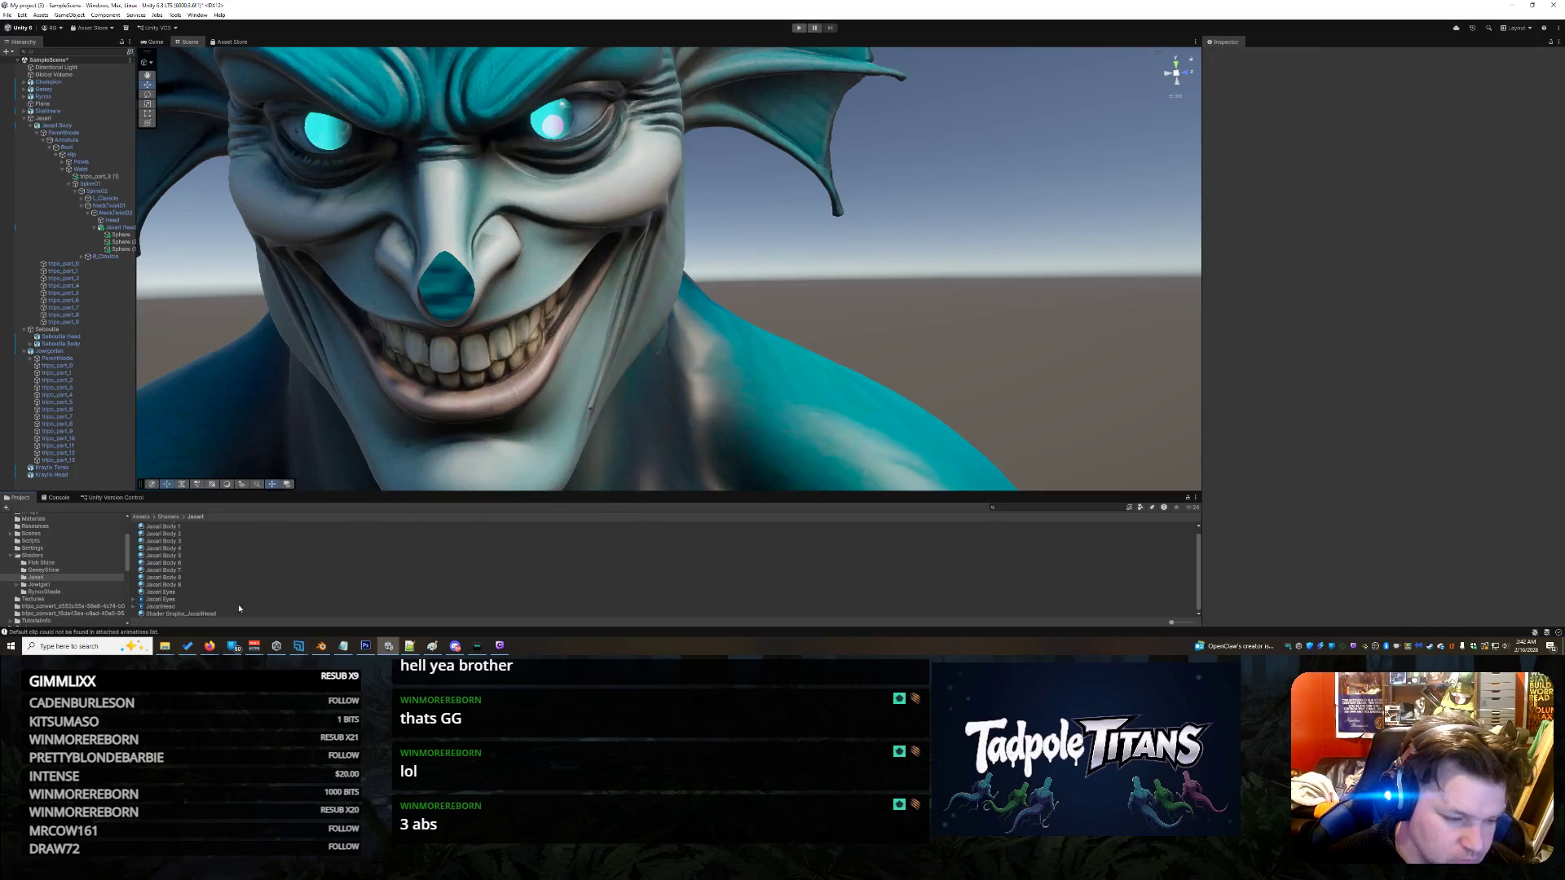
- Navigate from the Assets root into the Shaders > Jaxari folder
scroll(260, 566, "down", 1)
scroll(181, 596, "up", 1)
scroll(215, 581, "down", 1)
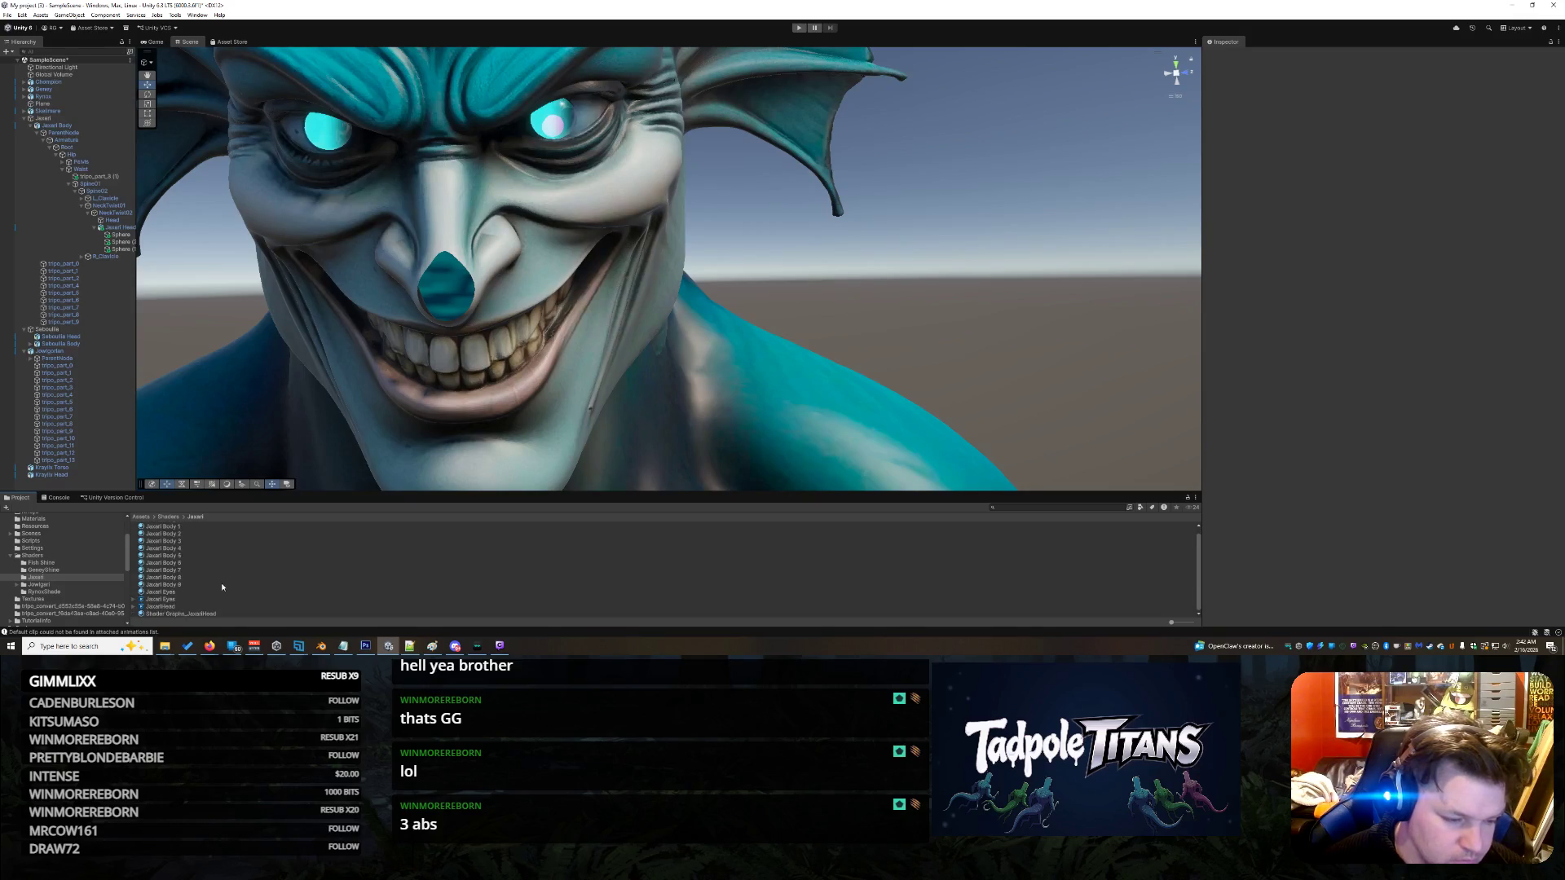
scroll(65, 574, "up", 5)
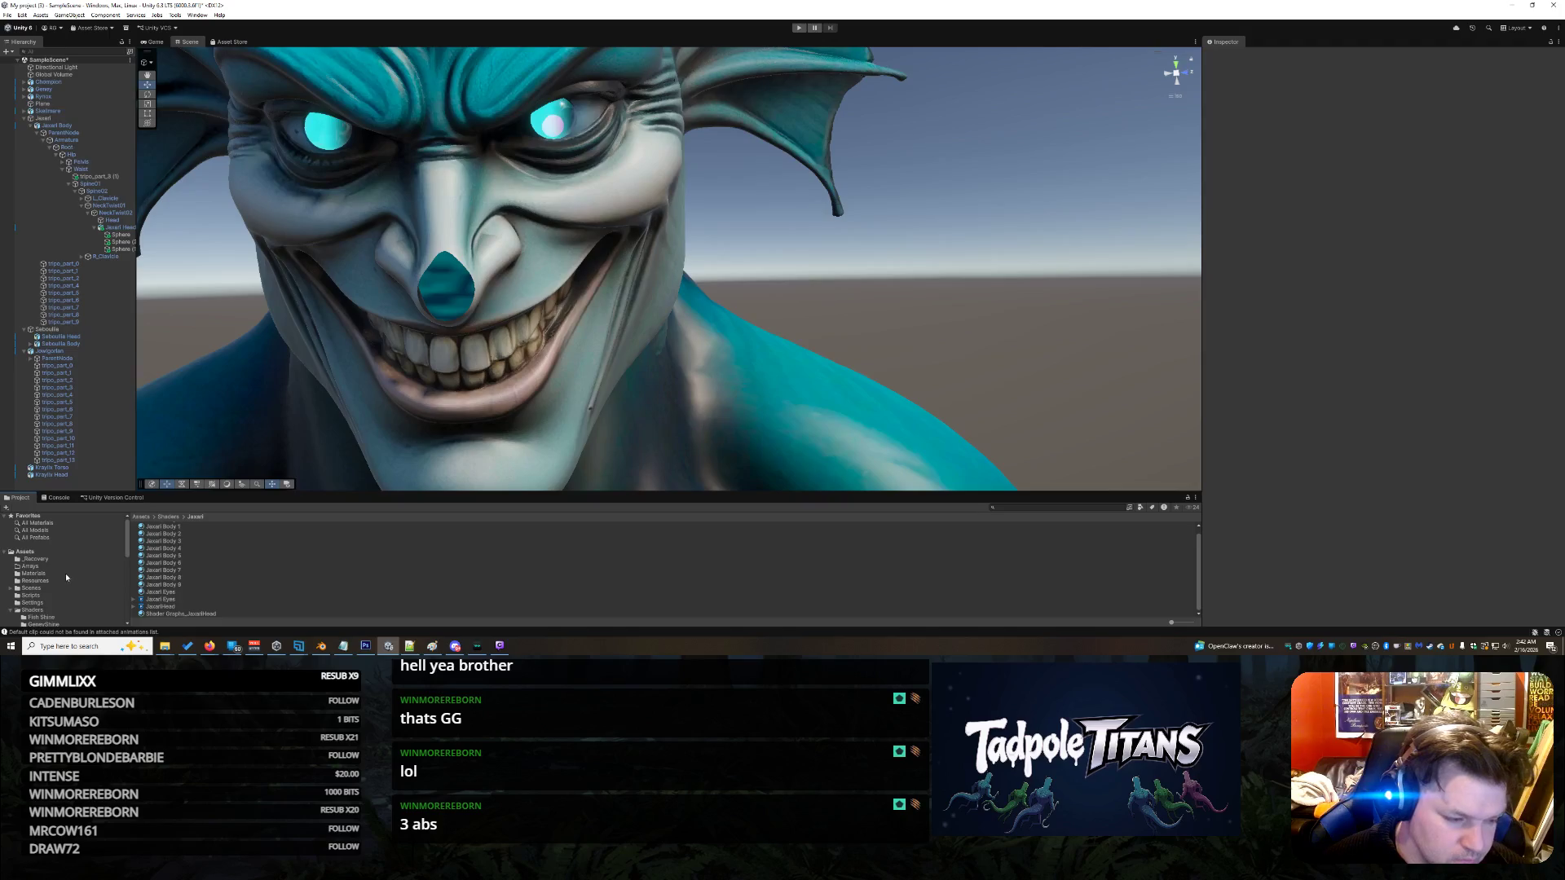
left_click(26, 553)
scroll(215, 578, "down", 5)
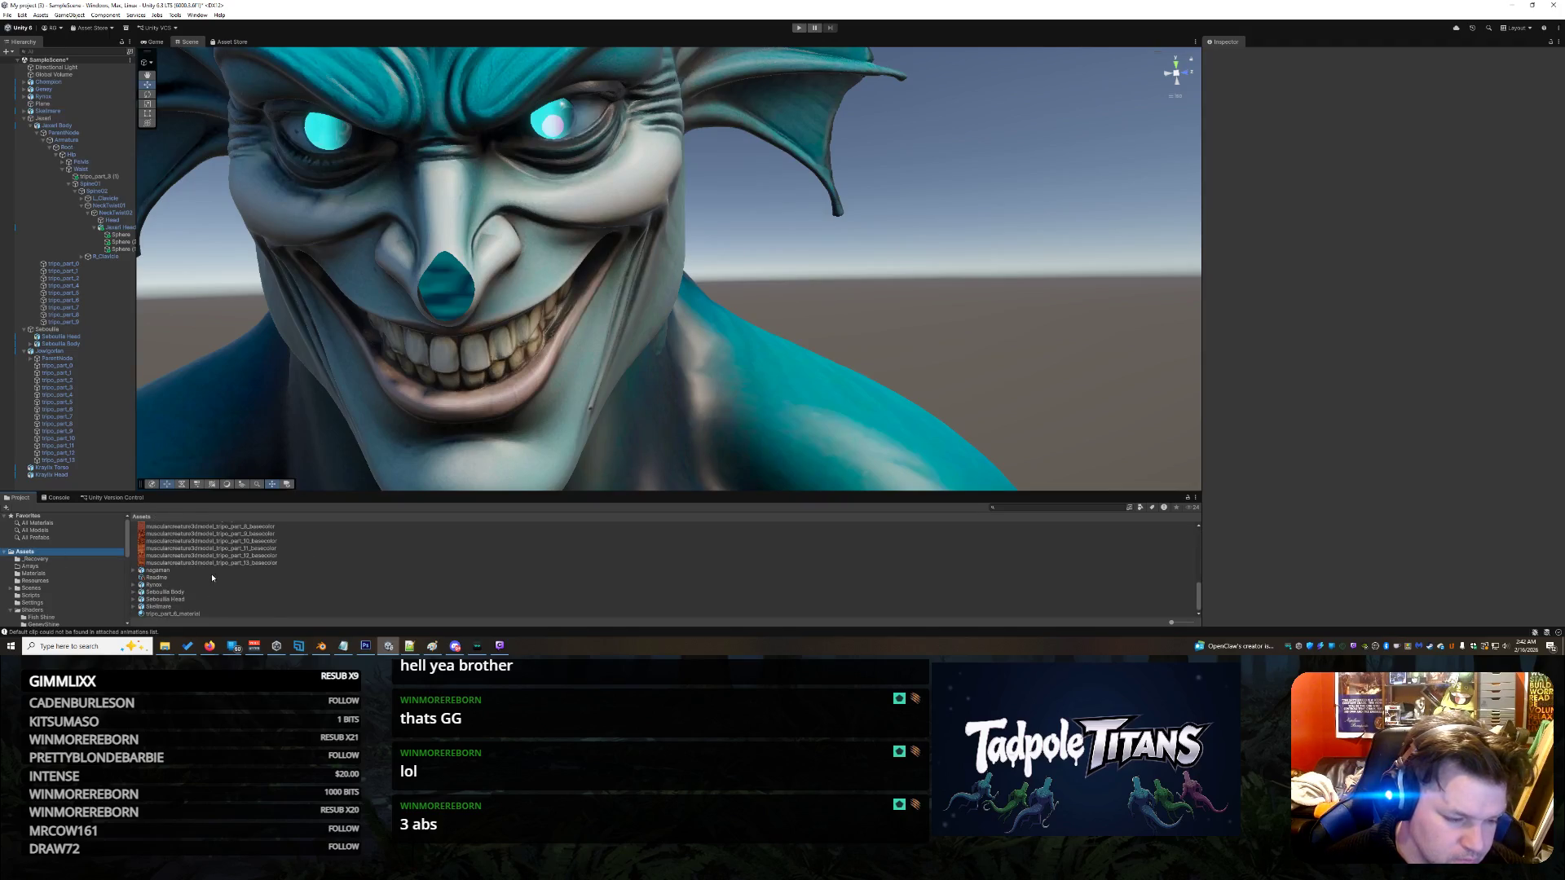
double_click(149, 581)
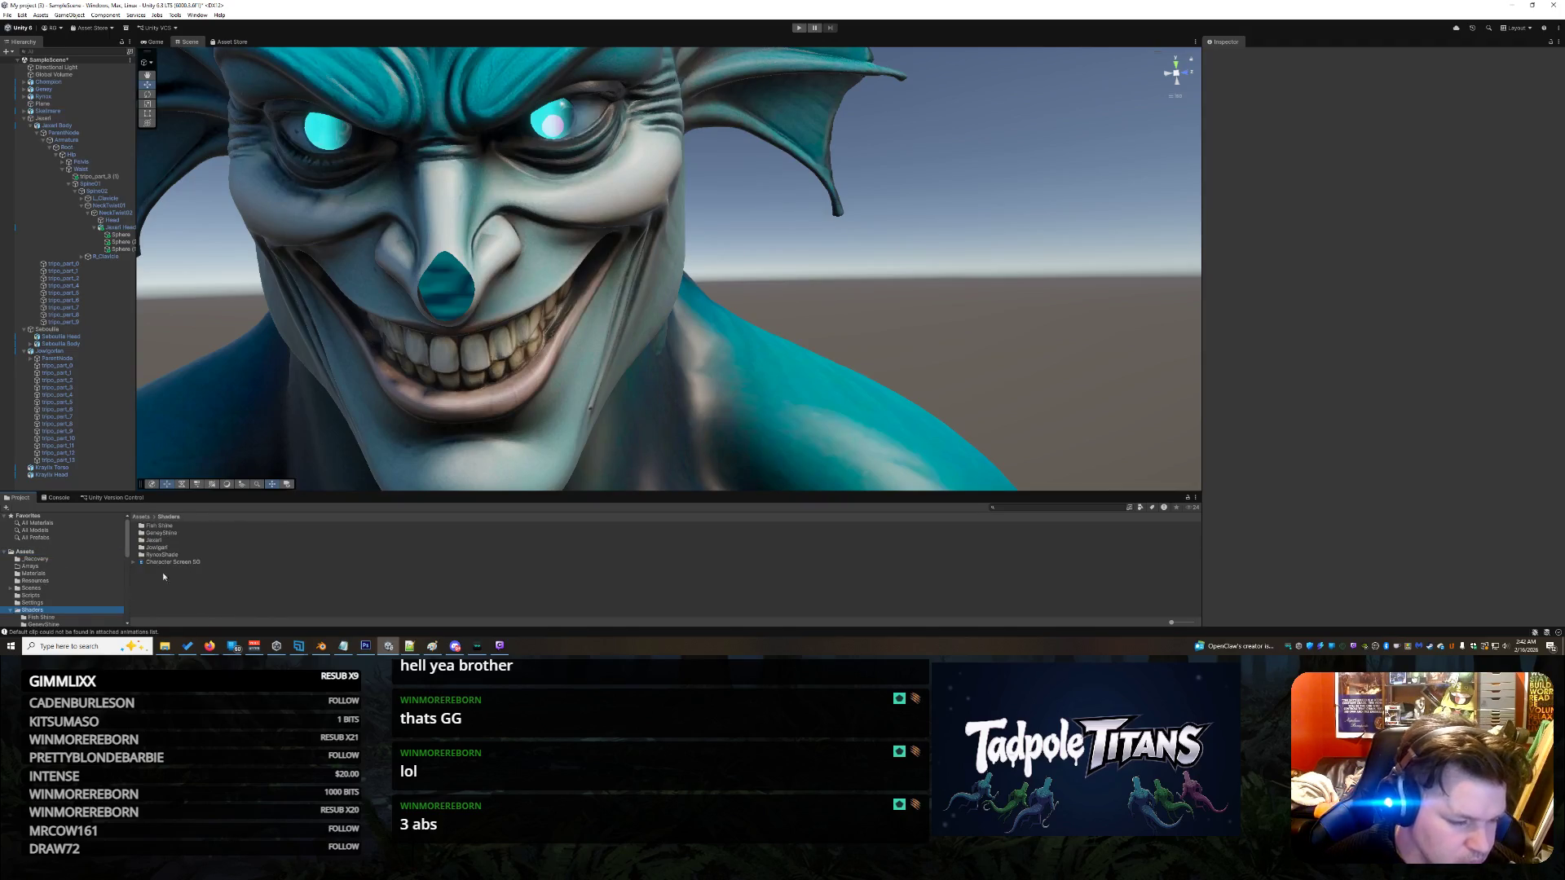
scroll(106, 588, "down", 3)
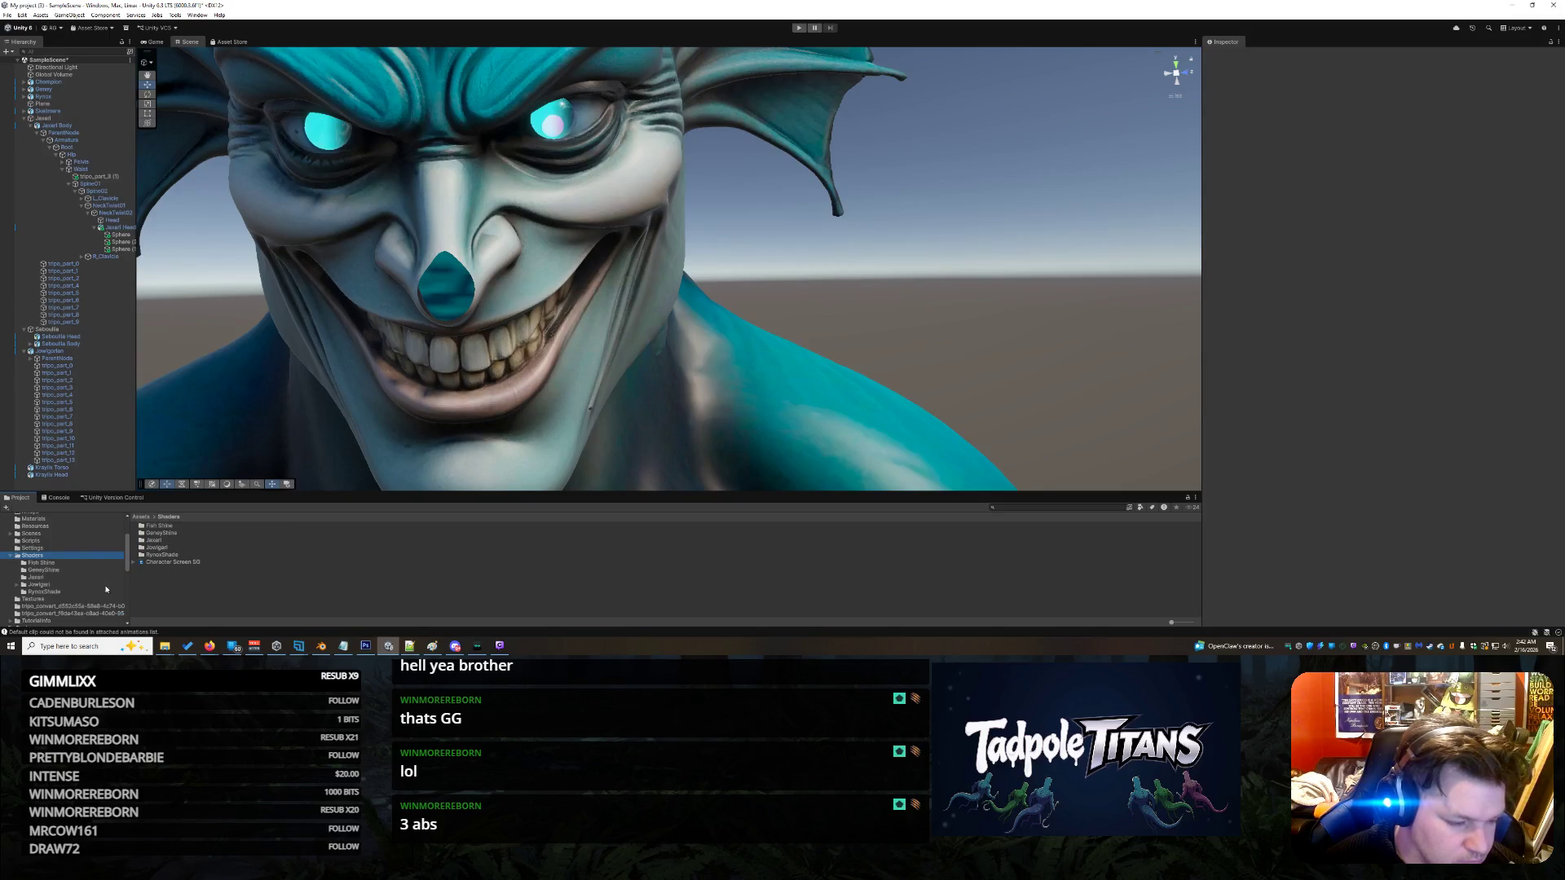
left_click(38, 577)
right_click(287, 561)
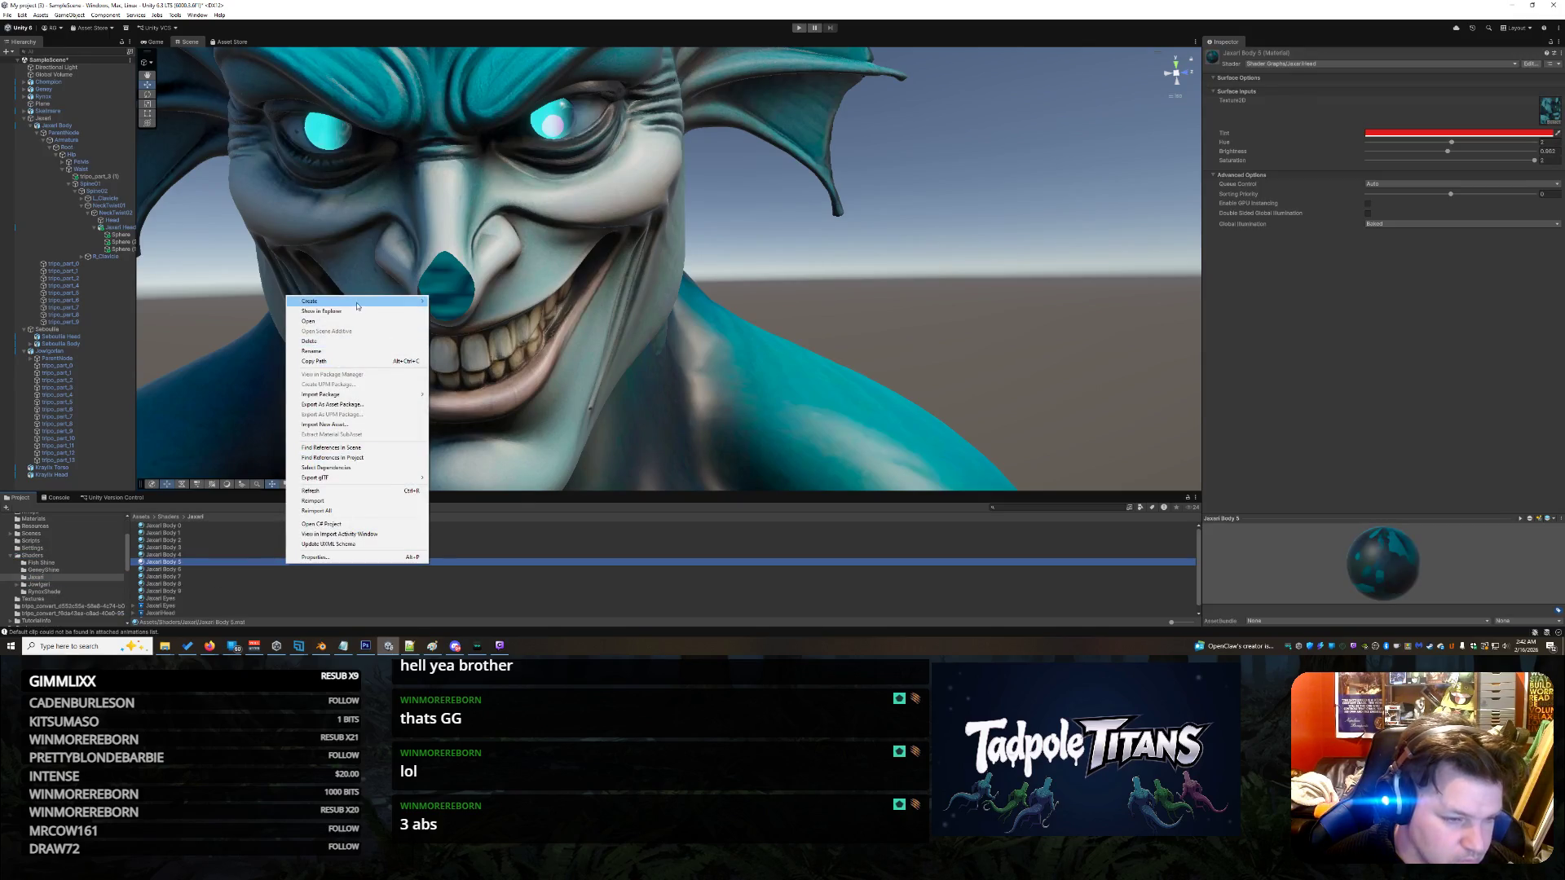
- Create a URP Lit shader graph named Jaxari Pupil in the Jaxari folder
mouse_move(356, 306)
mouse_move(484, 407)
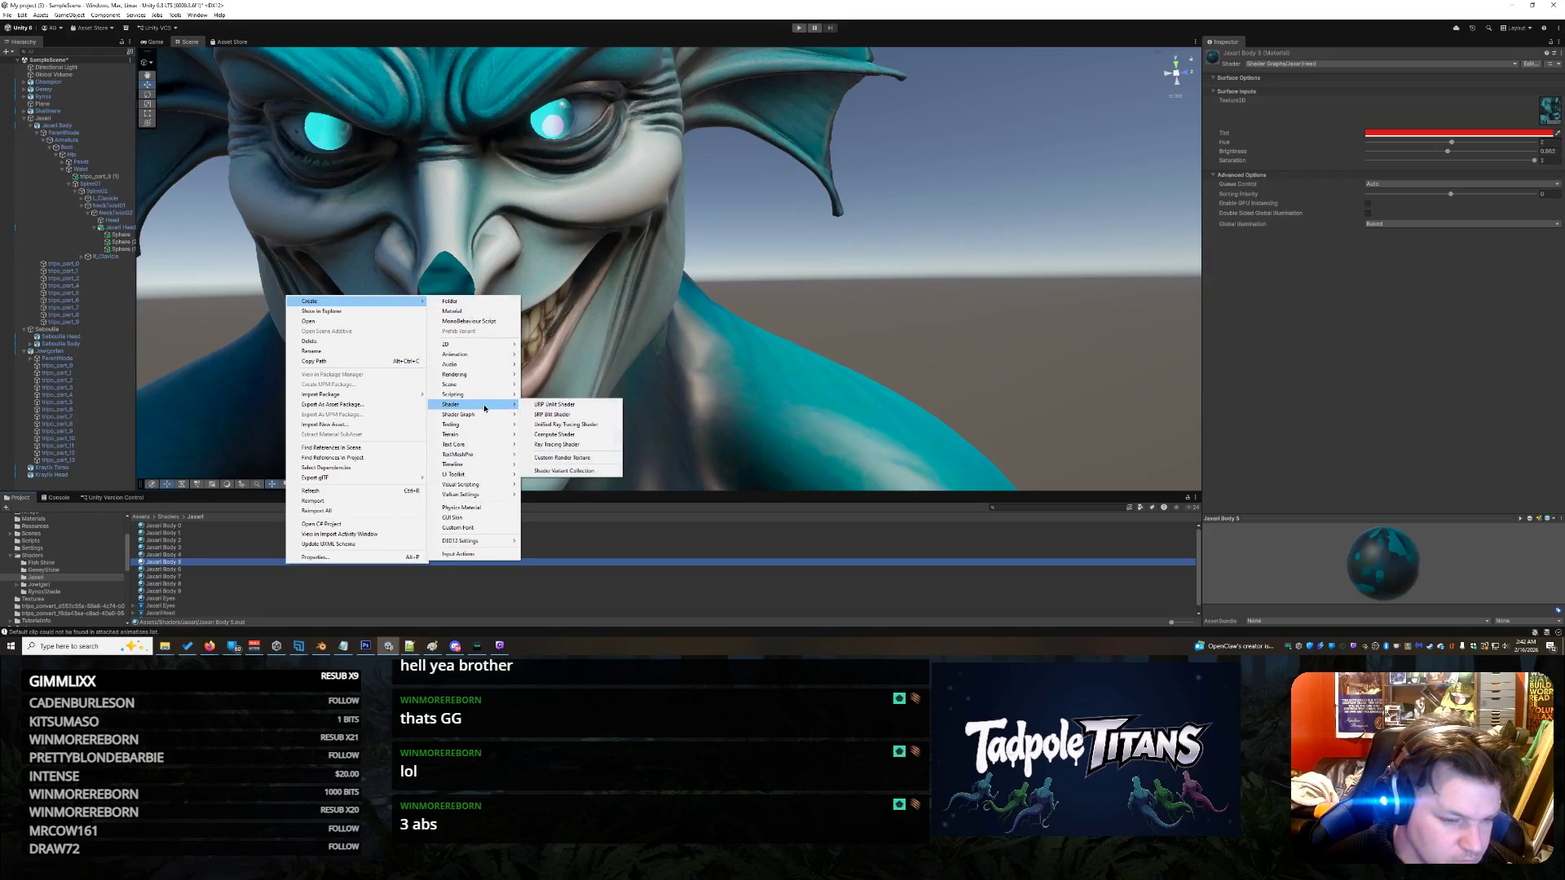
mouse_move(570, 413)
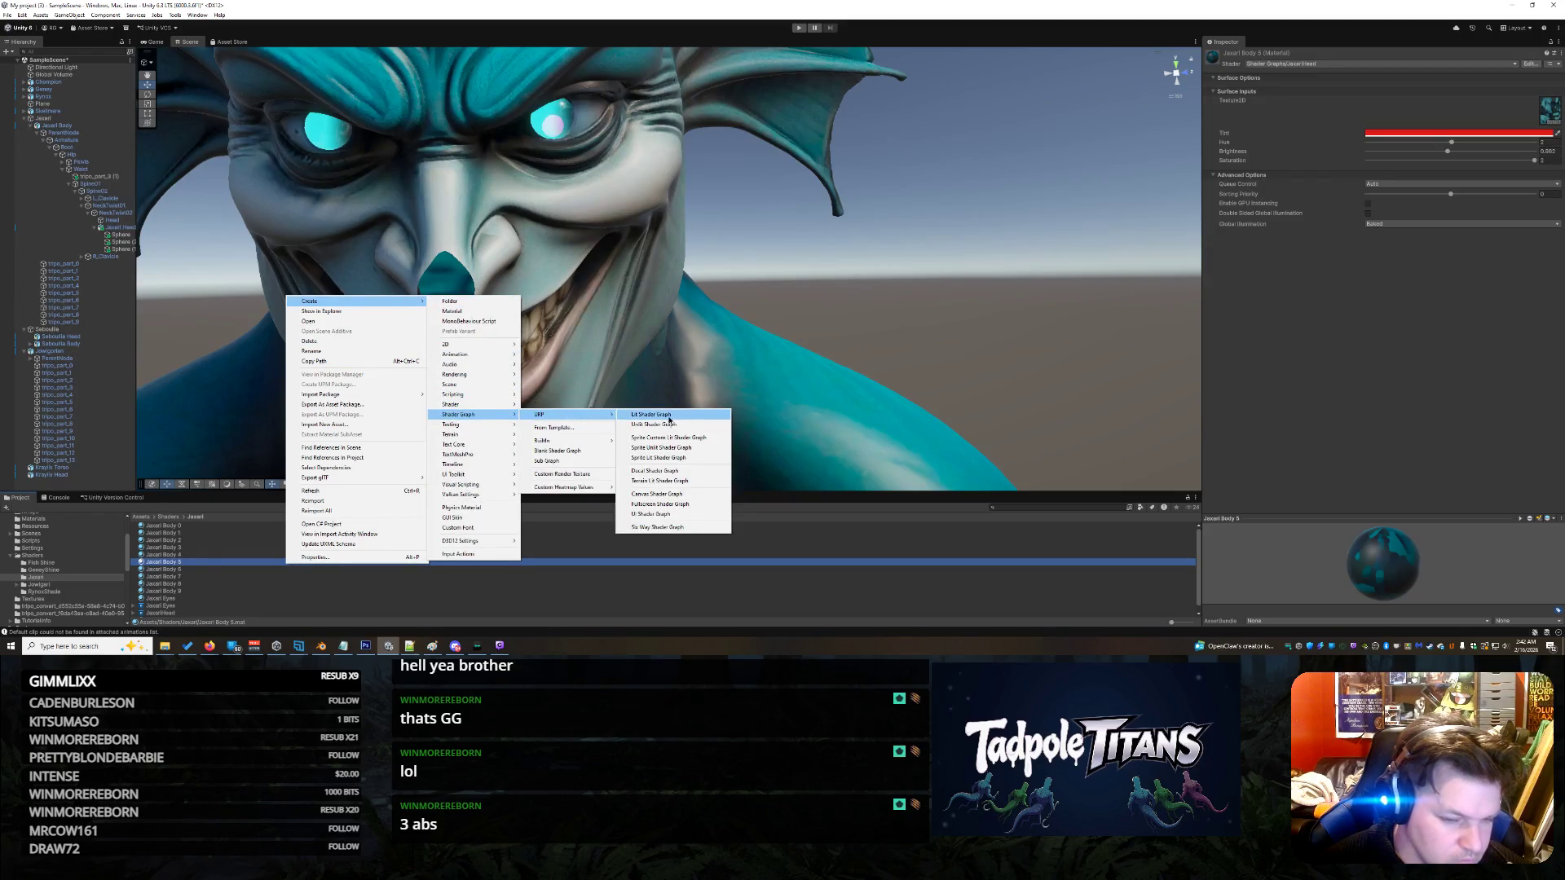
left_click(671, 420)
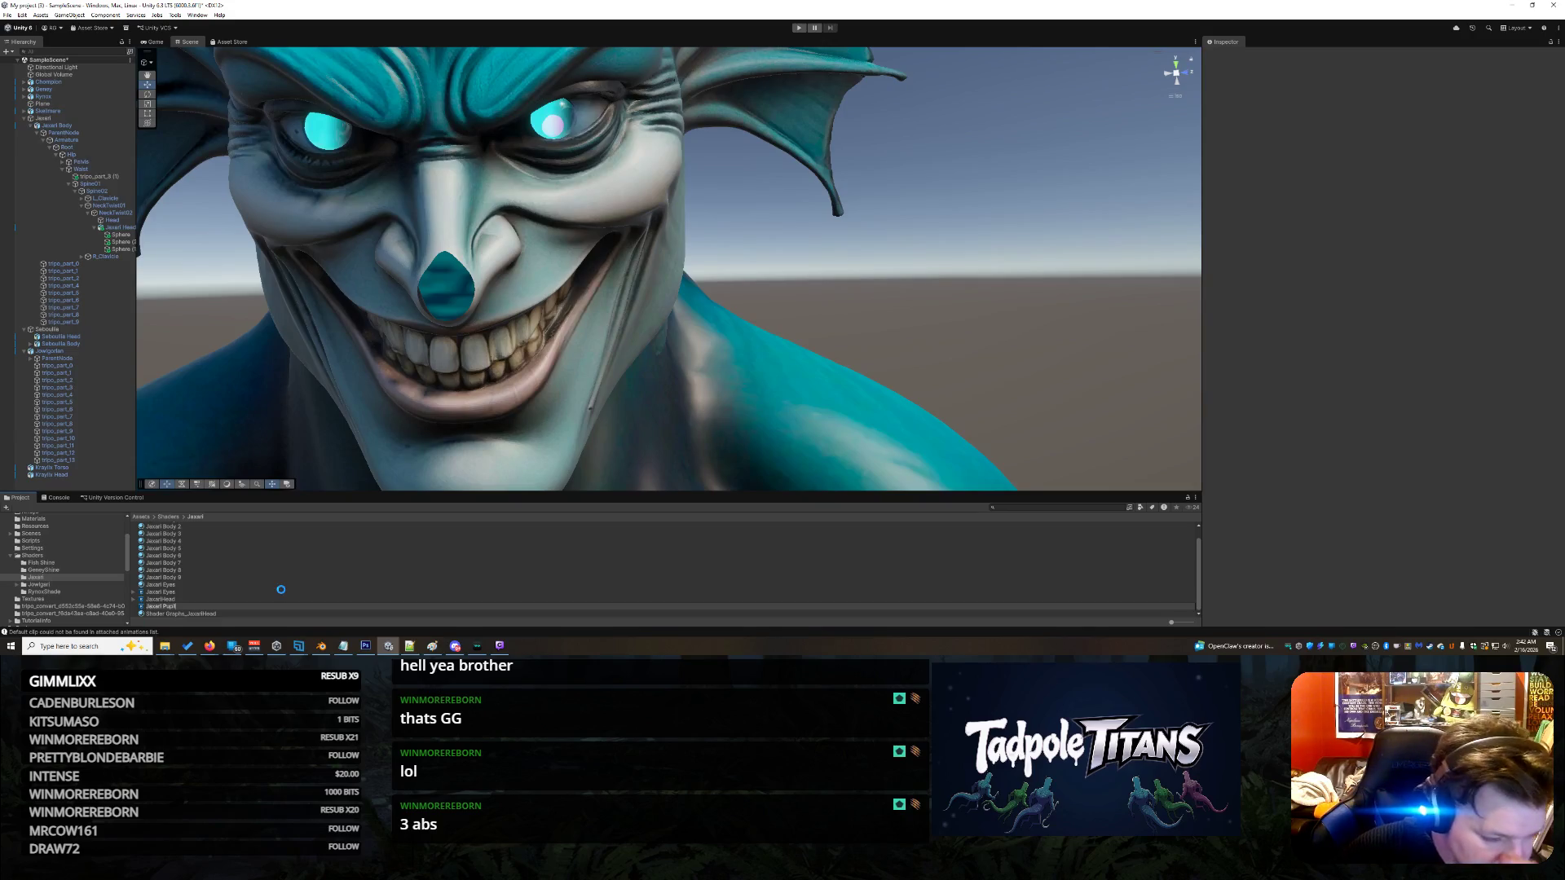
key("Return")
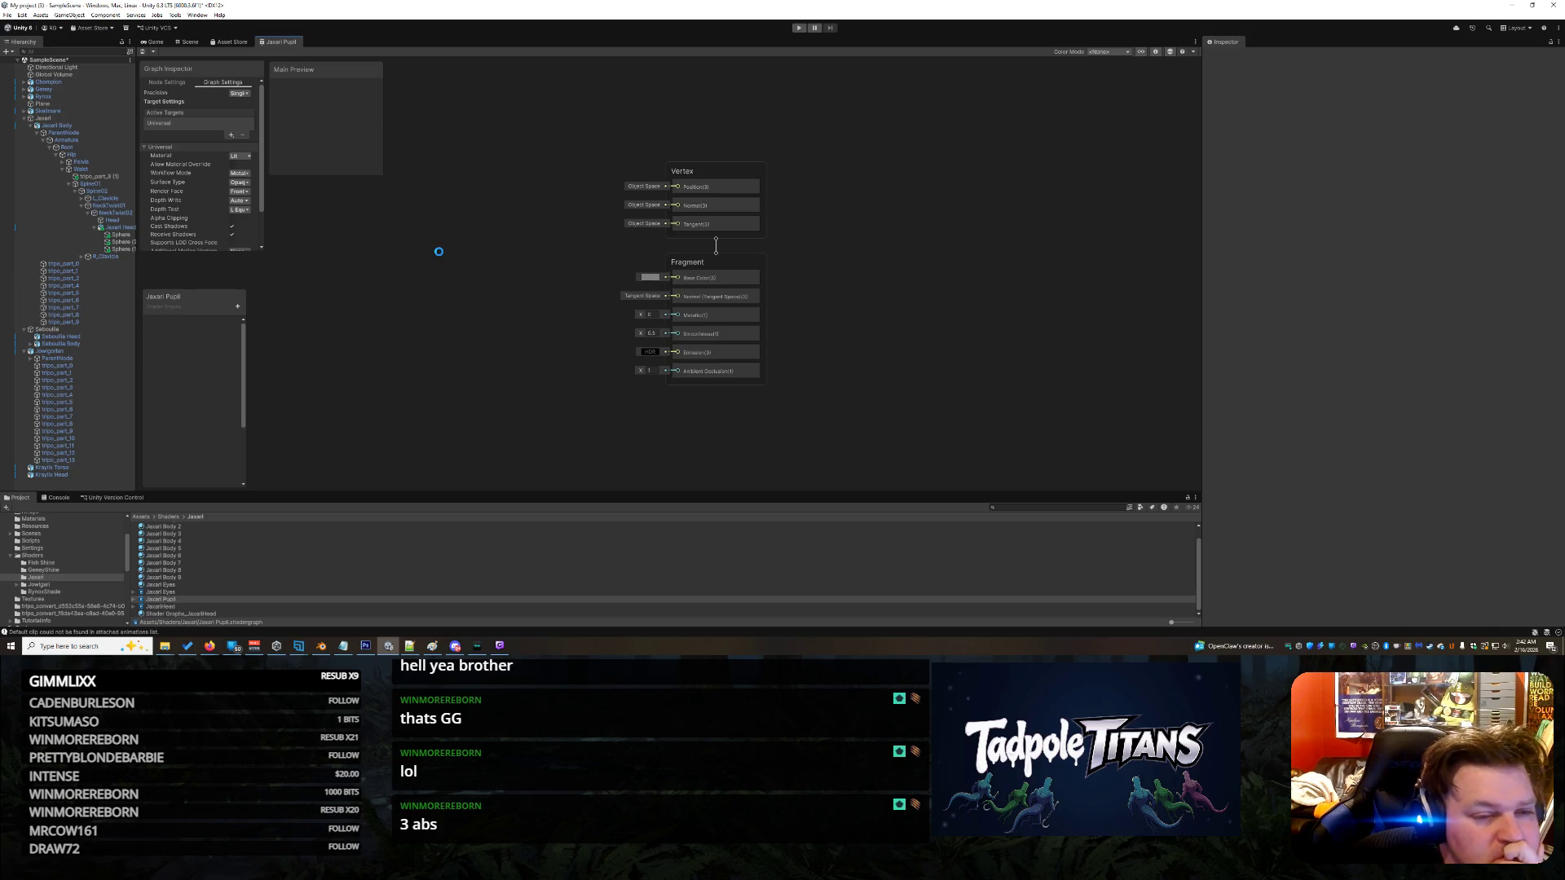
- Set the Jaxari Pupil graph's base colour to black
left_click(651, 277)
left_click_drag(713, 343, 705, 366)
left_click(572, 398)
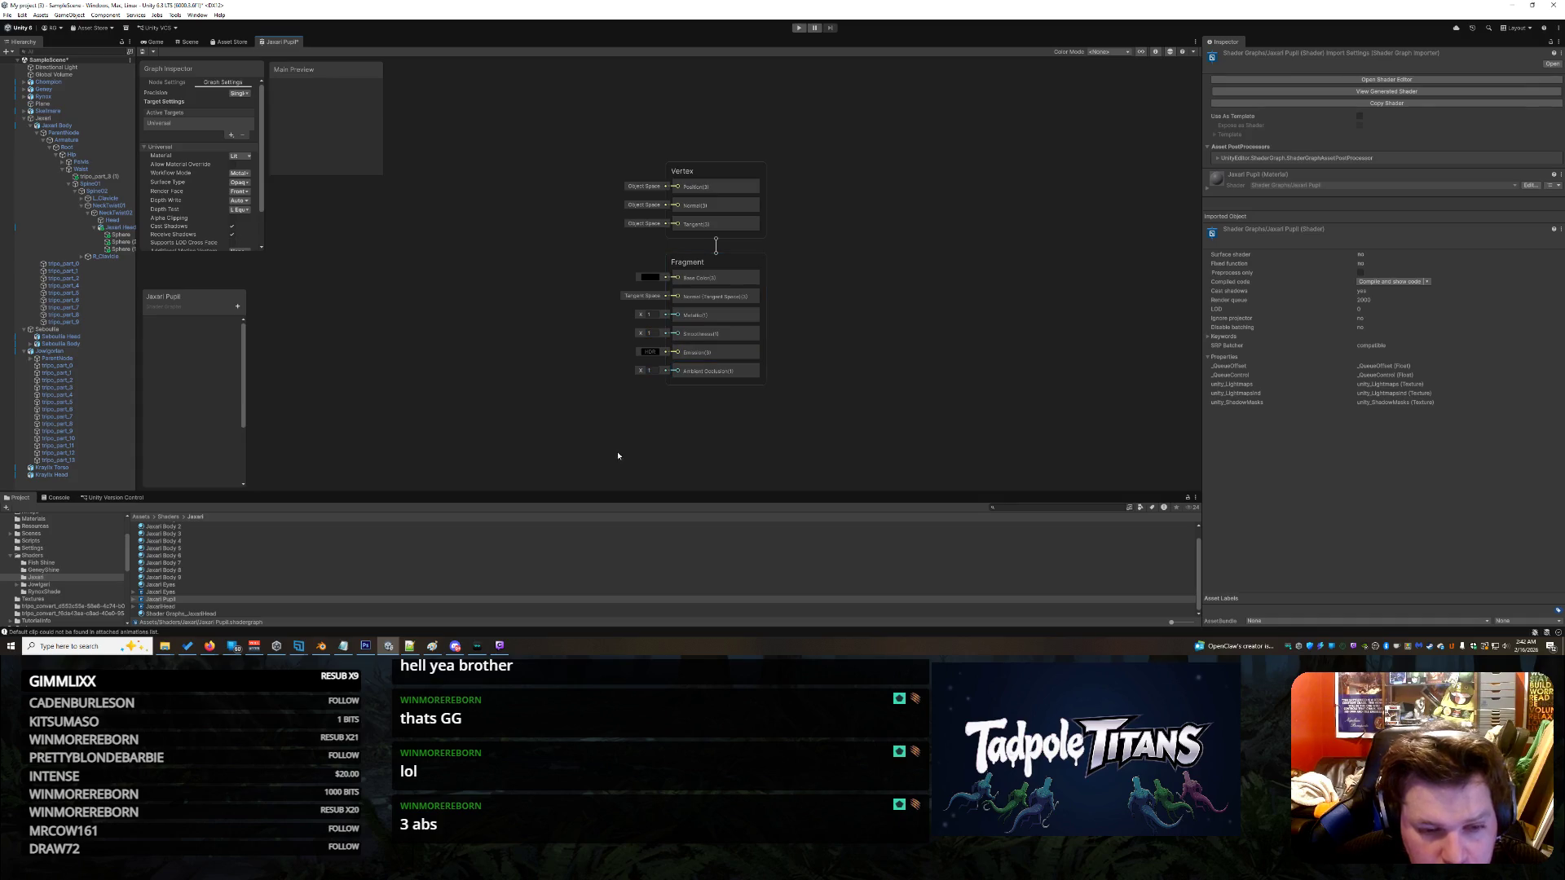
- Save and close the Jaxari Pupil shader graph, then bring up its asset options
right_click(281, 43)
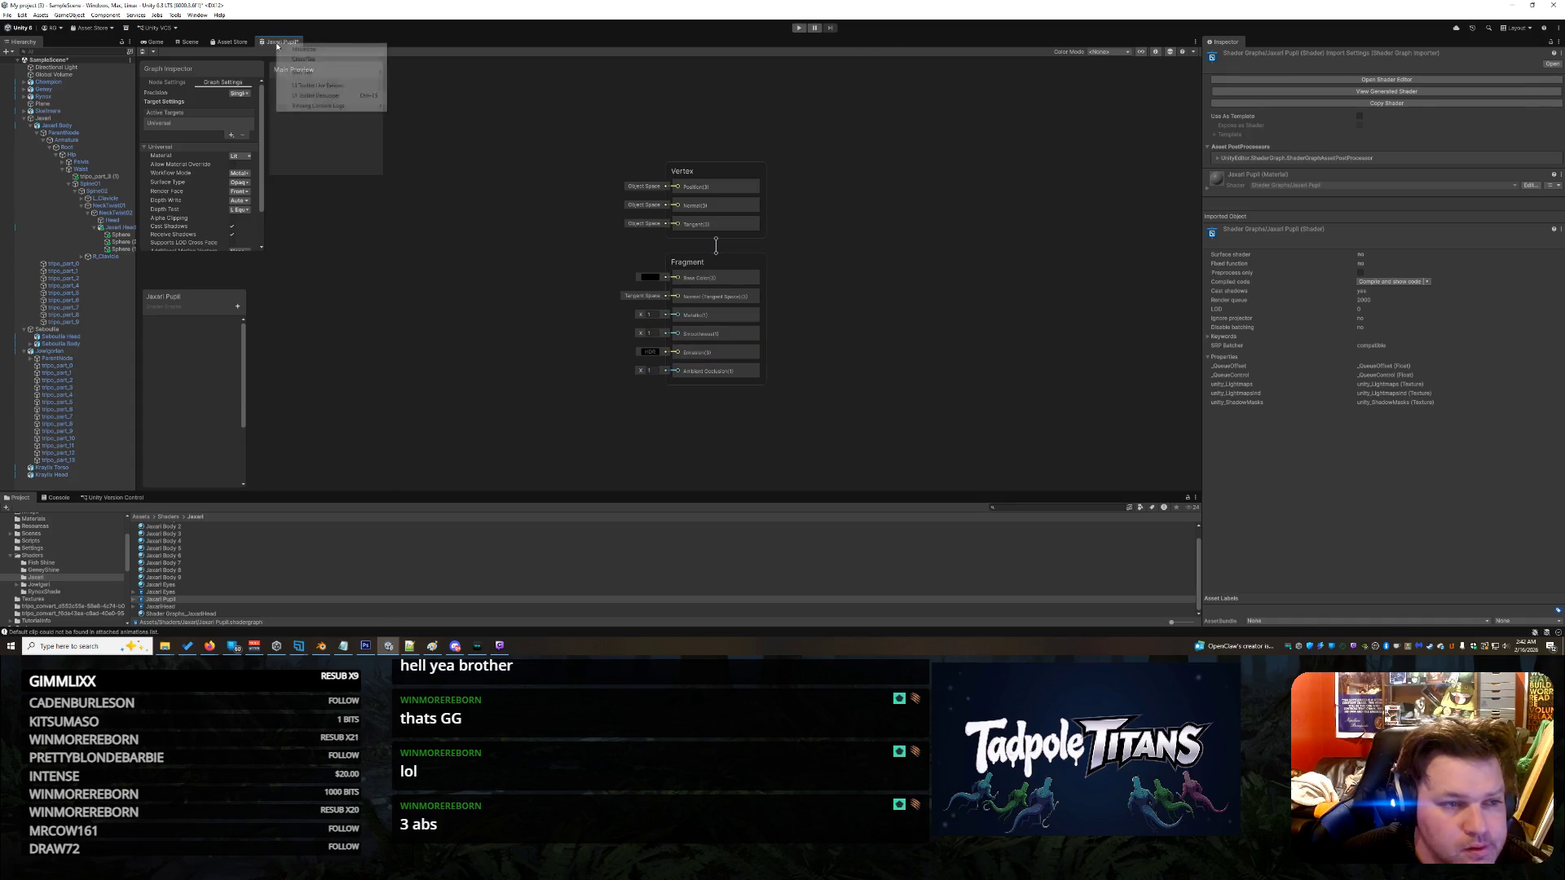
left_click(297, 62)
left_click(765, 345)
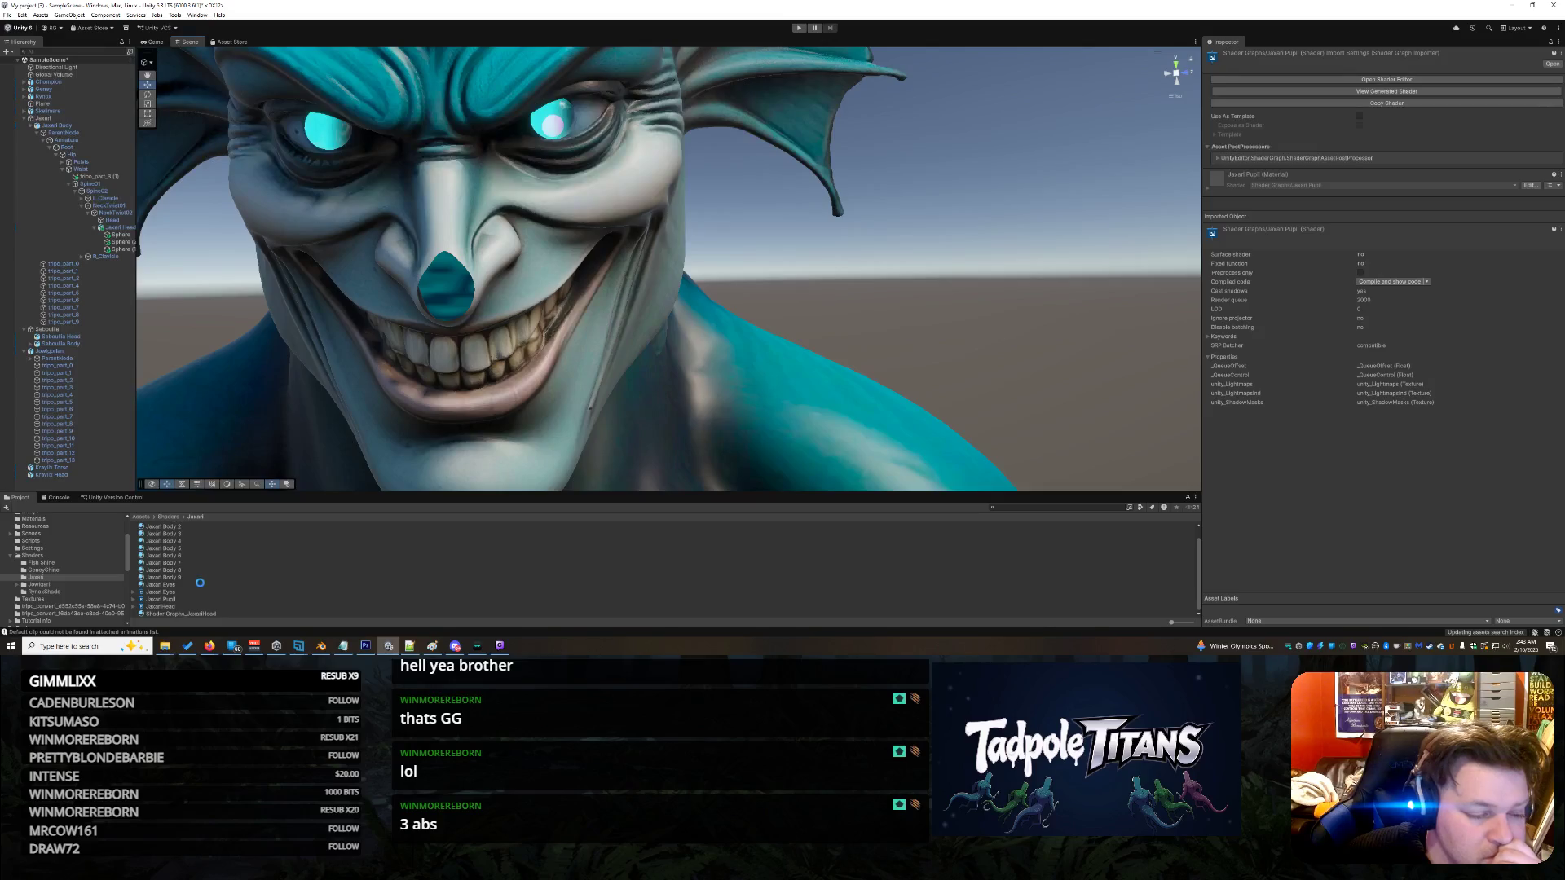
right_click(174, 599)
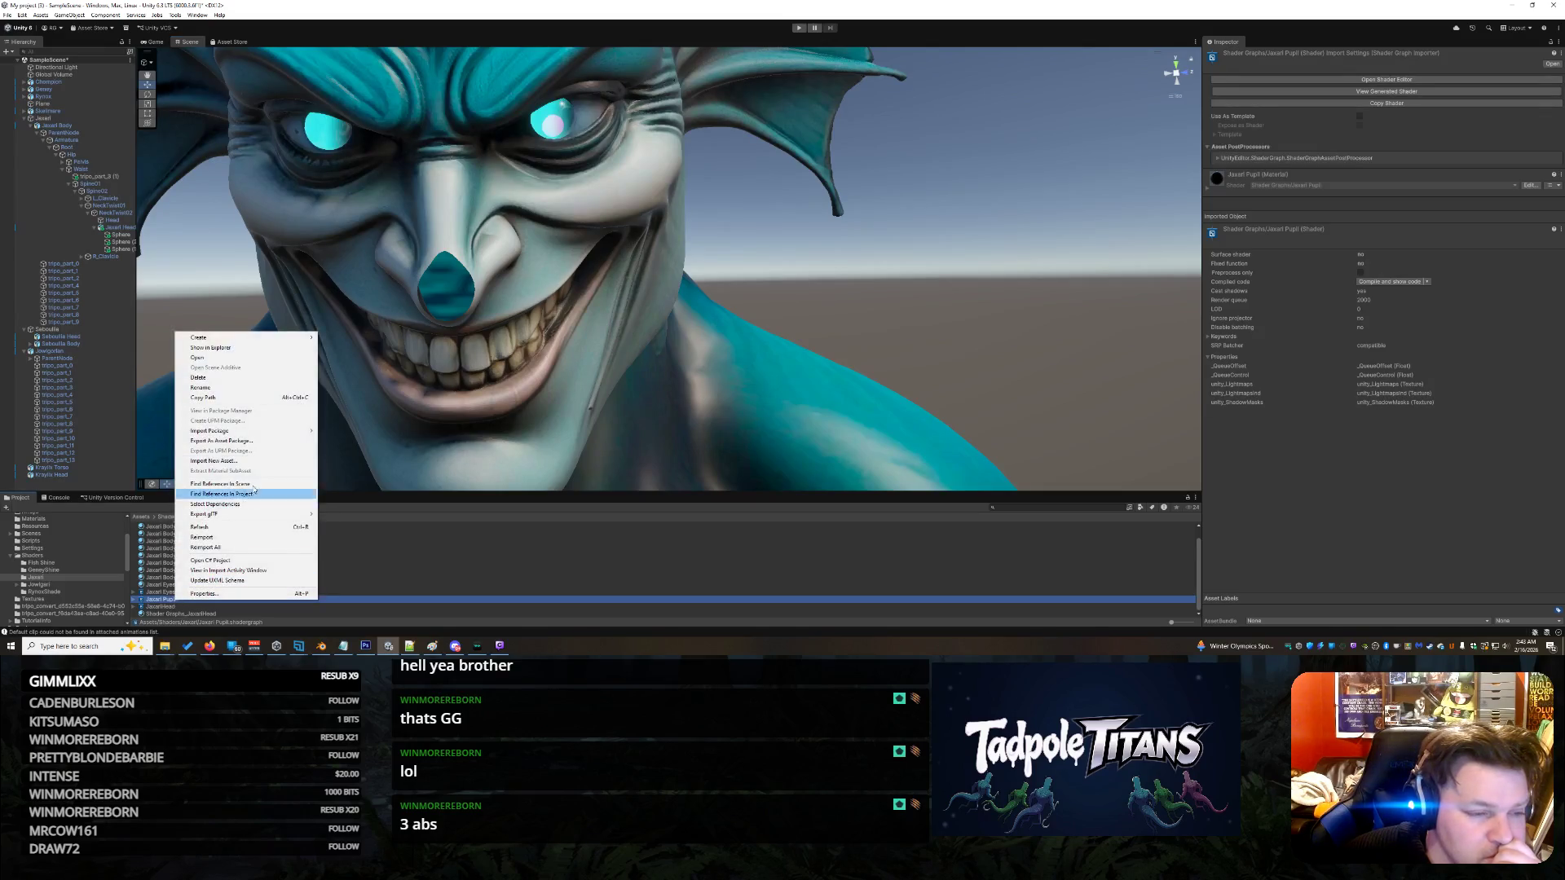
- Create the Shader Graphs_Jaxari Pupil material from the pupil shader graph and drag it onto the right eye
mouse_move(256, 336)
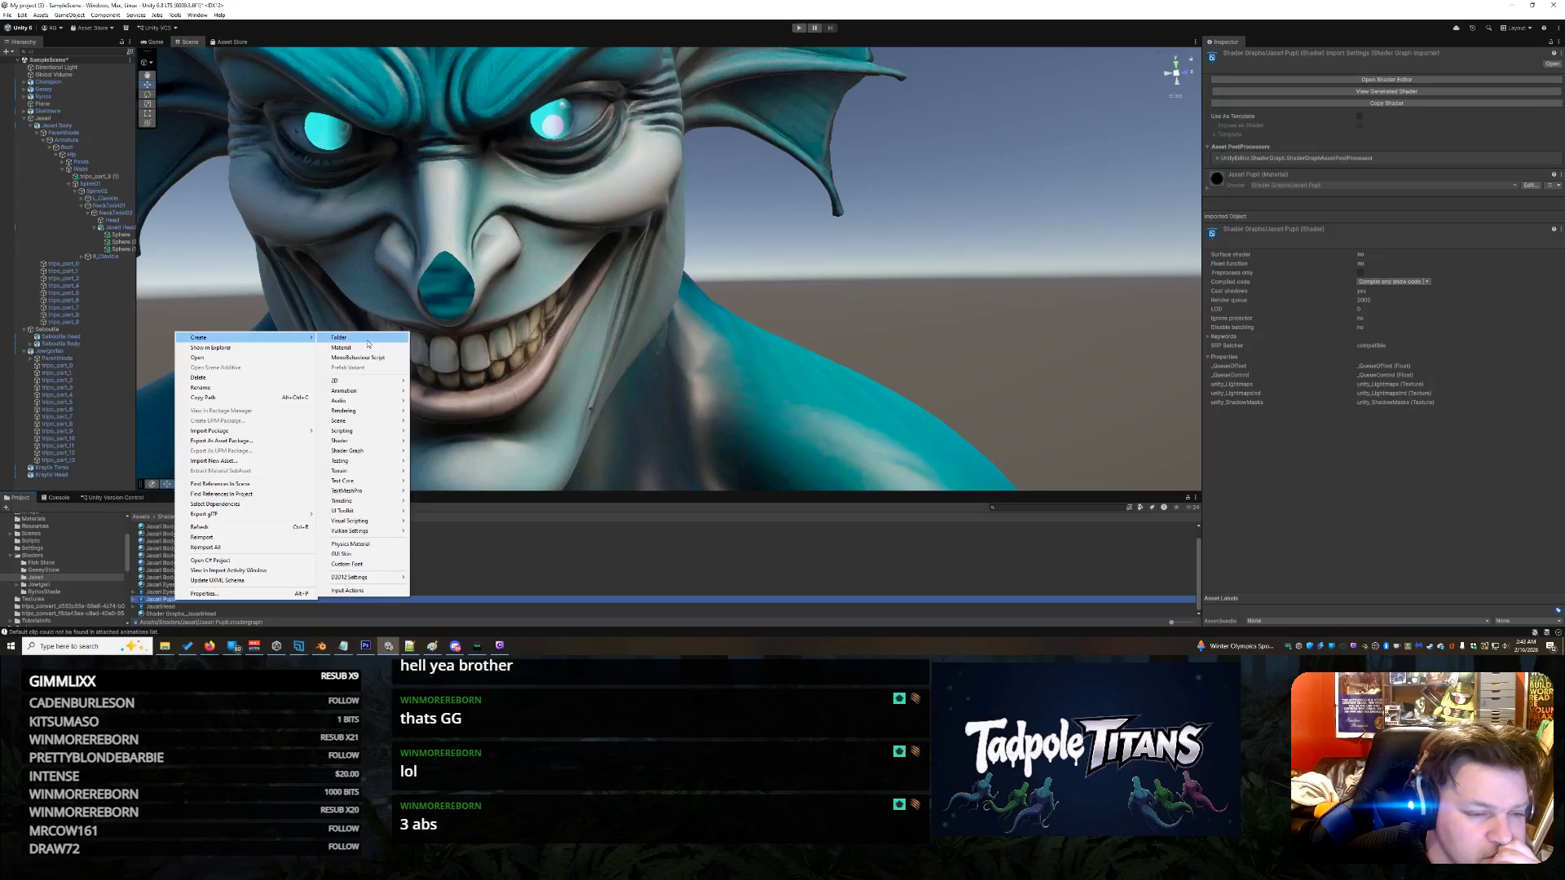
left_click(340, 347)
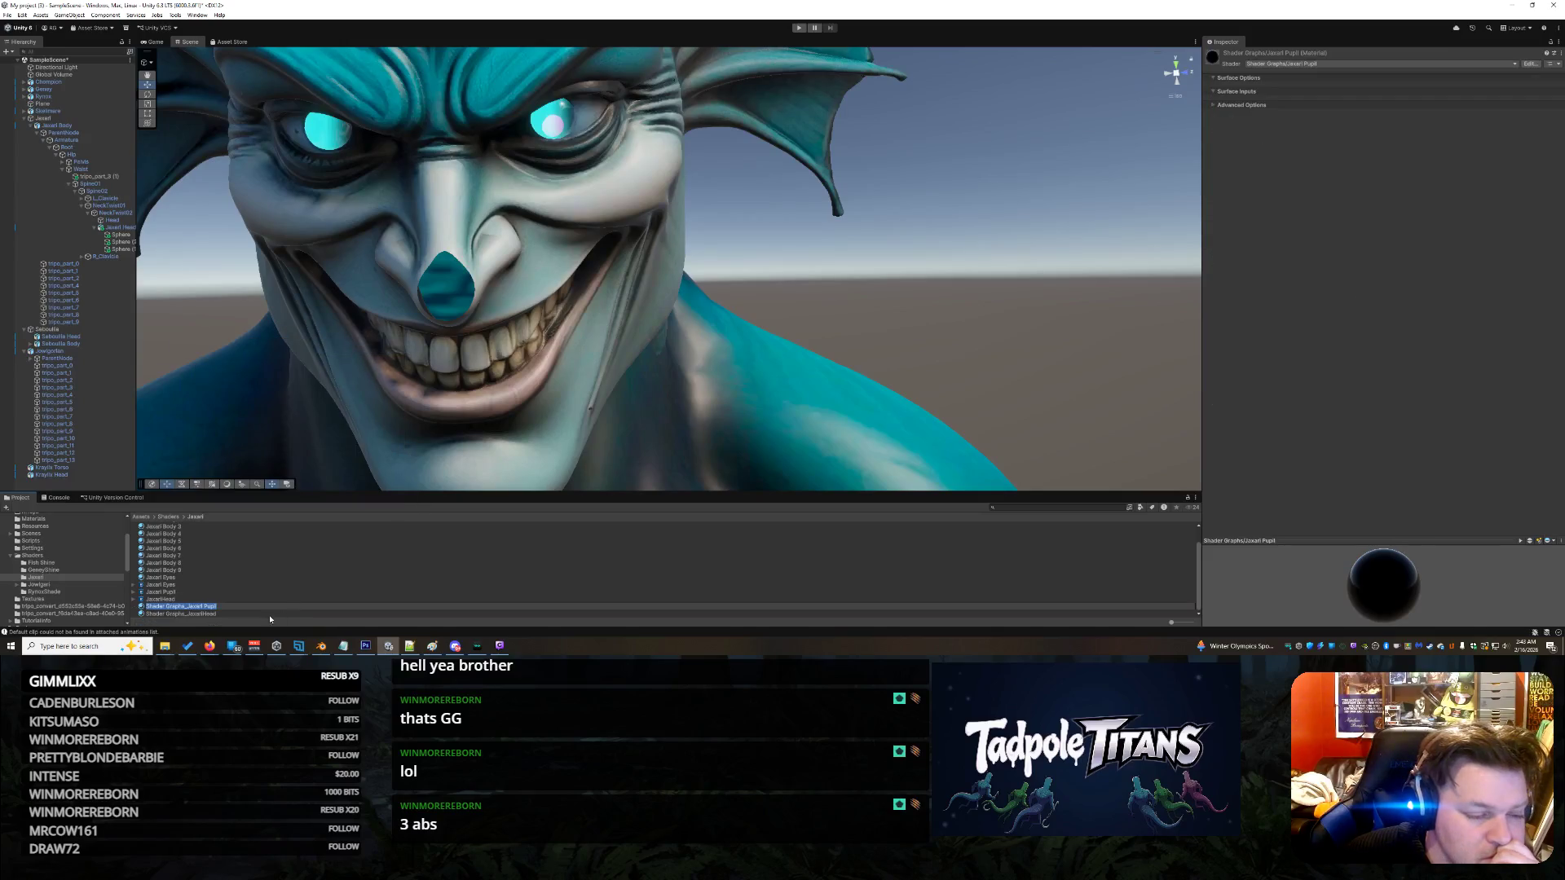
left_click(219, 603)
mouse_move(216, 608)
left_mouse_down()
mouse_move(314, 566)
mouse_move(541, 192)
mouse_move(552, 127)
mouse_move(567, 132)
mouse_move(534, 122)
mouse_move(563, 145)
mouse_move(567, 128)
mouse_move(575, 145)
mouse_move(550, 124)
mouse_move(562, 163)
mouse_move(236, 570)
mouse_move(242, 621)
mouse_move(228, 609)
left_mouse_up()
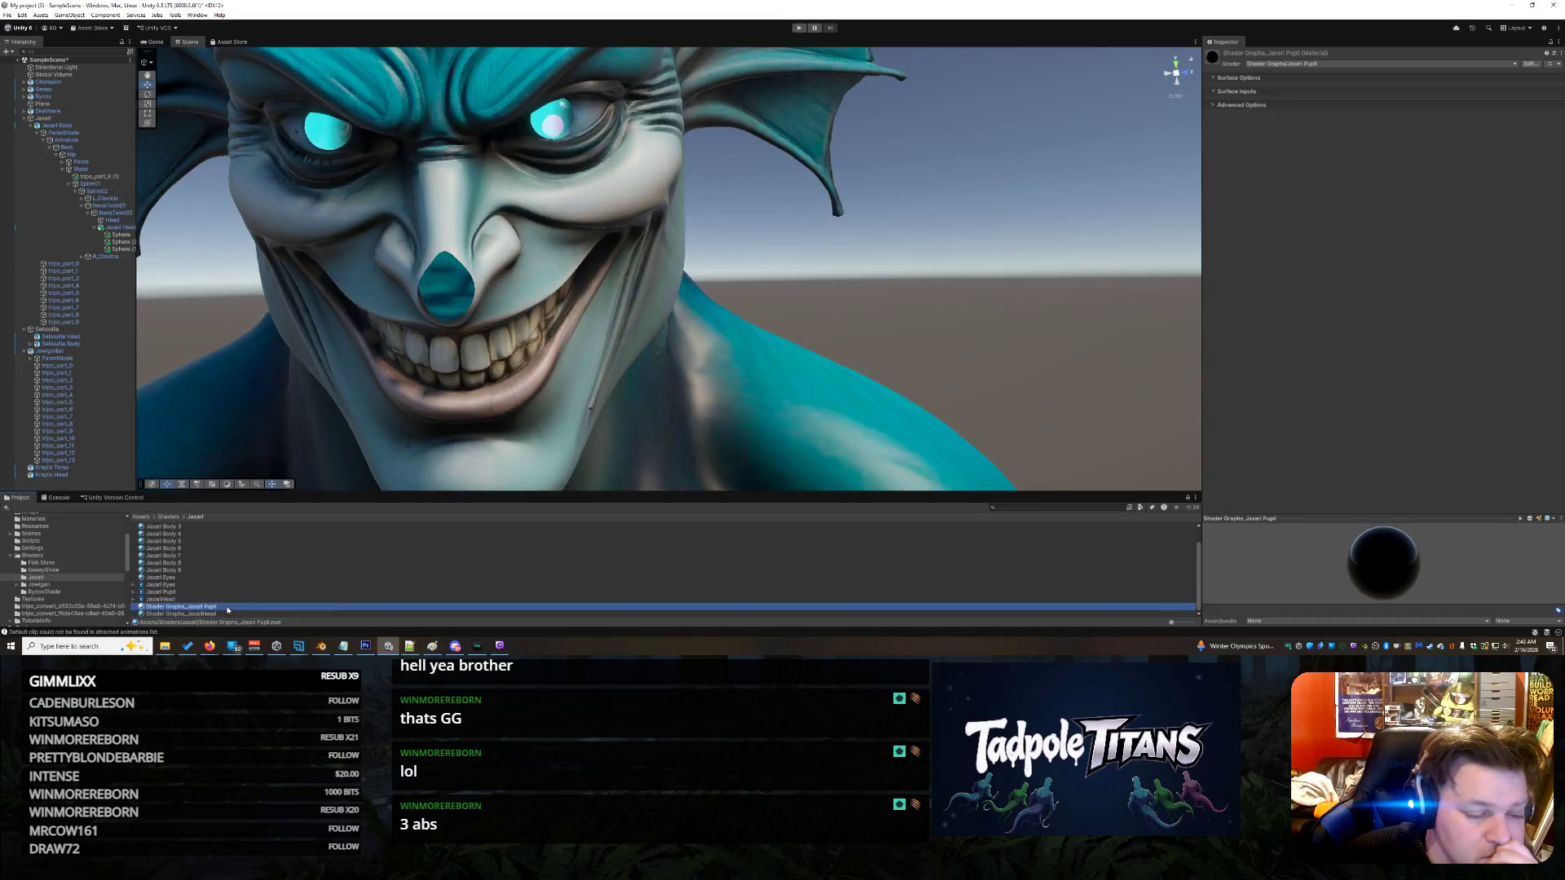
- Deactivate the outer eye sphere to expose the inner pupil sphere
left_click(559, 121)
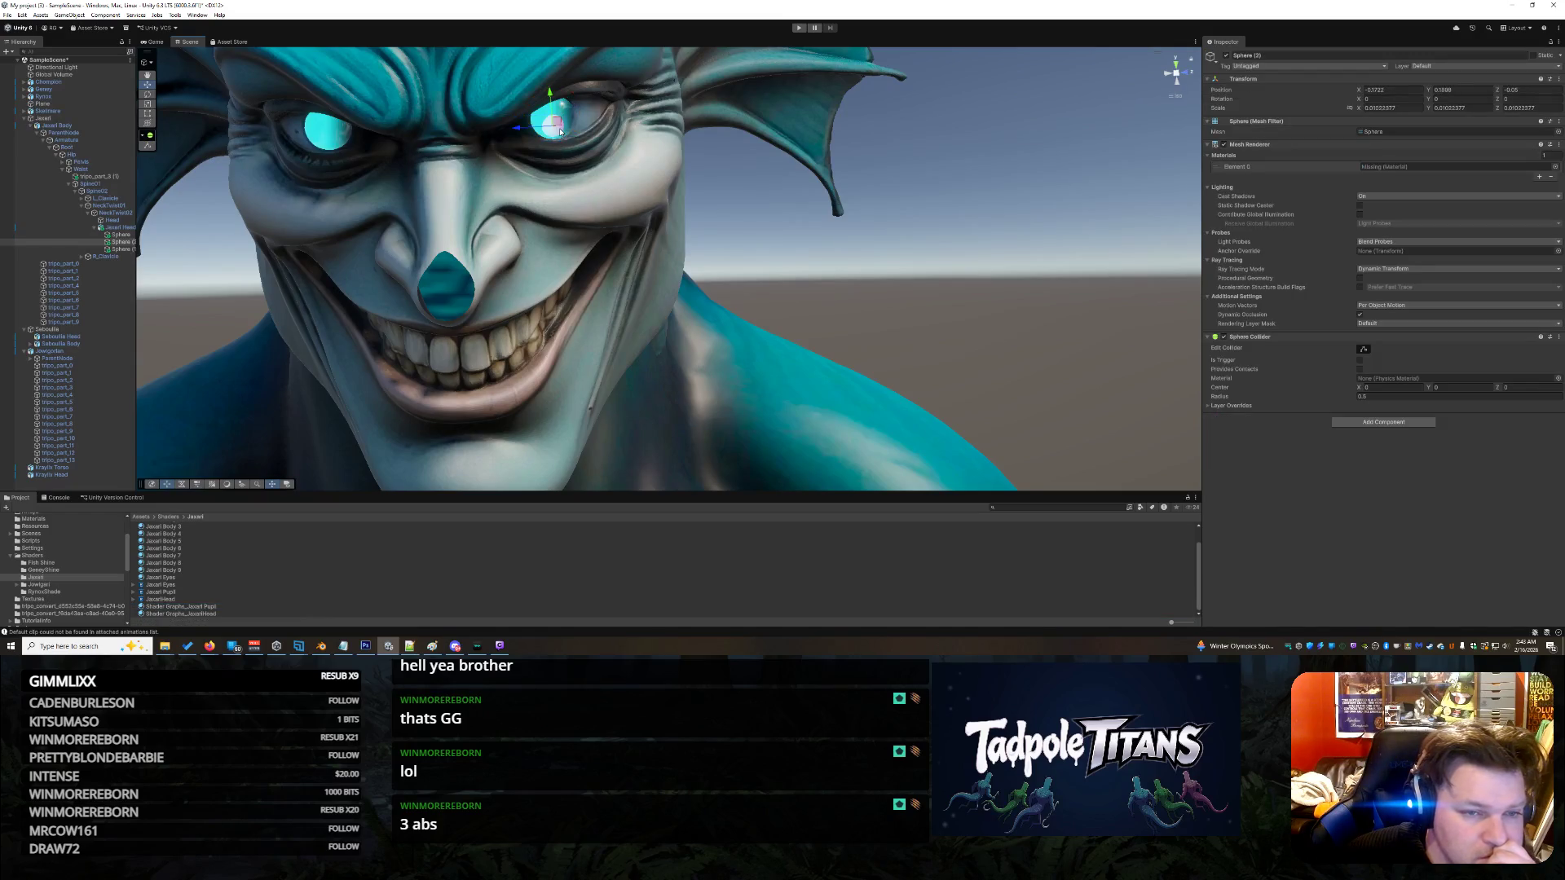
left_click(570, 102)
left_click(571, 104)
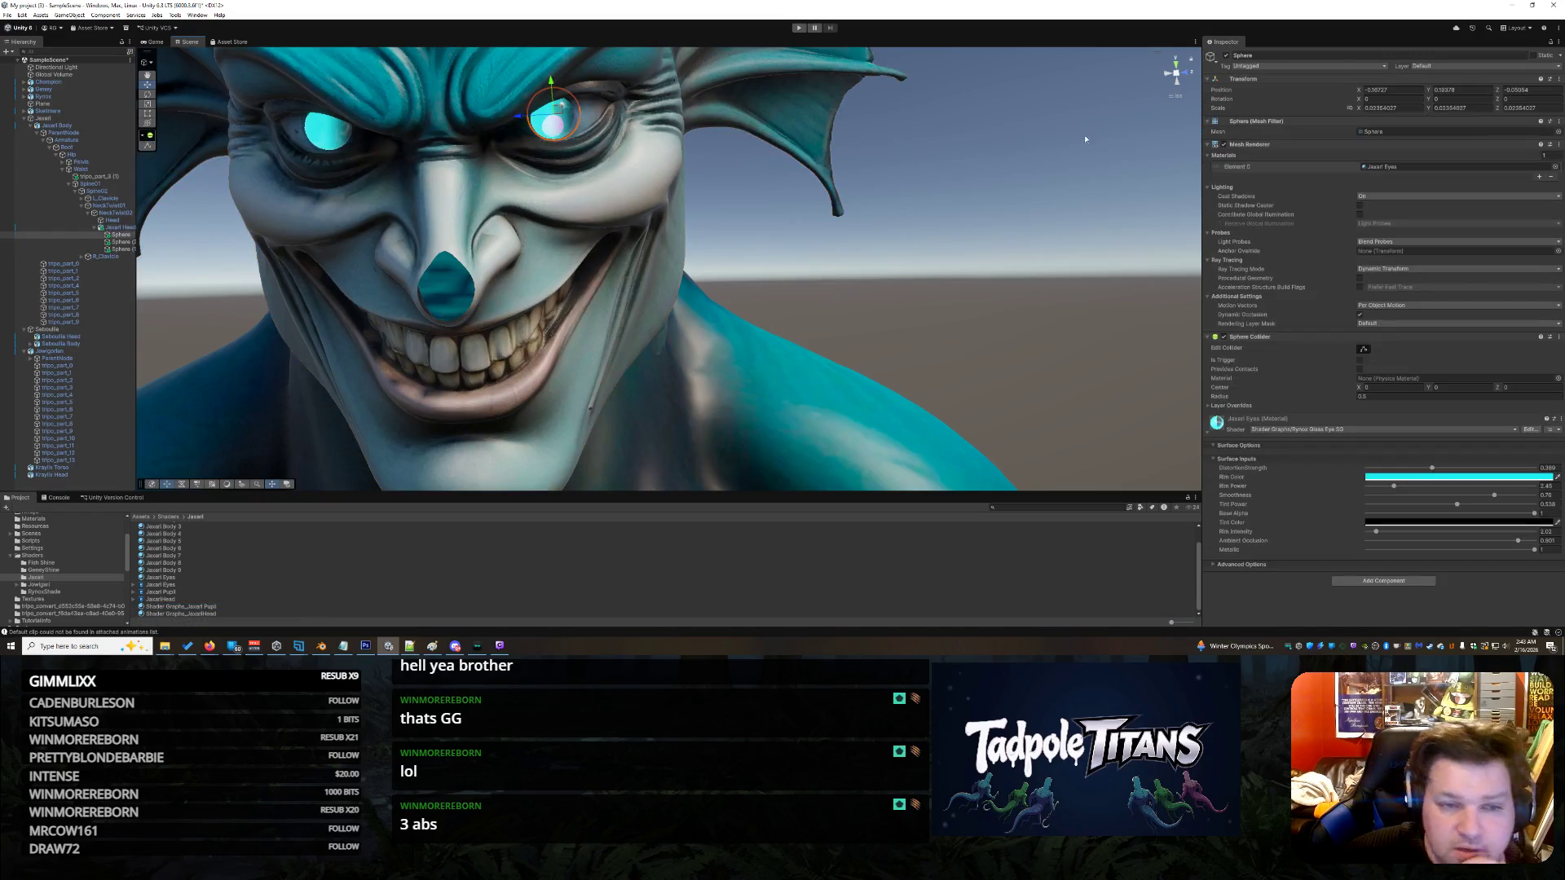
left_click(1225, 55)
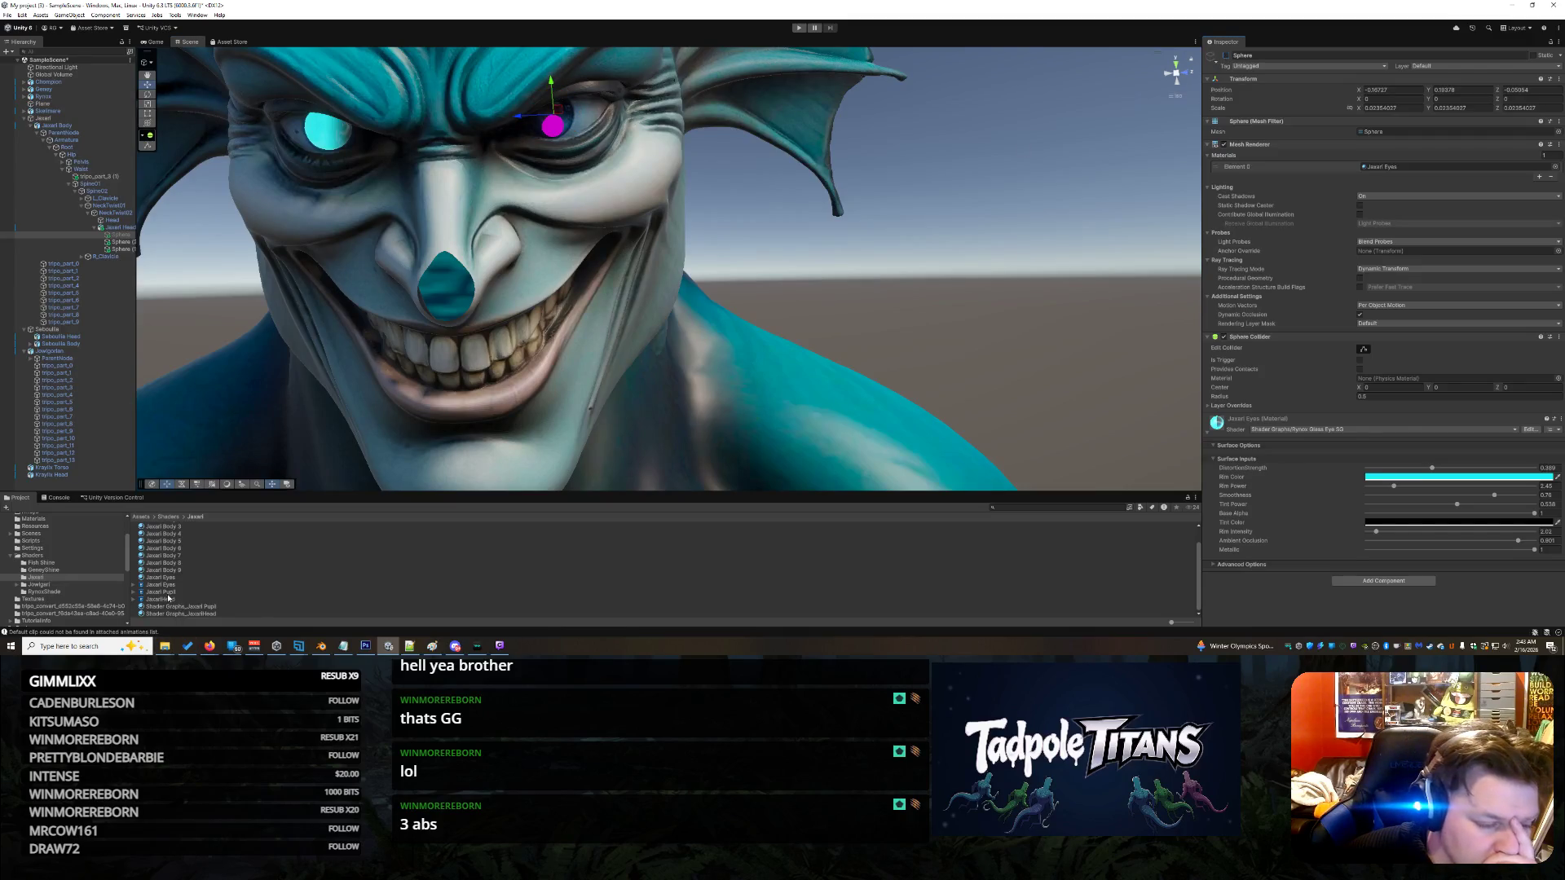
- Apply the Jaxari Pupil material to Sphere (2) and select that pupil sphere
mouse_move(180, 607)
left_mouse_down()
mouse_move(547, 200)
mouse_move(548, 133)
left_mouse_up()
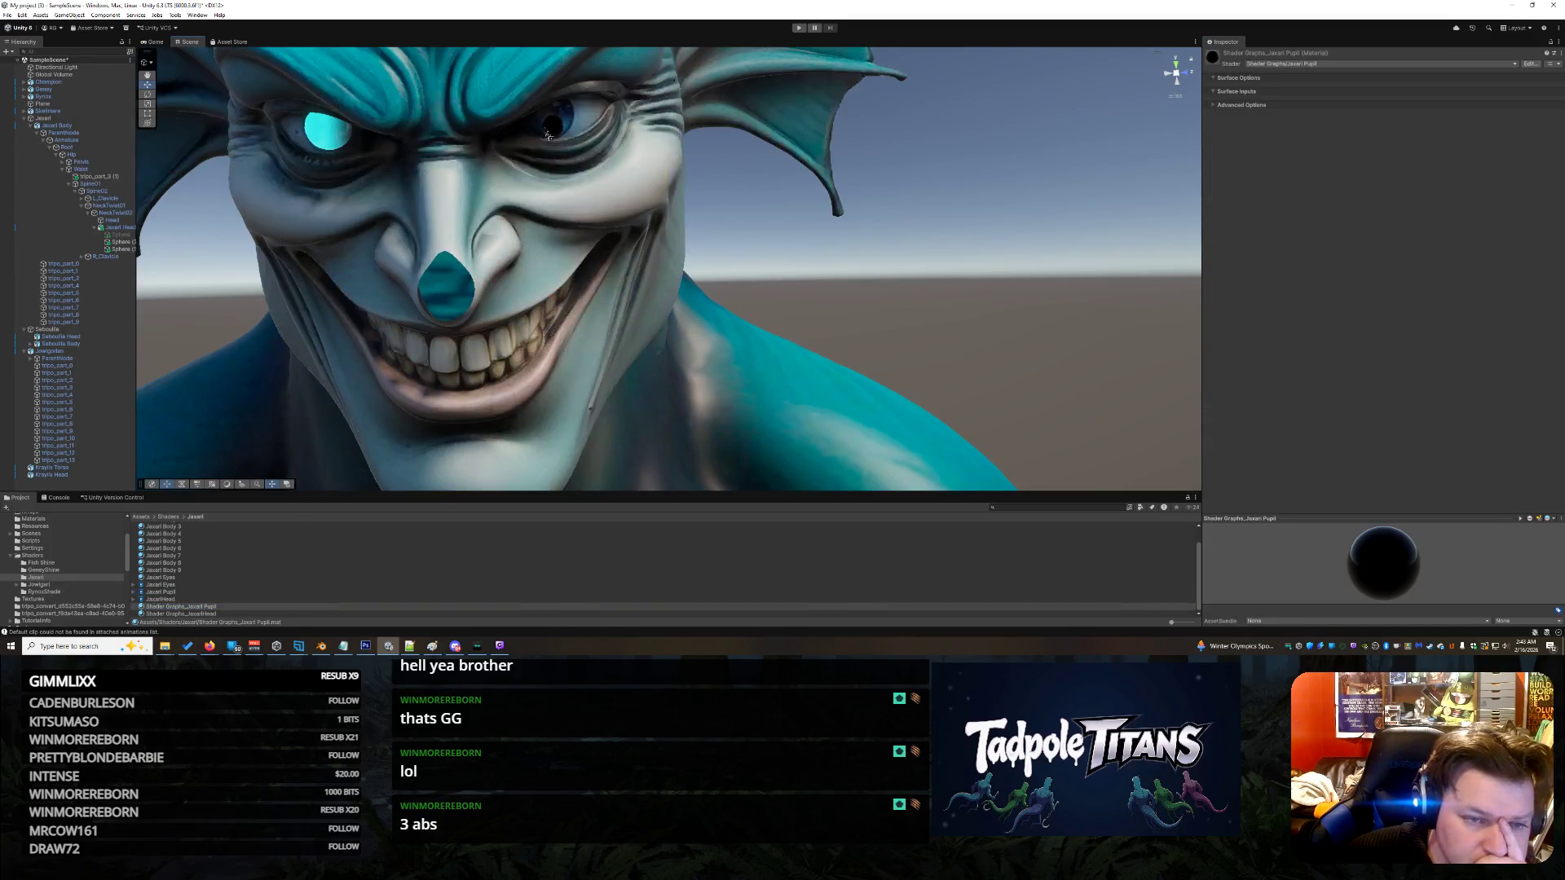
left_click(558, 131)
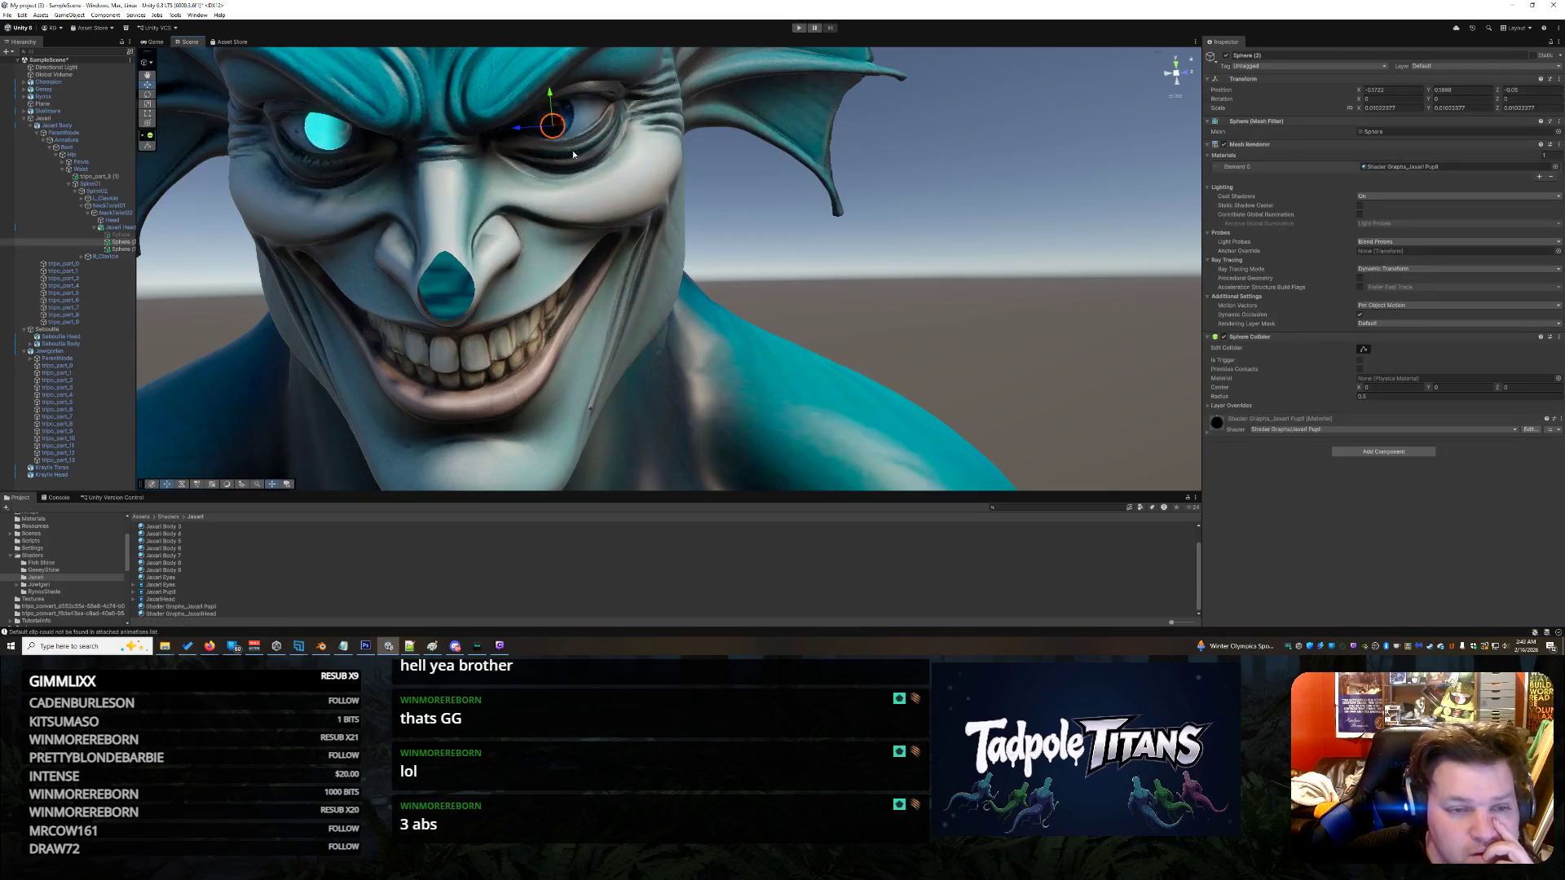
left_click(696, 260)
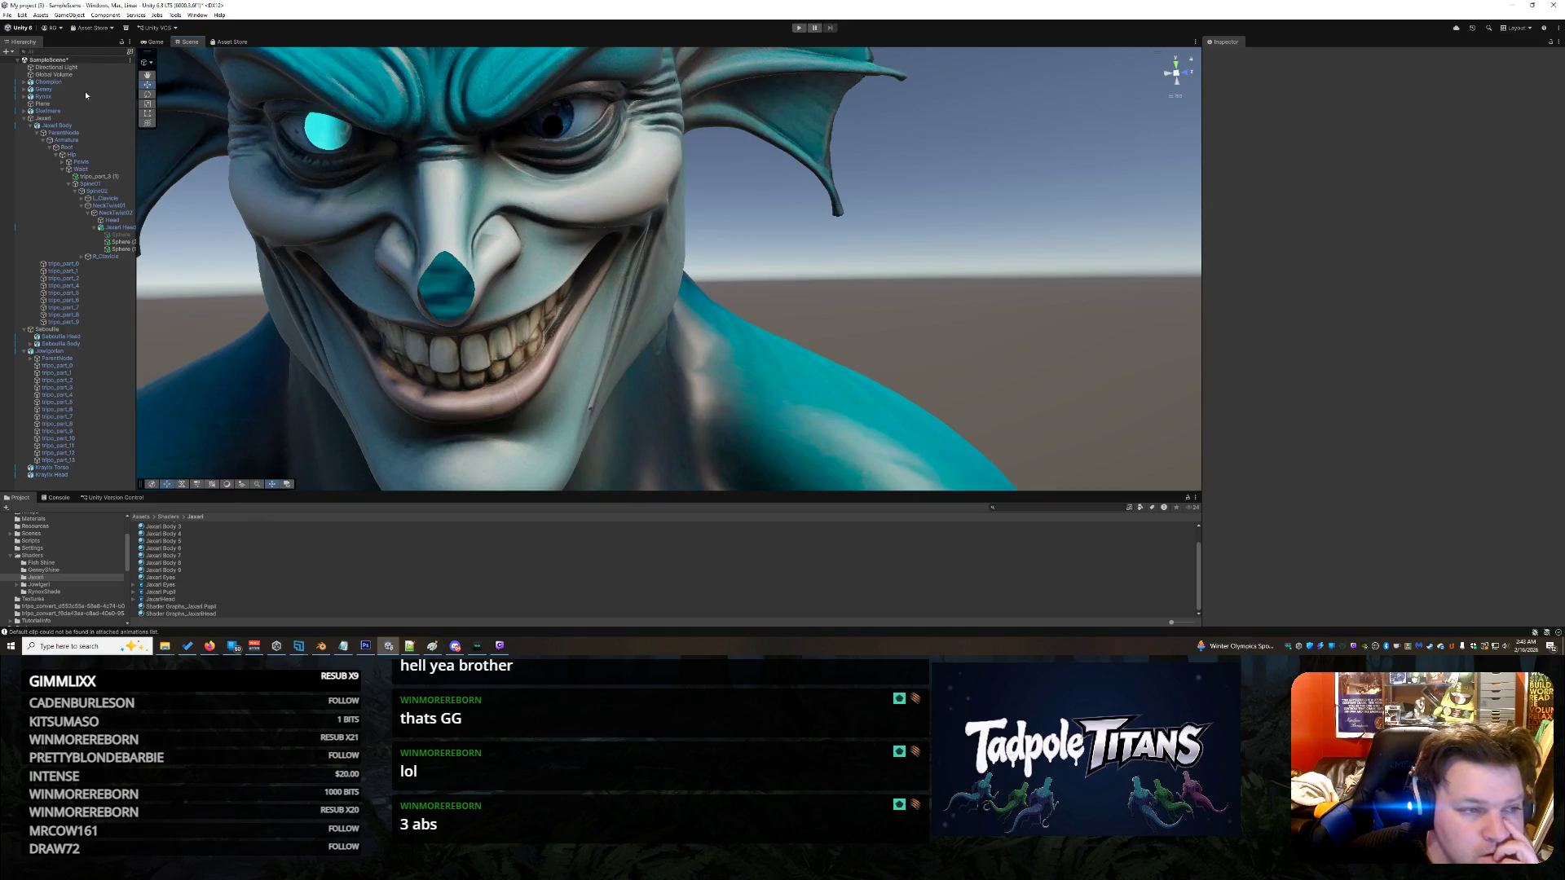
left_click(116, 234)
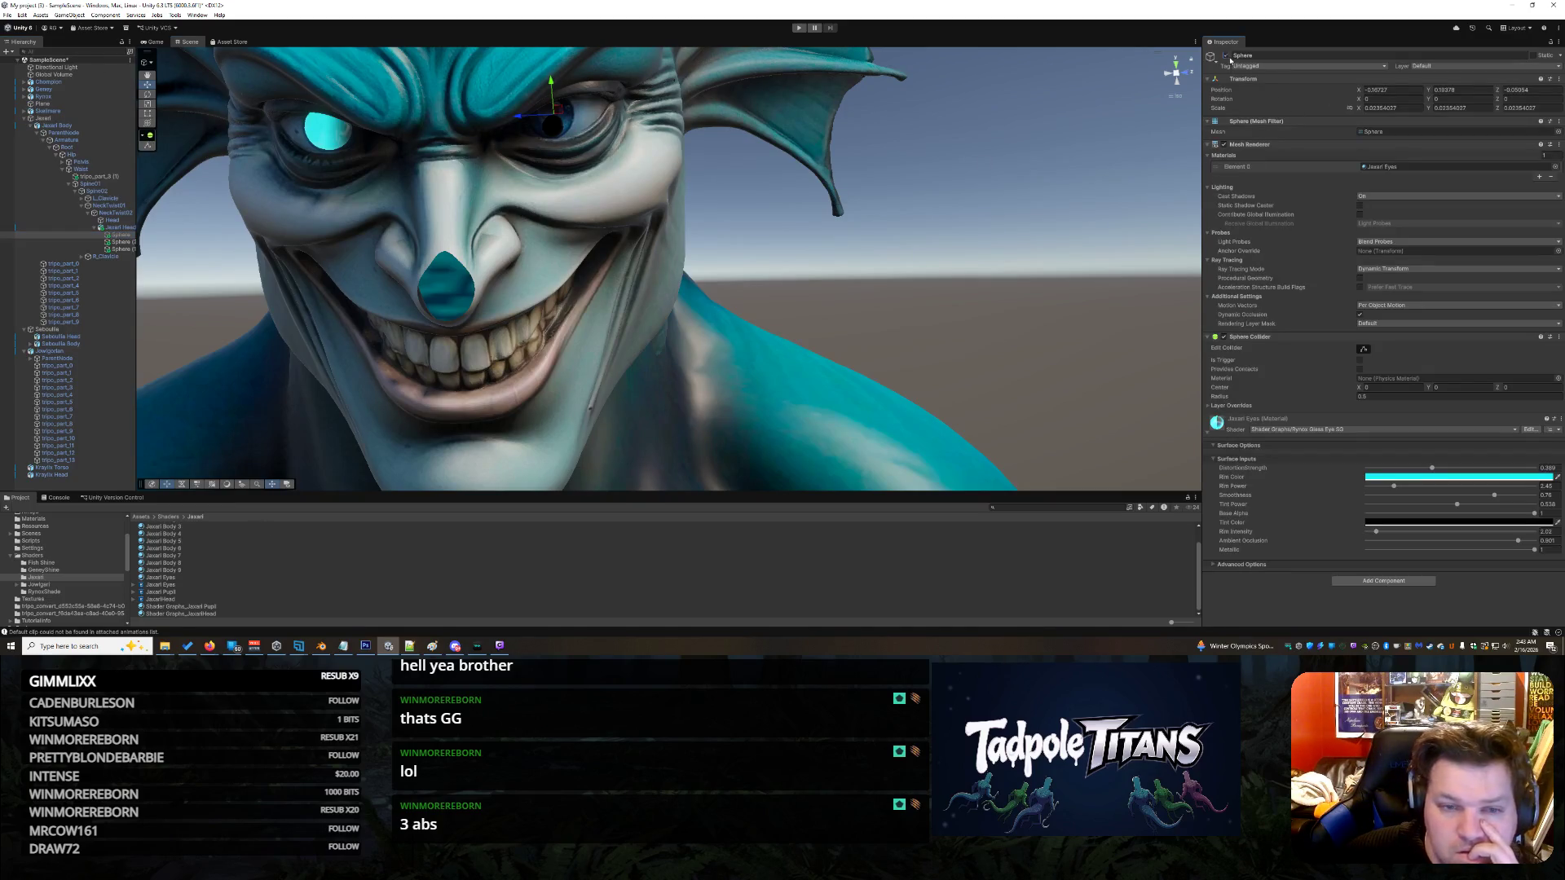
left_click(586, 184)
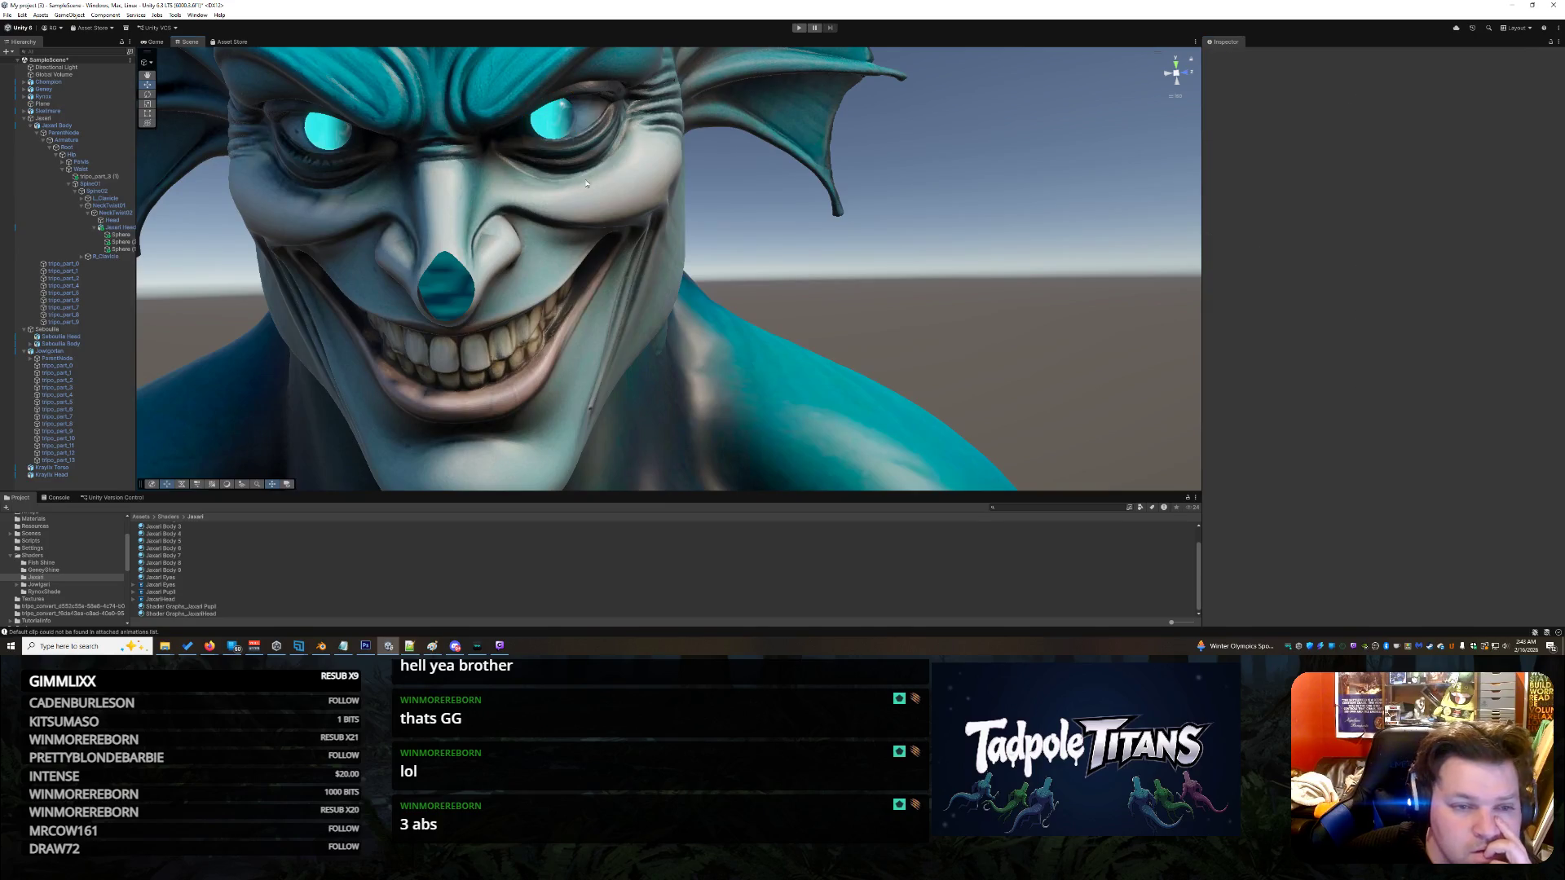
left_click(564, 130)
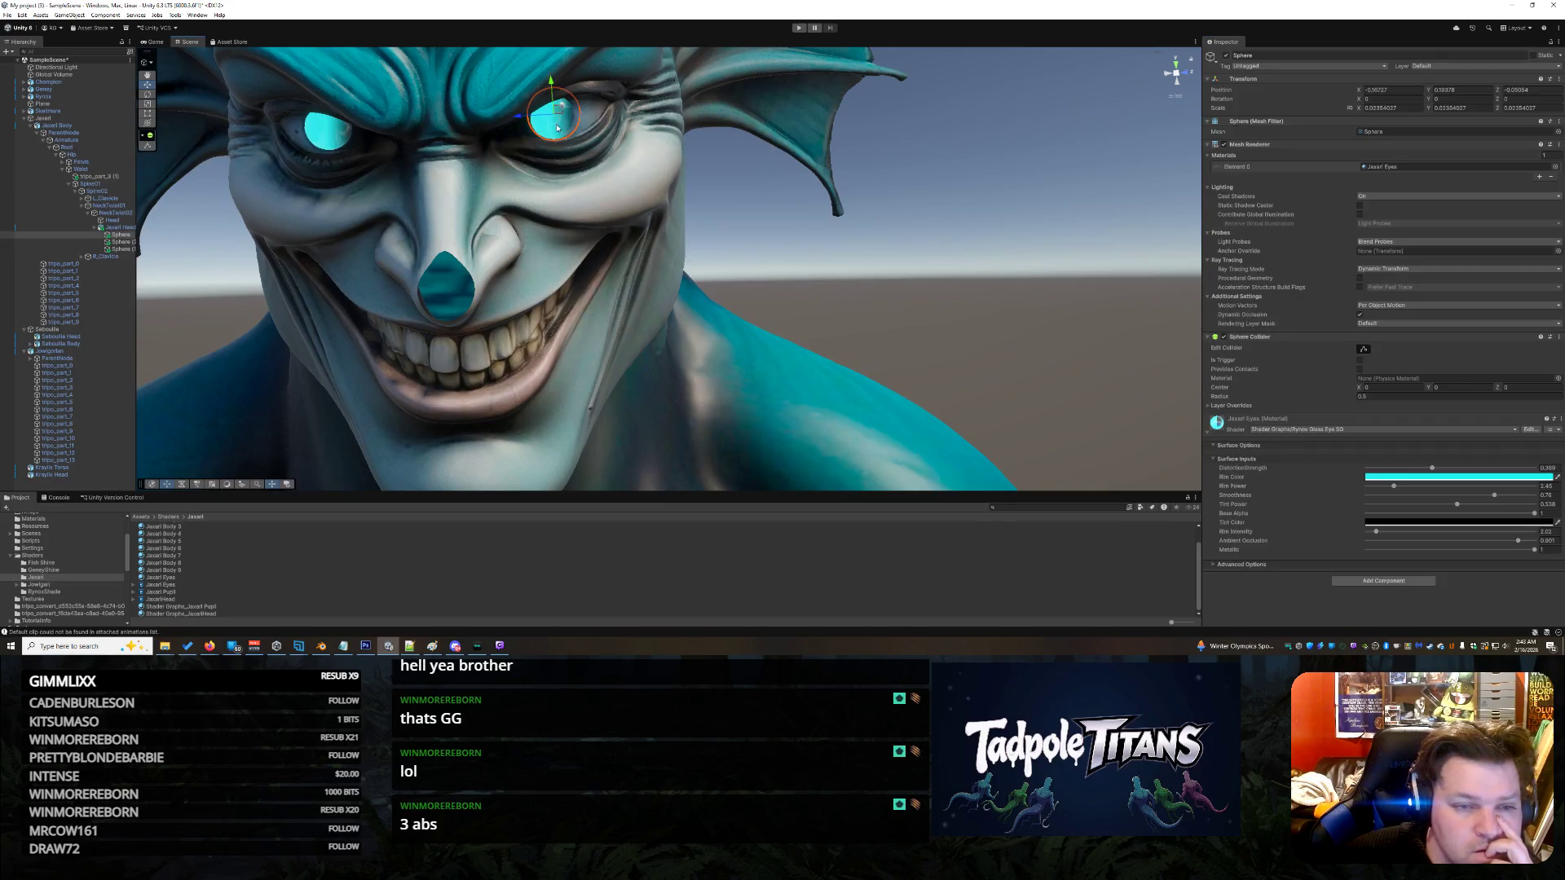
left_click(123, 243)
- Nudge the pupil sphere into place slightly along X and Z with the move gizmo
left_click_drag(604, 147, 638, 241)
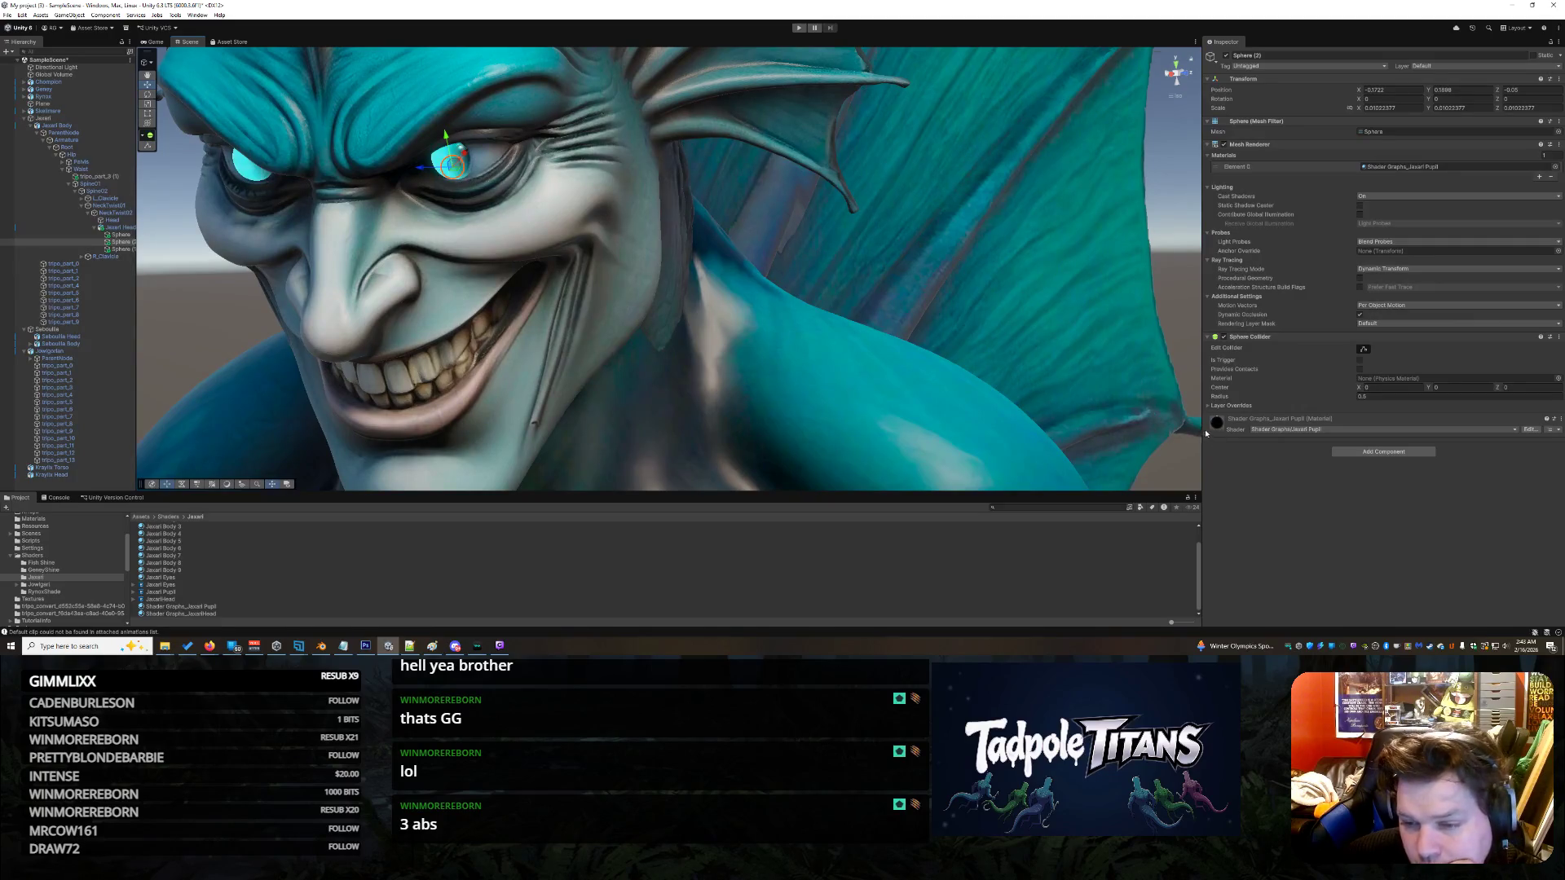
left_click(1210, 439)
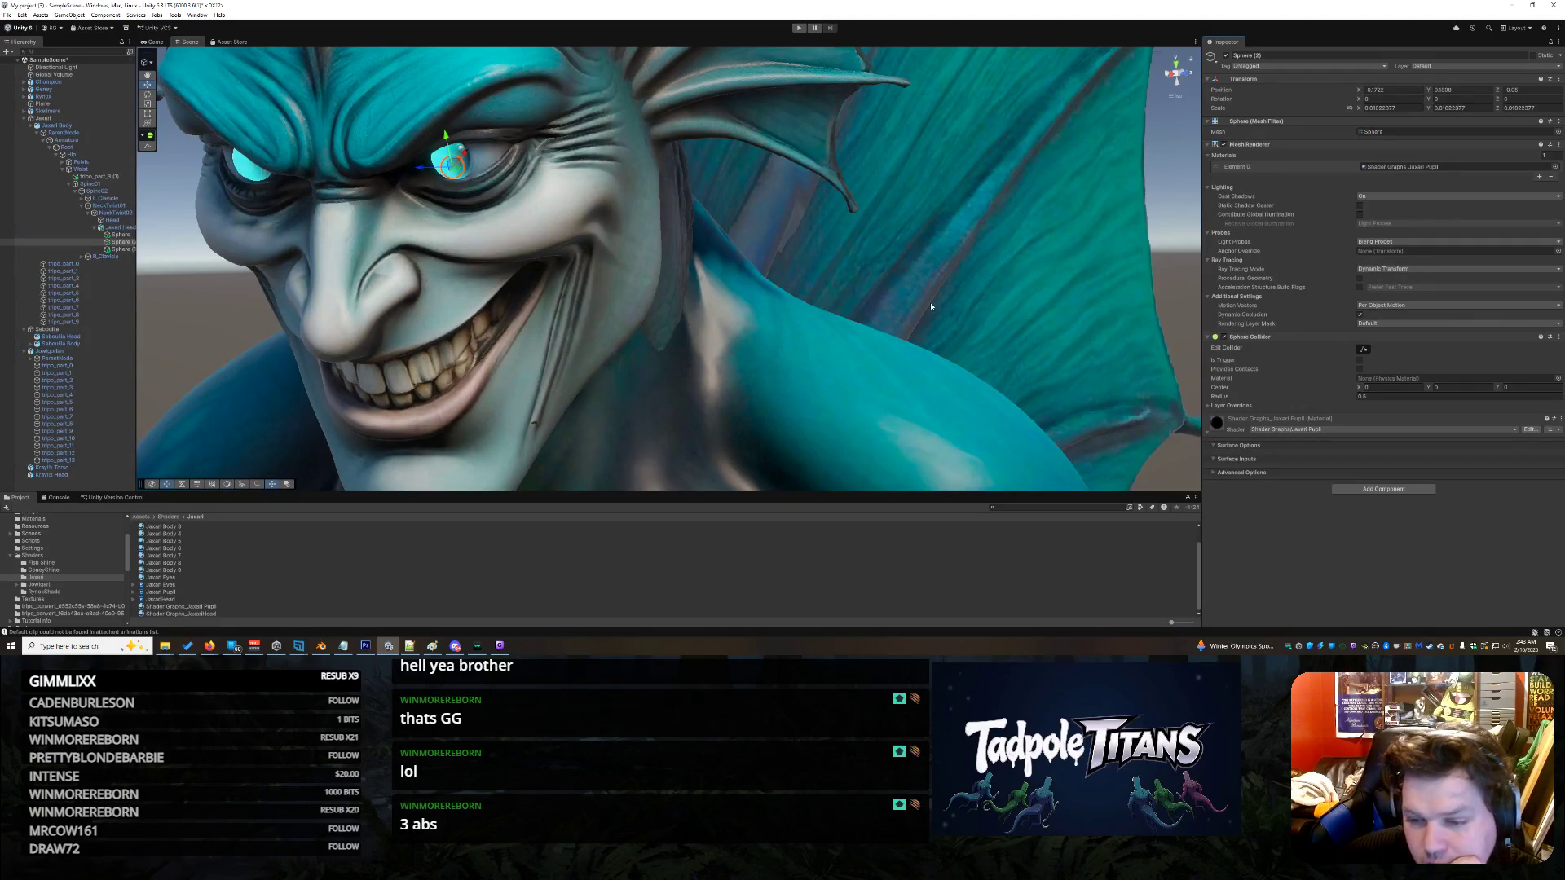
left_click(1213, 473)
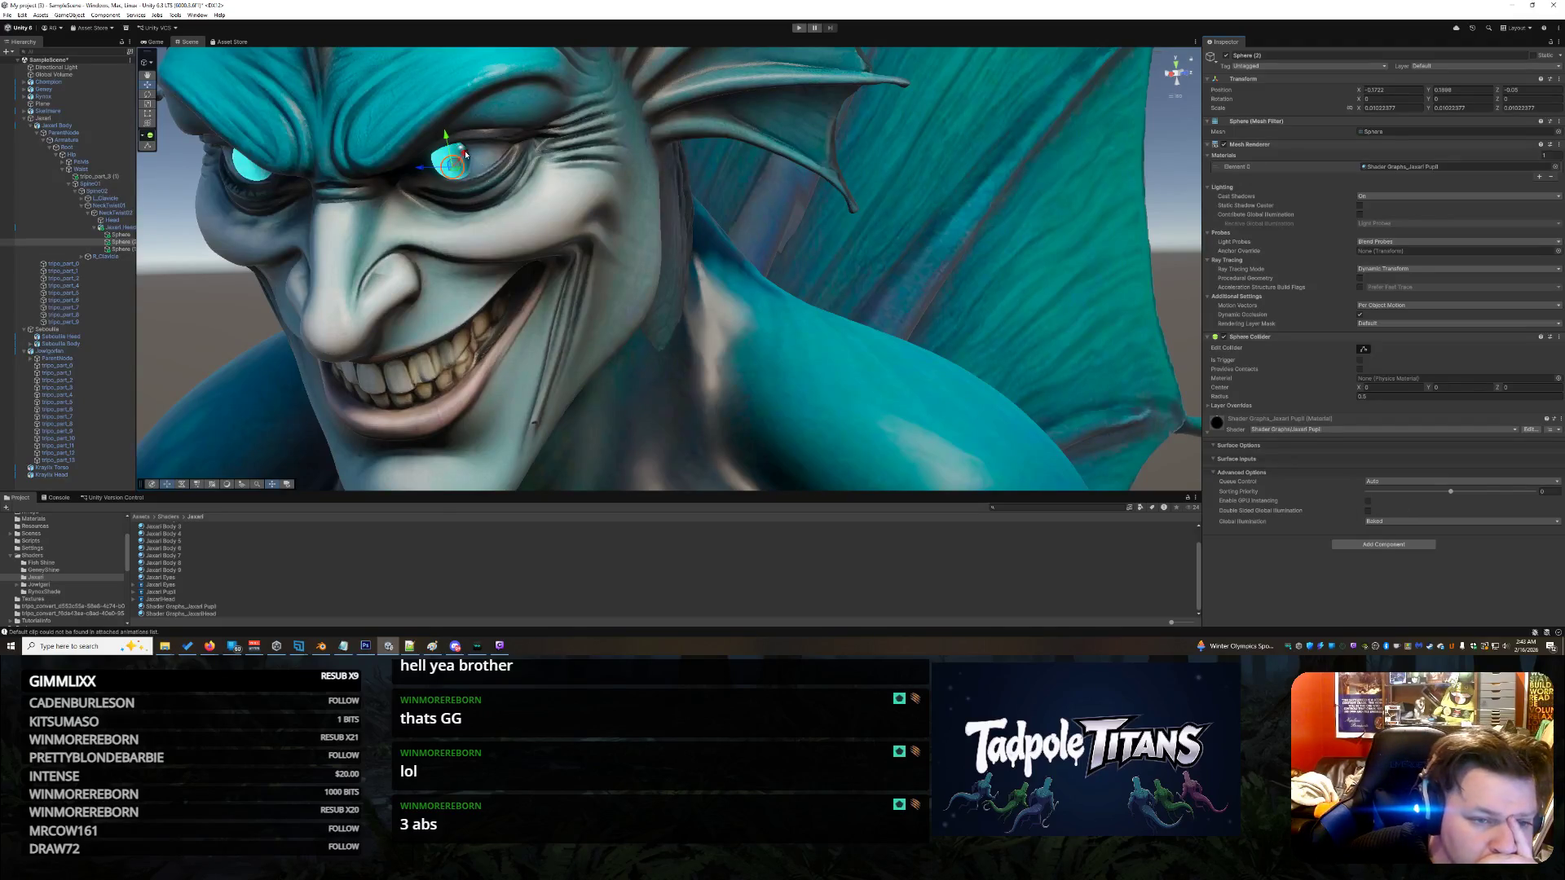
left_click_drag(465, 153, 460, 156)
mouse_move(644, 279)
left_mouse_down()
mouse_move(555, 138)
mouse_move(511, 104)
mouse_move(518, 122)
left_mouse_up()
left_click(901, 216)
mouse_move(901, 216)
left_mouse_down()
mouse_move(891, 238)
mouse_move(926, 198)
mouse_move(912, 203)
left_mouse_up()
left_click(572, 147)
left_click_drag(550, 149, 566, 119)
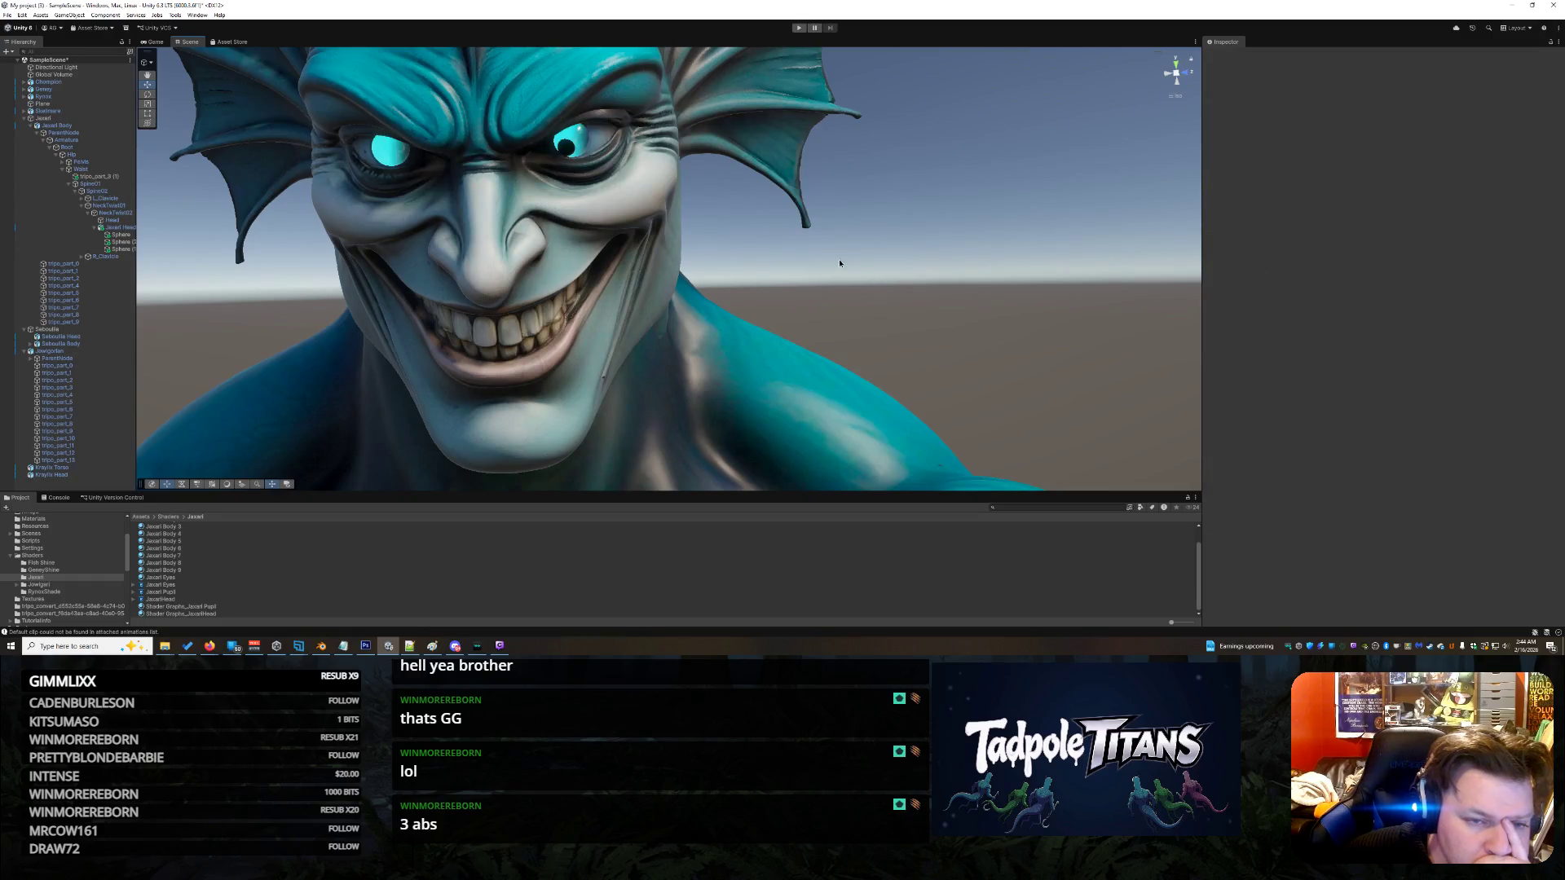
- Nudge the right eye's pupil along Z and check it against the character reference image
left_click(852, 295)
left_click_drag(856, 295, 725, 208)
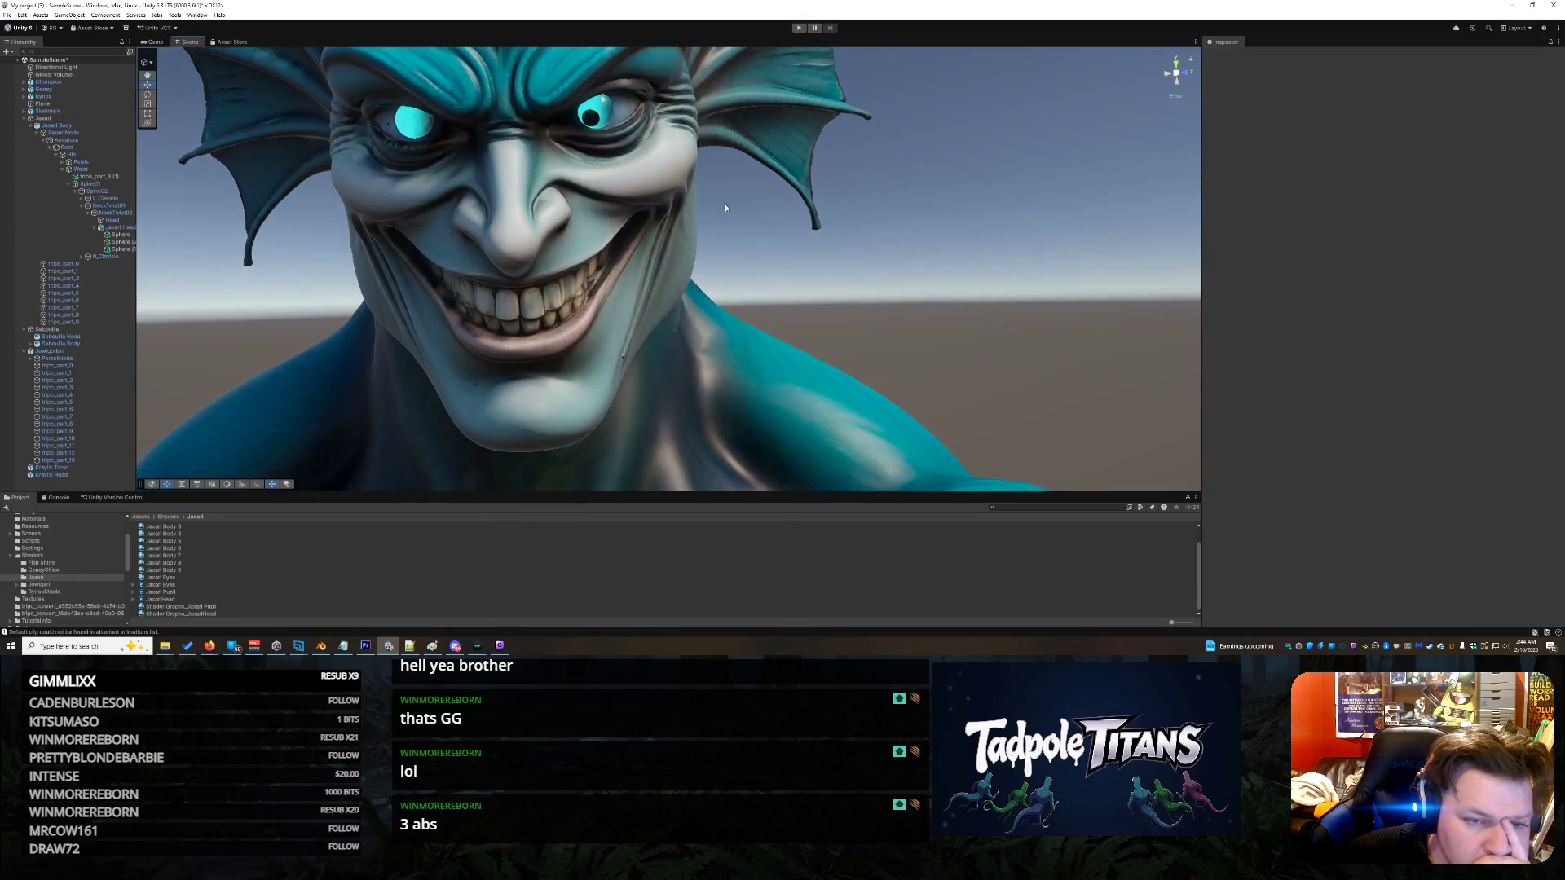
left_click(592, 120)
left_click_drag(557, 123, 559, 123)
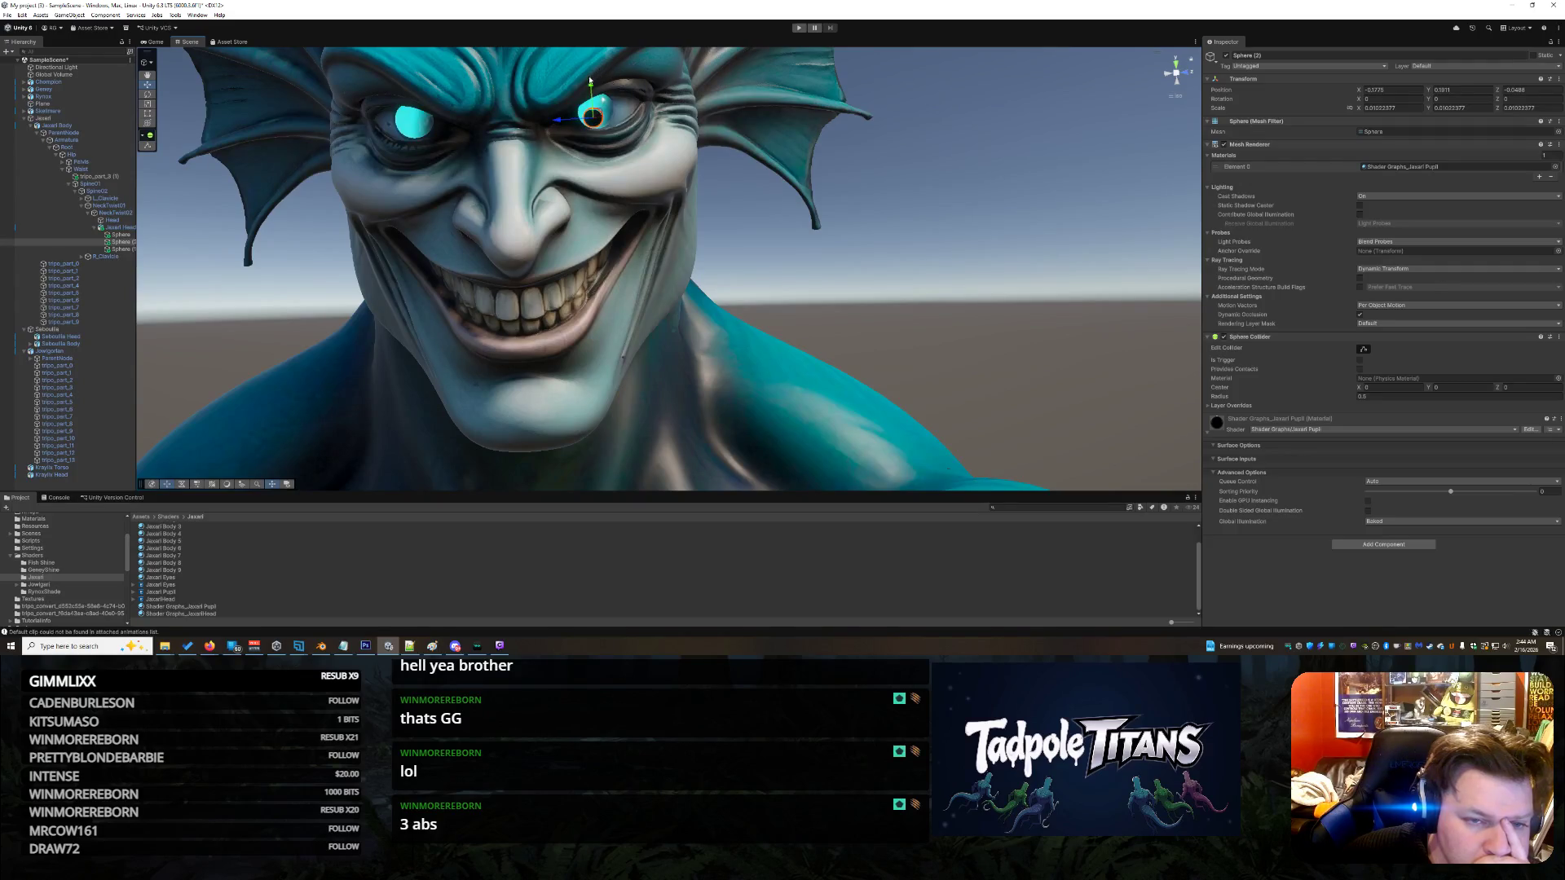
left_click(856, 282)
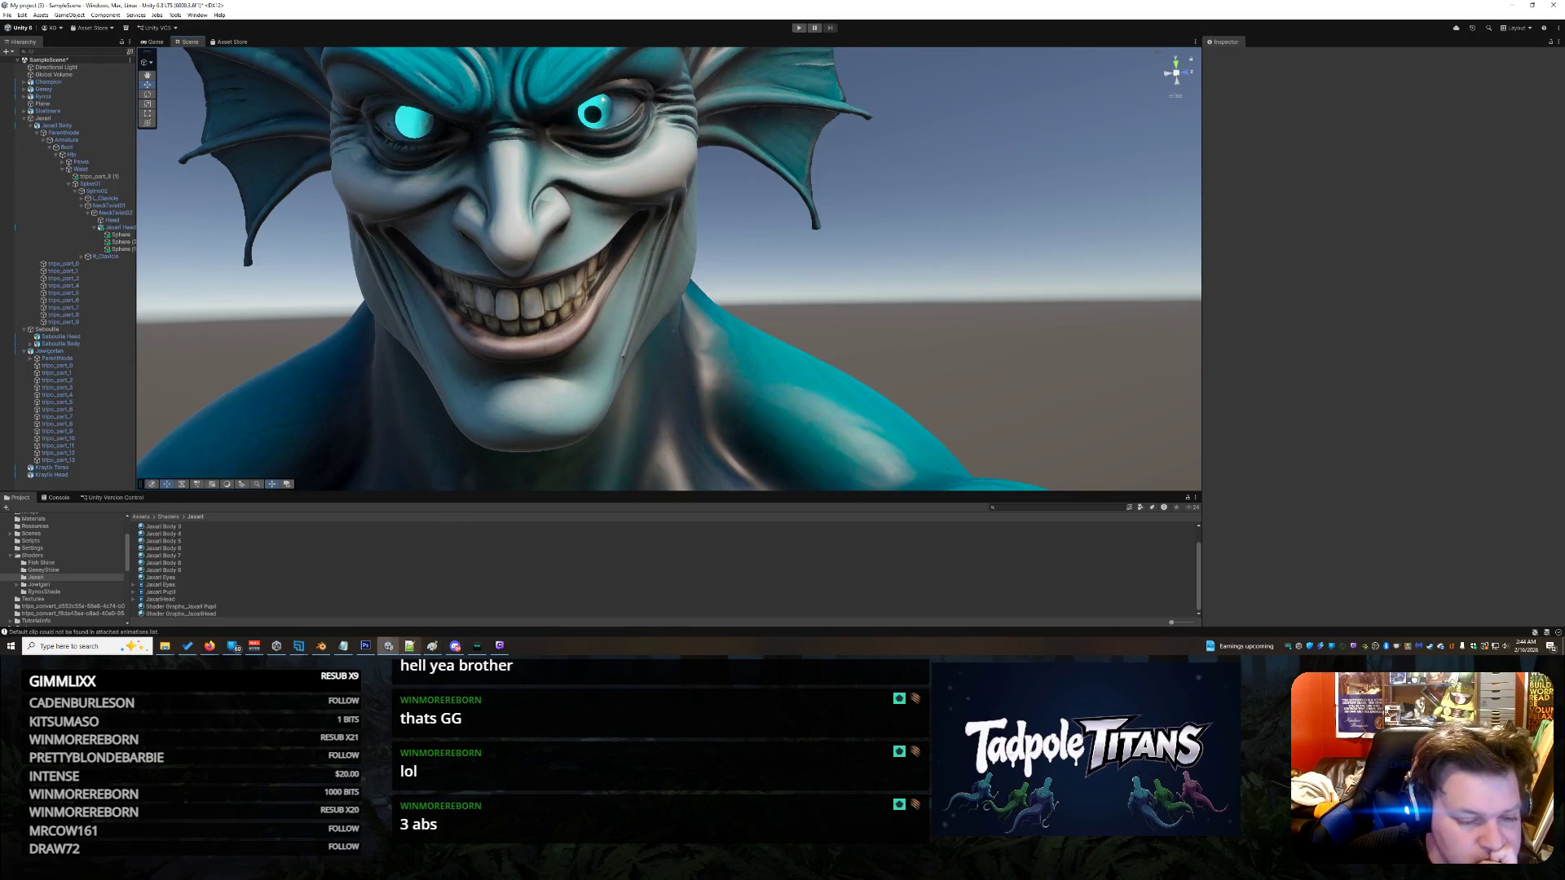
left_click(433, 646)
left_click(848, 227)
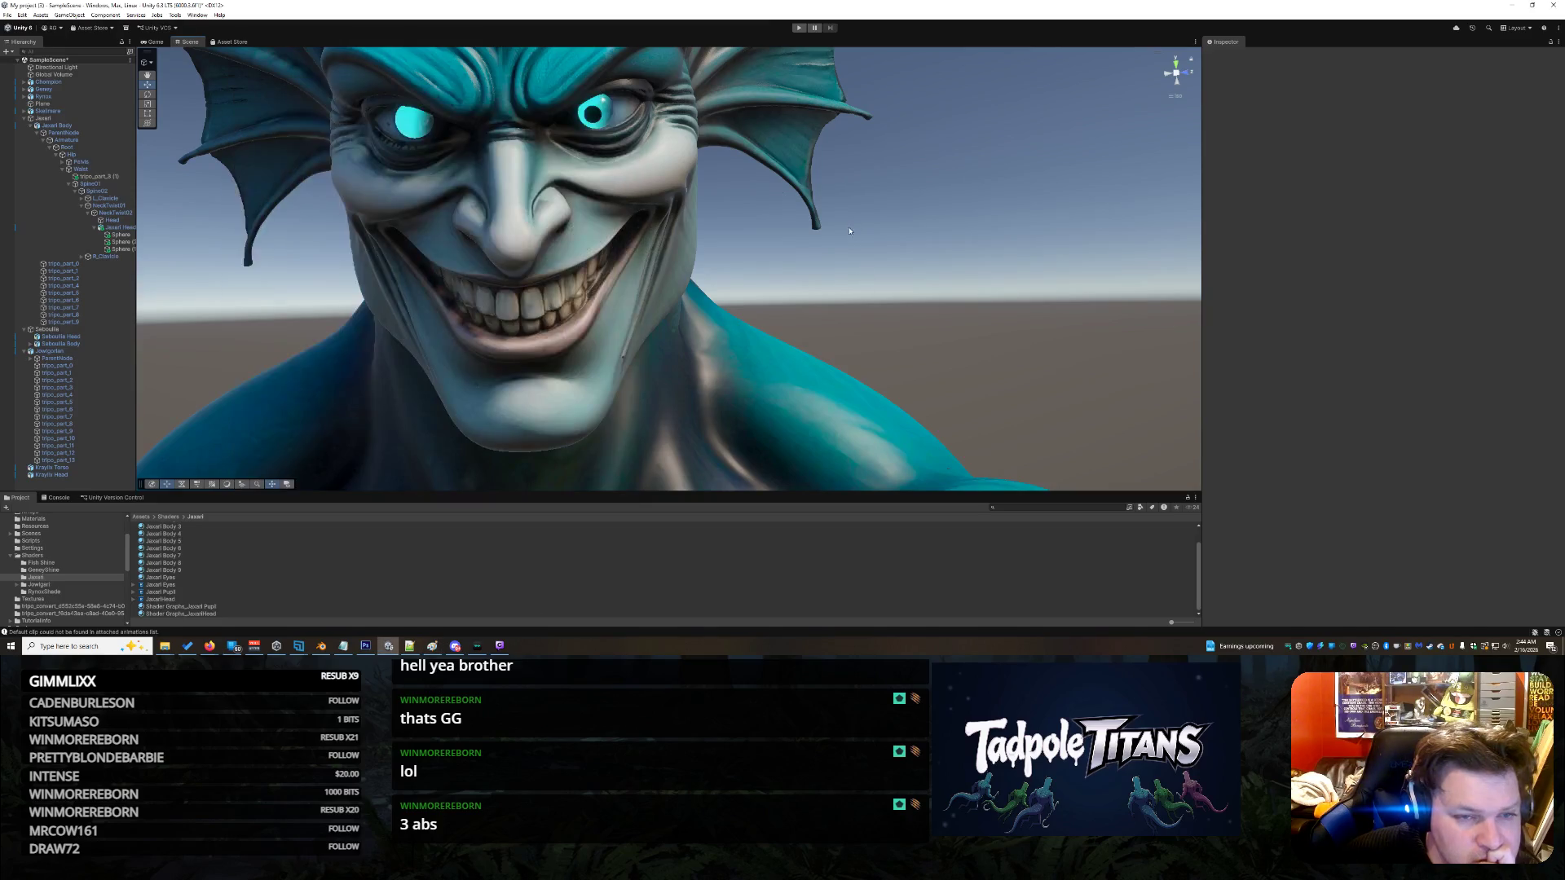
left_click(596, 118)
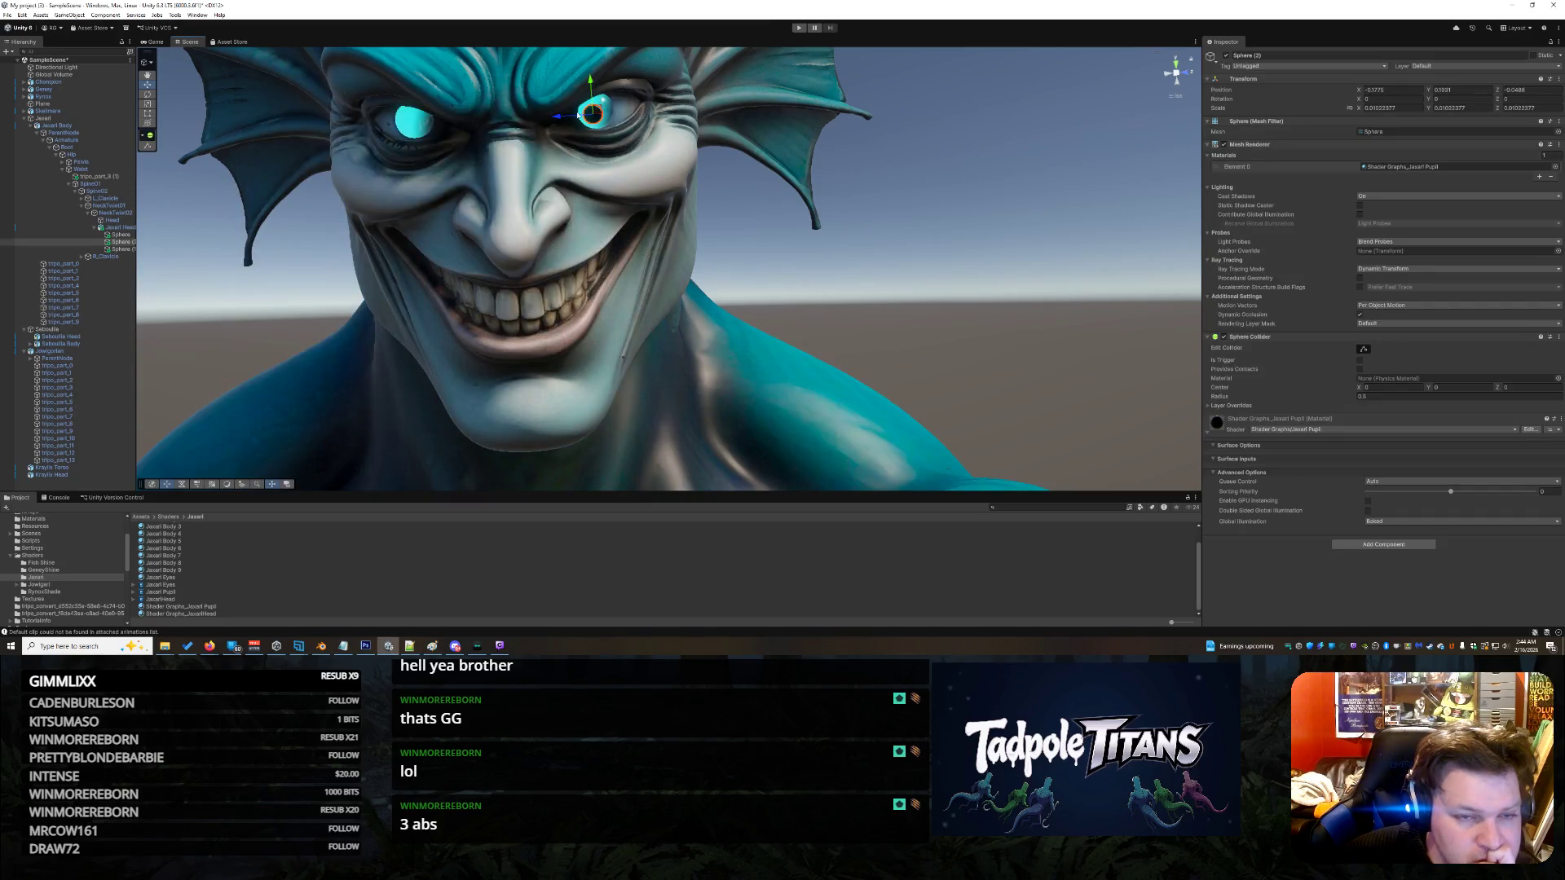
- Enlarge the right pupil sphere and raise it slightly
left_click(147, 104)
left_click_drag(598, 114, 609, 110)
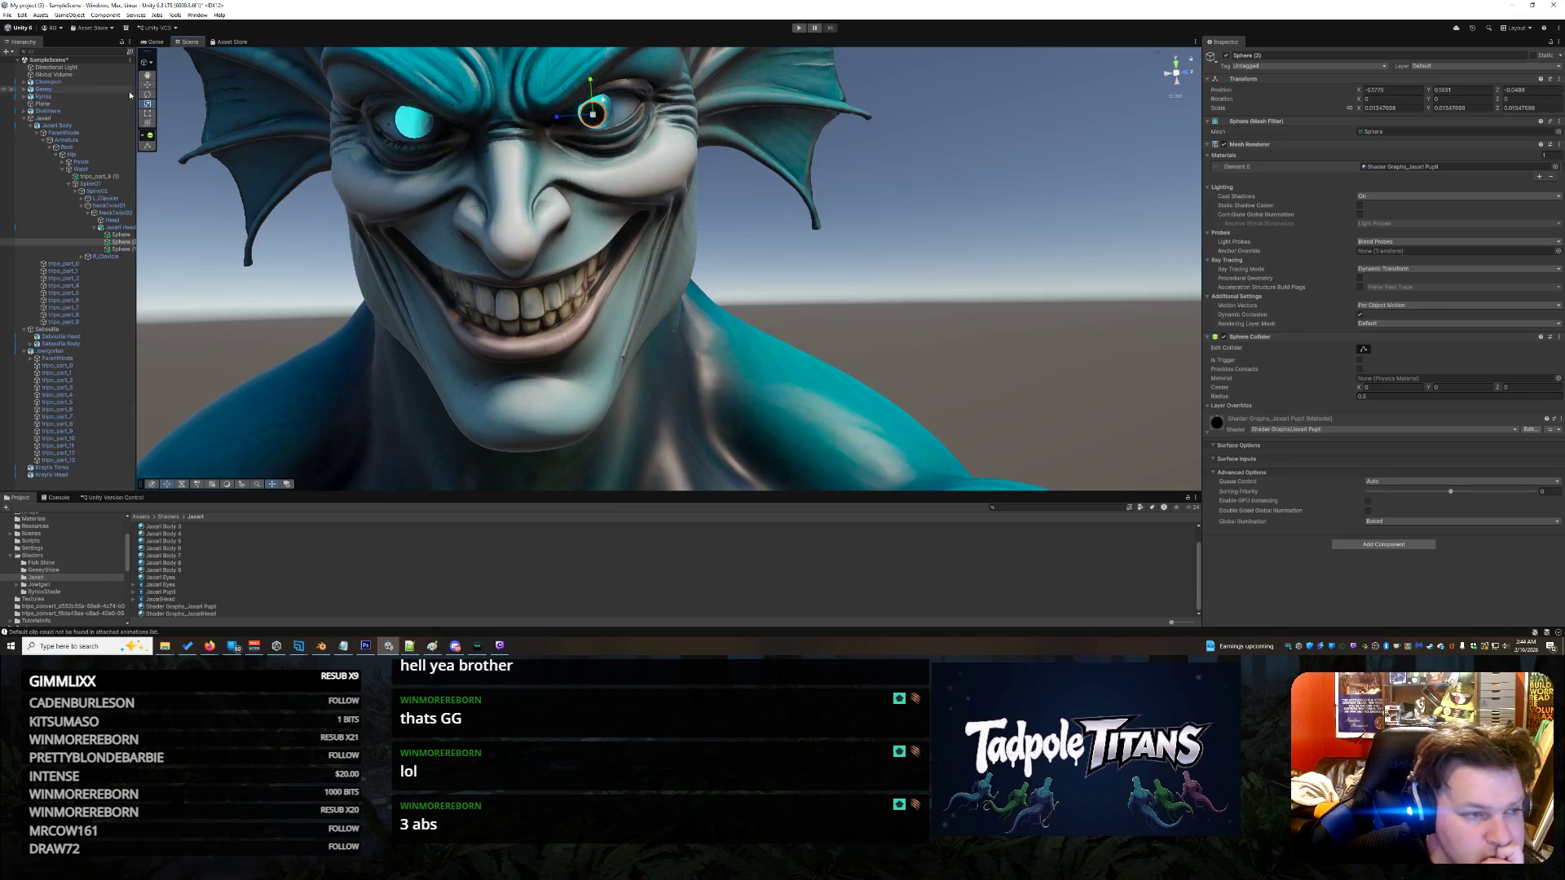
left_click_drag(596, 79, 562, 108)
mouse_move(786, 132)
left_mouse_down()
mouse_move(515, 175)
mouse_move(492, 152)
left_mouse_up()
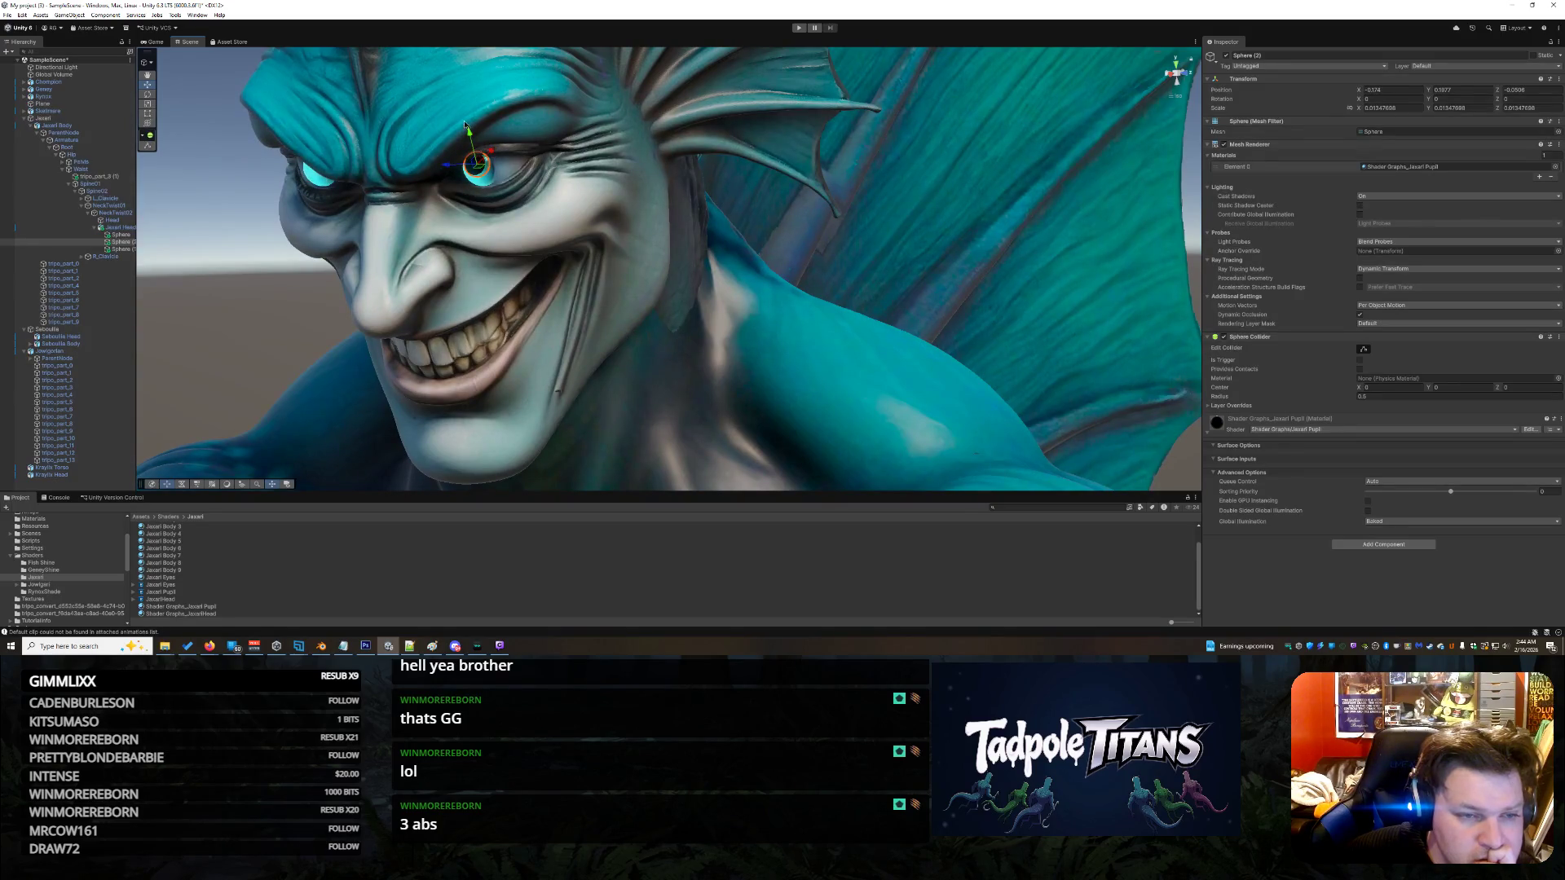
left_click(467, 128)
left_click(477, 169)
mouse_move(470, 140)
left_mouse_down()
mouse_move(450, 173)
mouse_move(481, 150)
mouse_move(467, 137)
left_mouse_up()
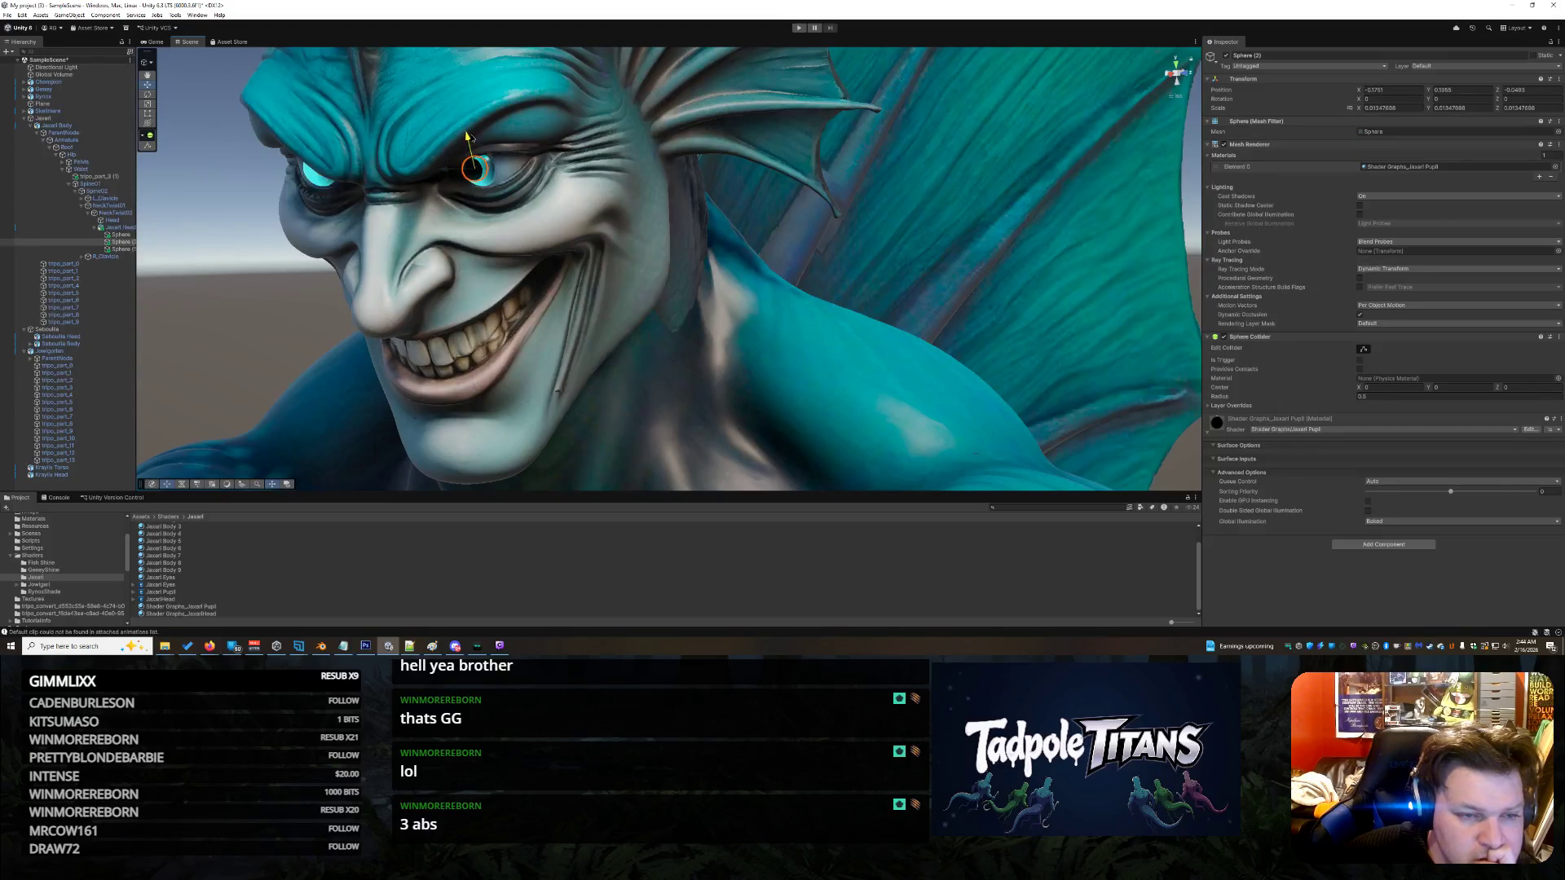
- Frame the Jaxari Body with F and shift the pupil slightly along Z
left_click(787, 332)
key("f")
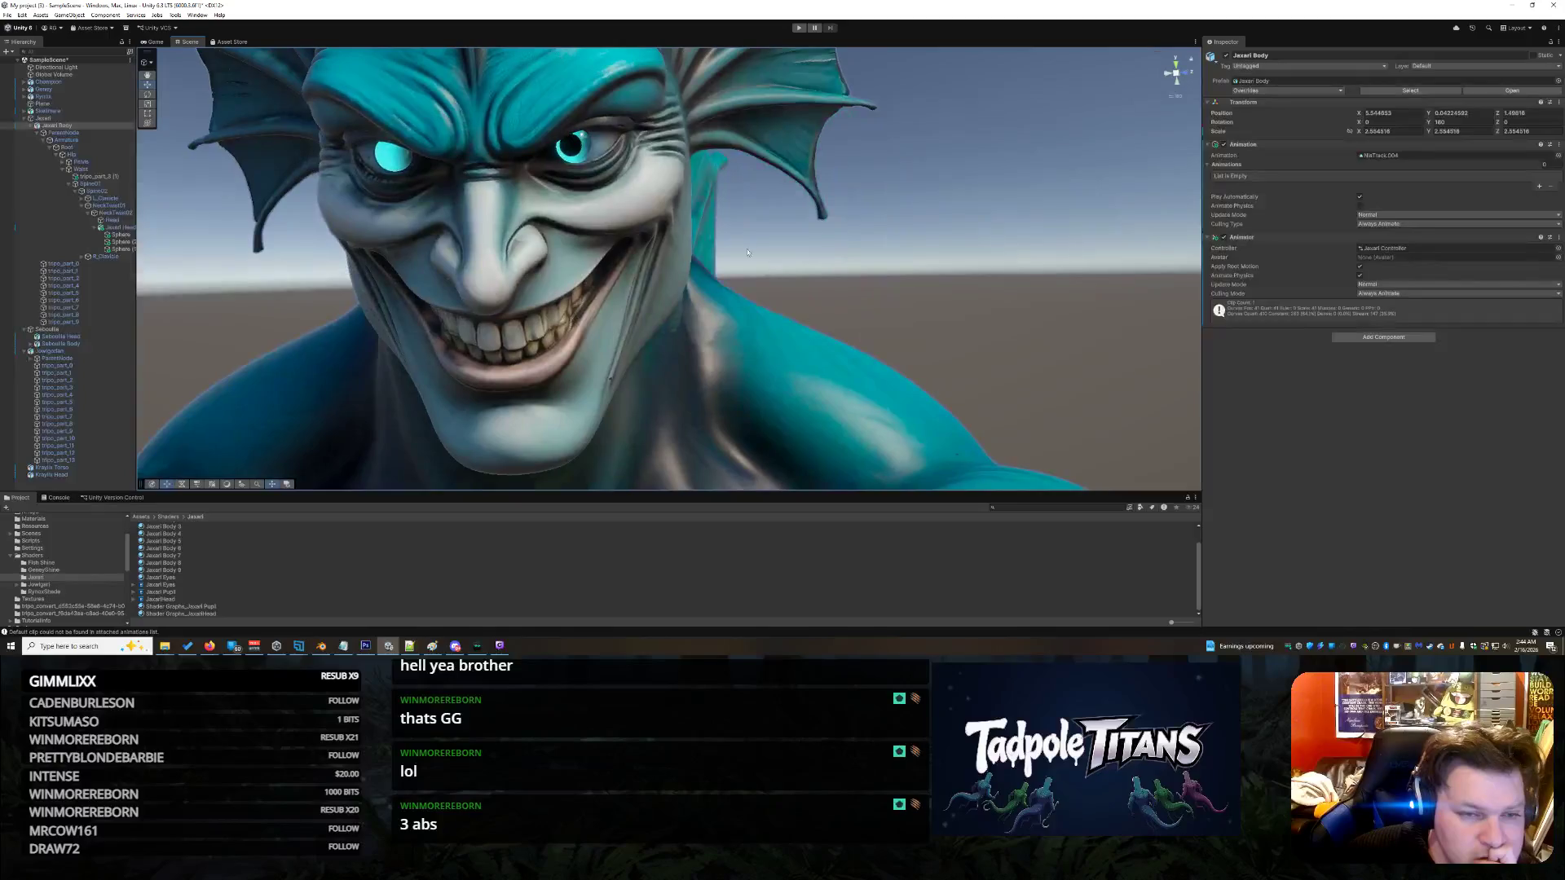
left_click(573, 147)
left_click_drag(538, 150, 540, 149)
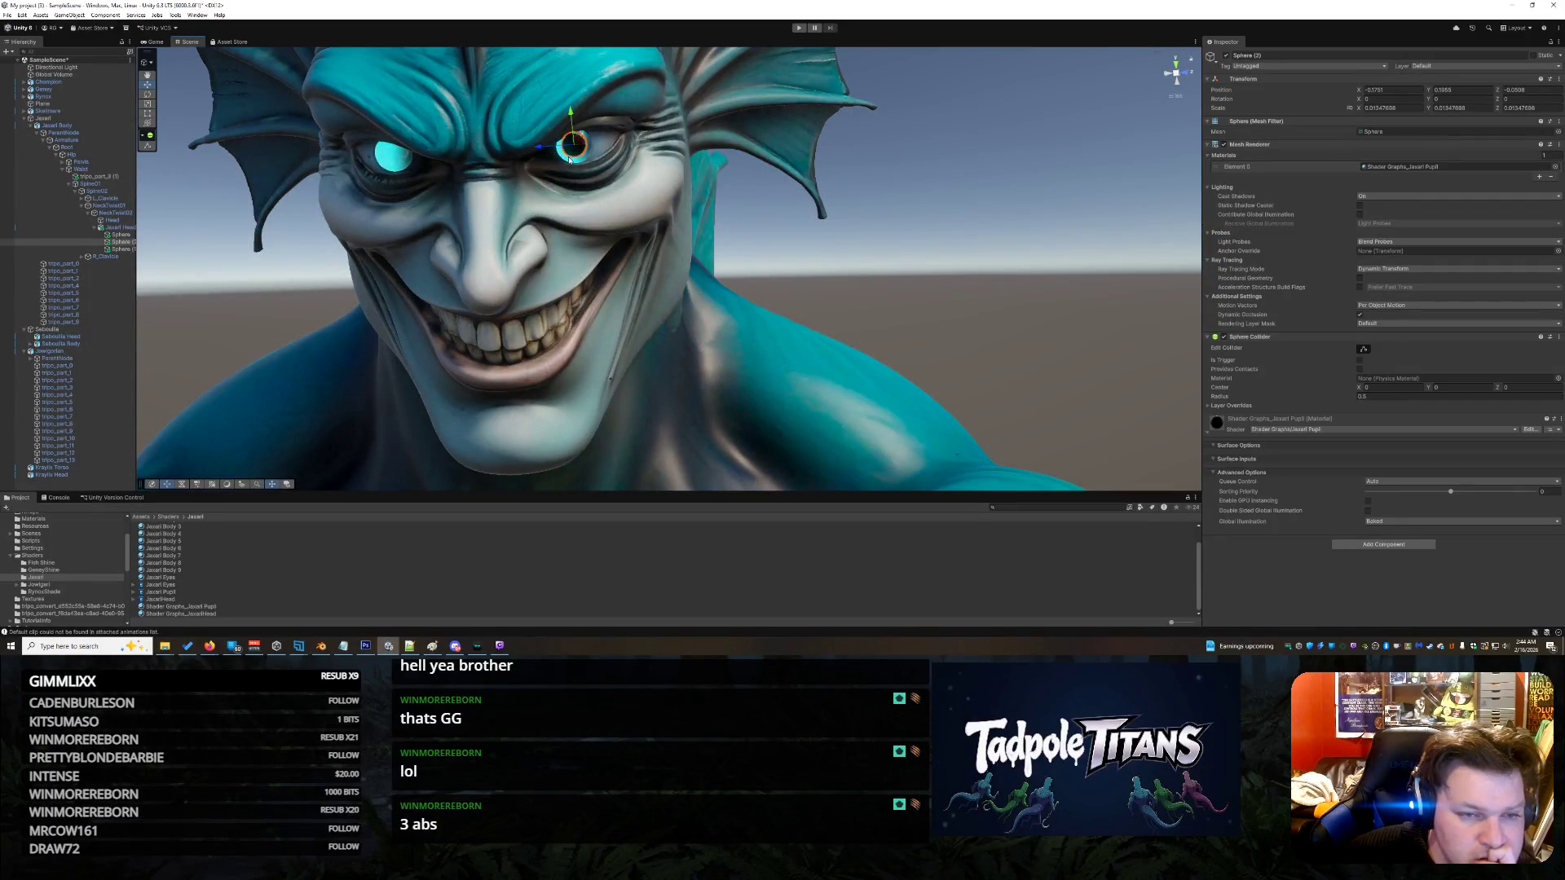
key("r")
left_click(864, 253)
left_click_drag(864, 253, 908, 261)
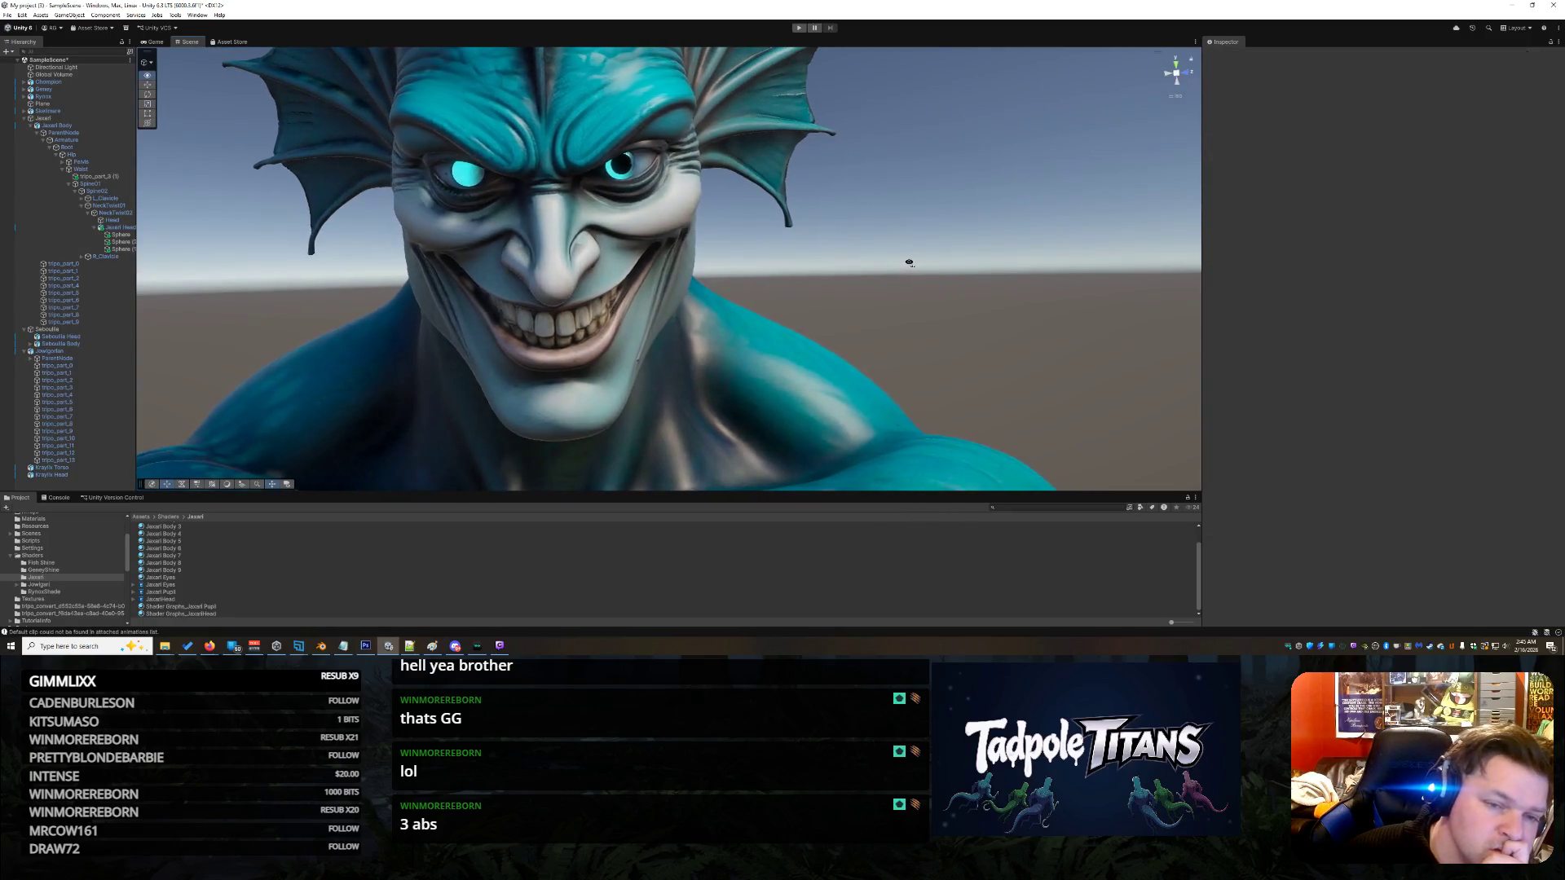
- Move the second pupil sphere over into the creature's left eye, then deselect it
left_click(616, 166)
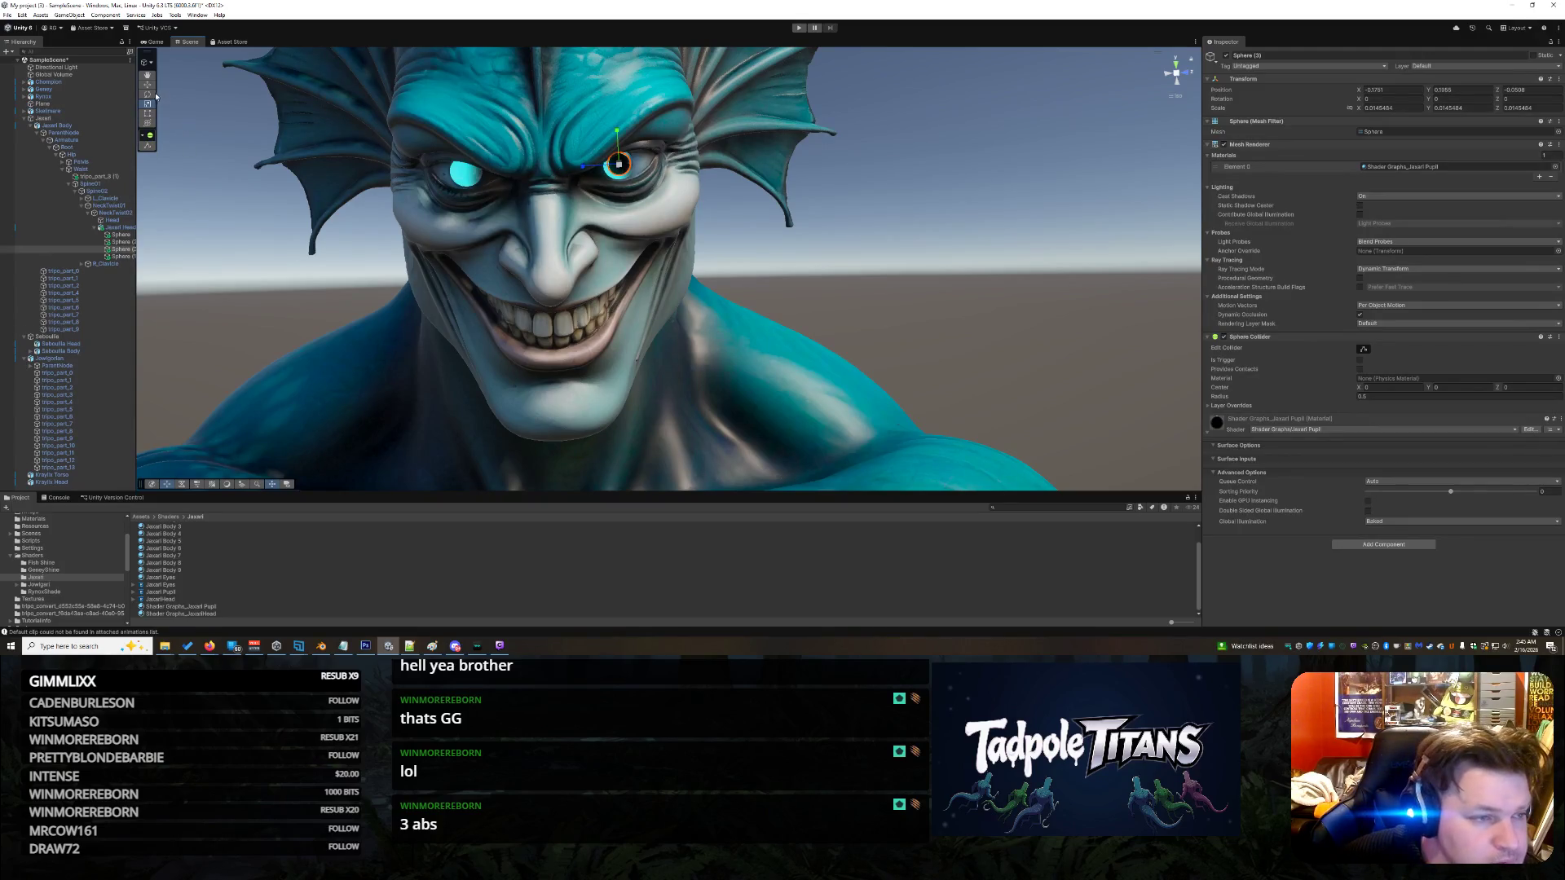
mouse_move(591, 169)
left_mouse_down()
mouse_move(432, 189)
mouse_move(471, 144)
left_mouse_up()
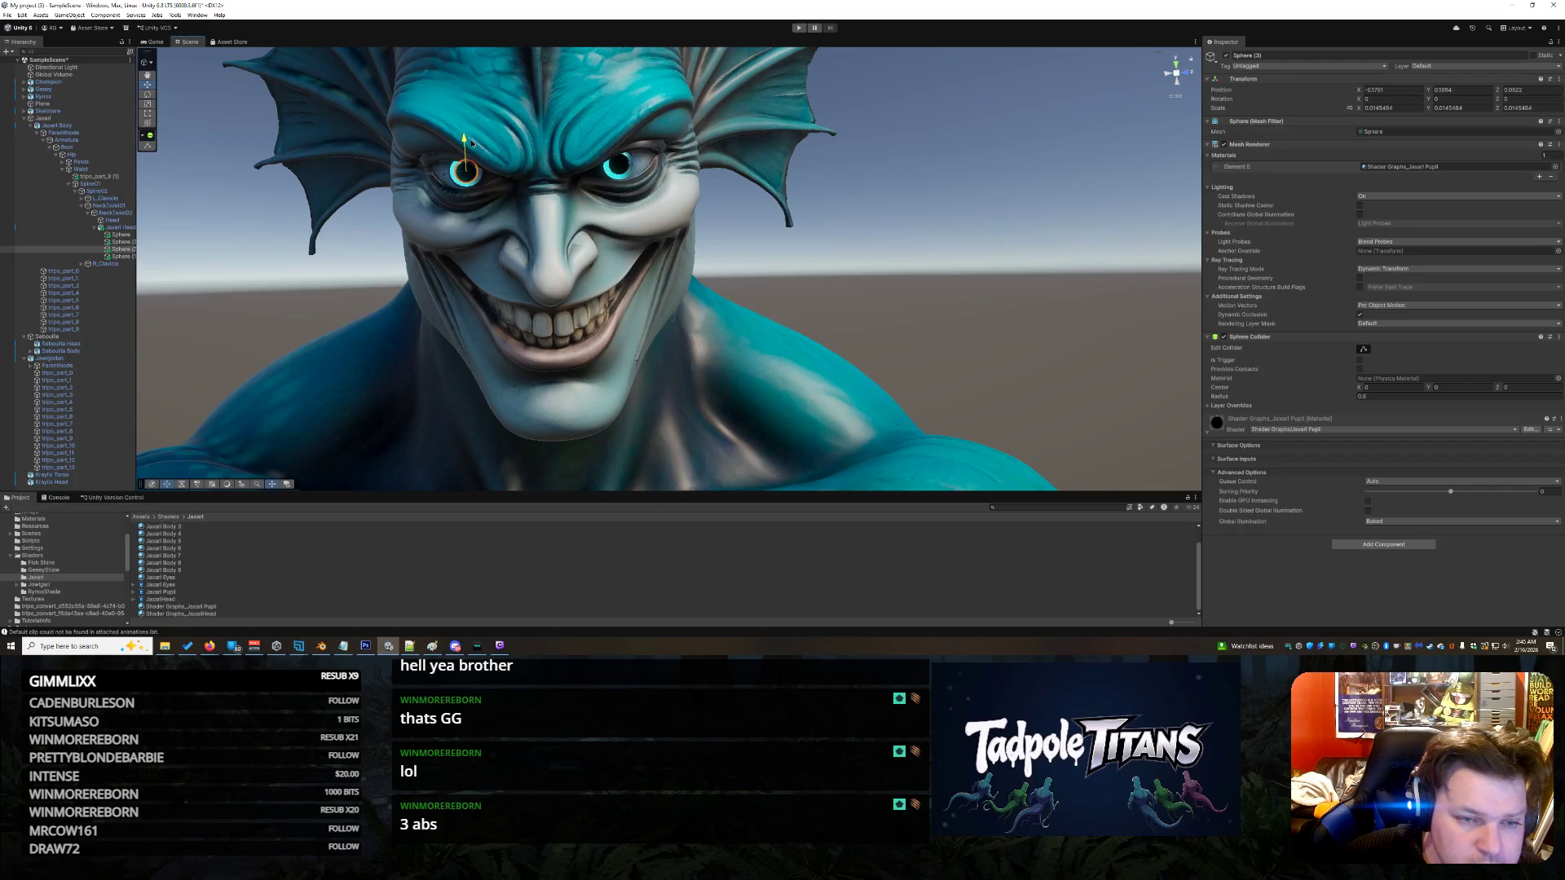
left_click_drag(495, 224, 598, 303)
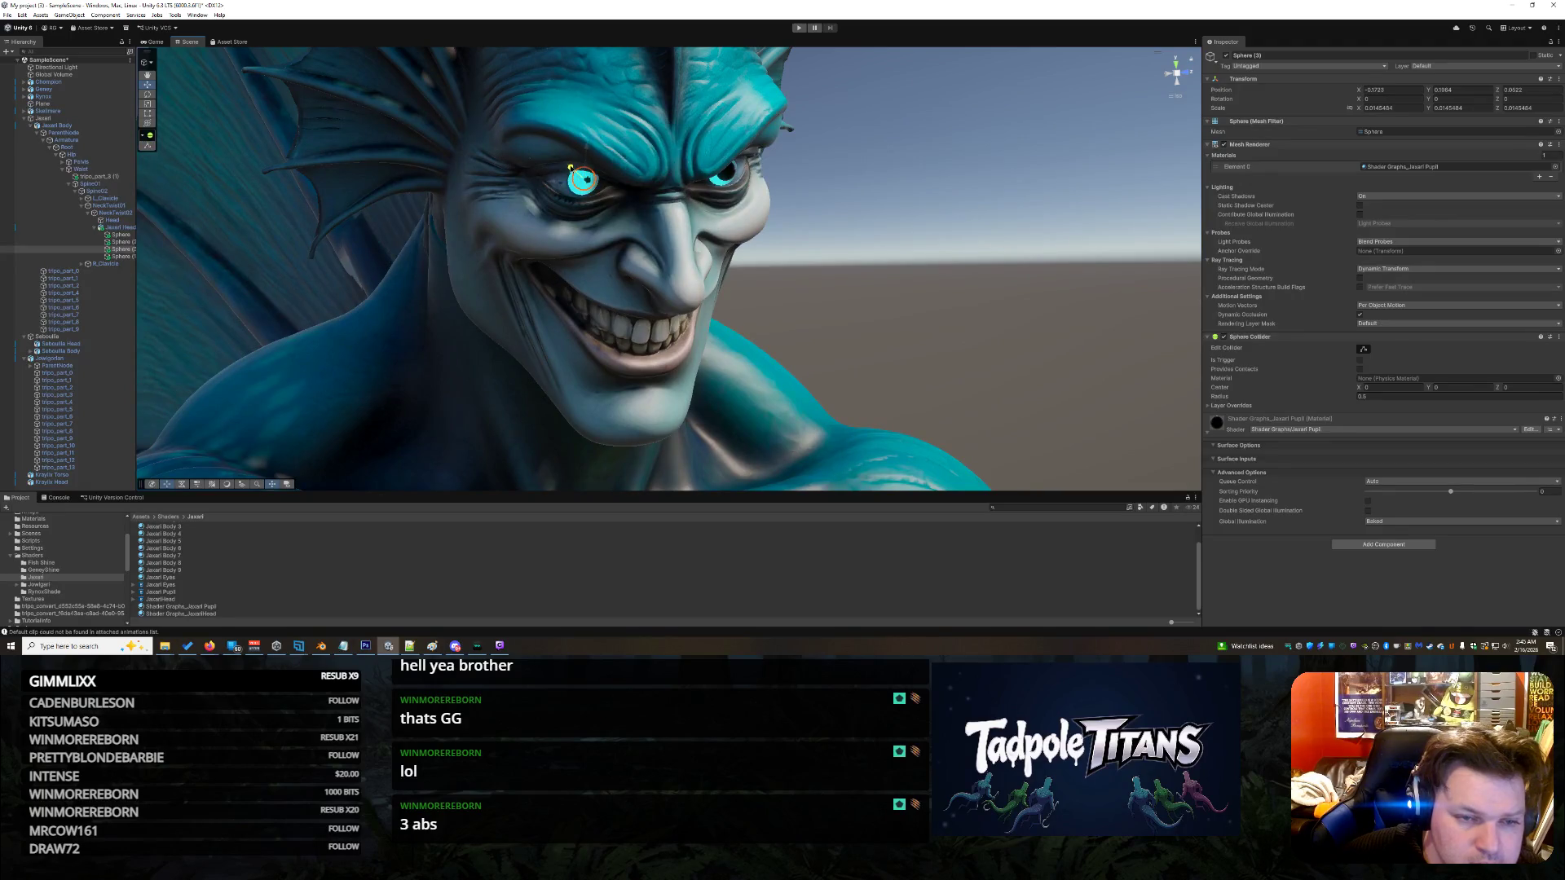
left_click(896, 312)
scroll(905, 322, "down", 5)
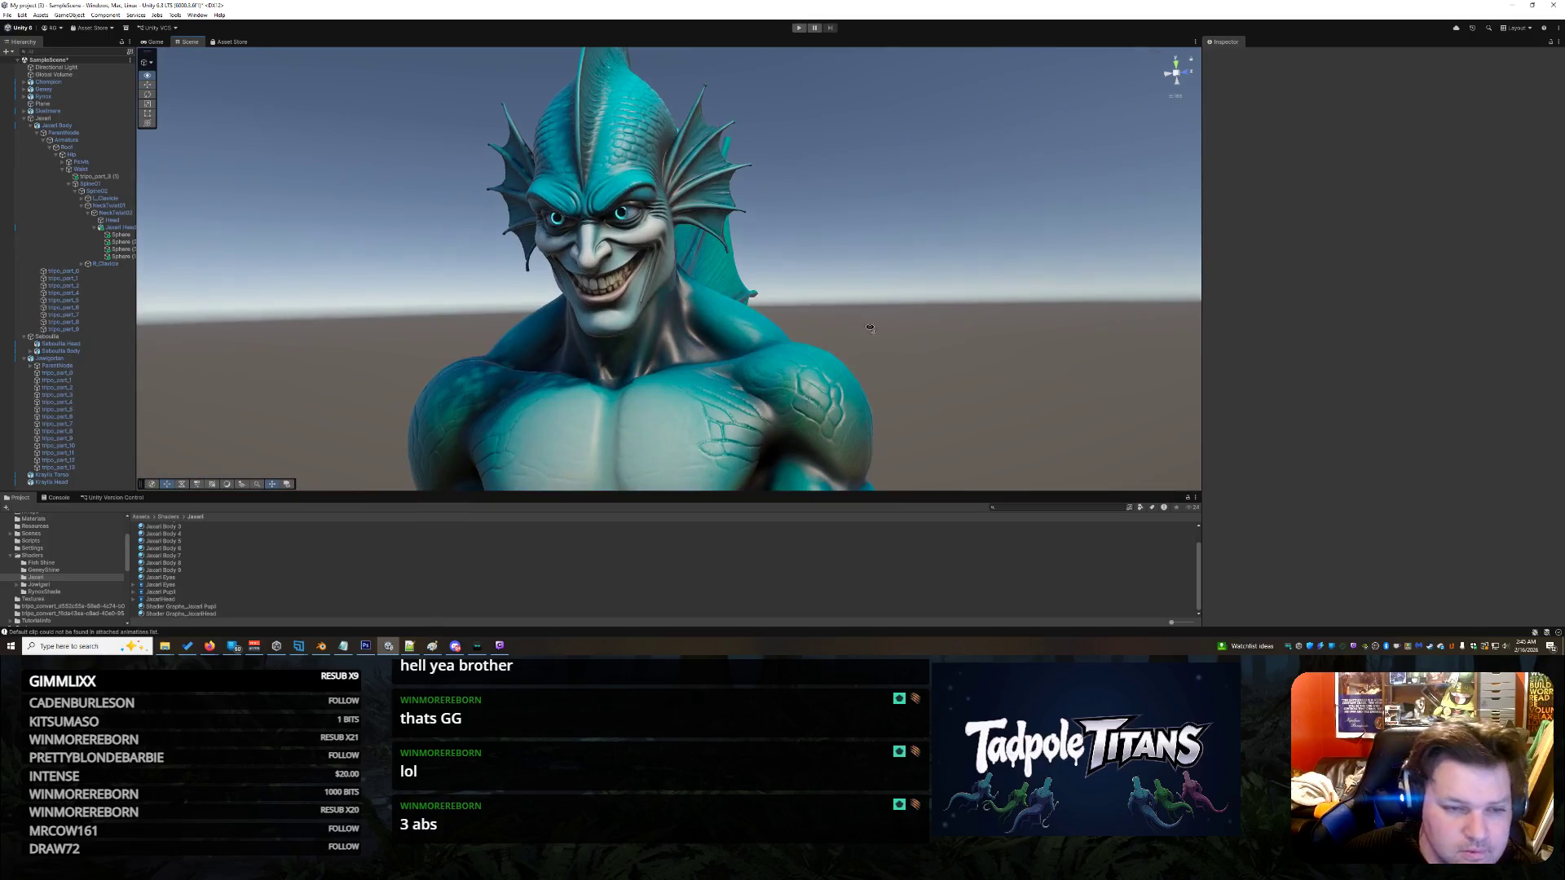
- View the fish-man from the front beside the reference painting, then select the Jaxari Eyes shader
left_click_drag(869, 327, 897, 311)
scroll(900, 309, "up", 2)
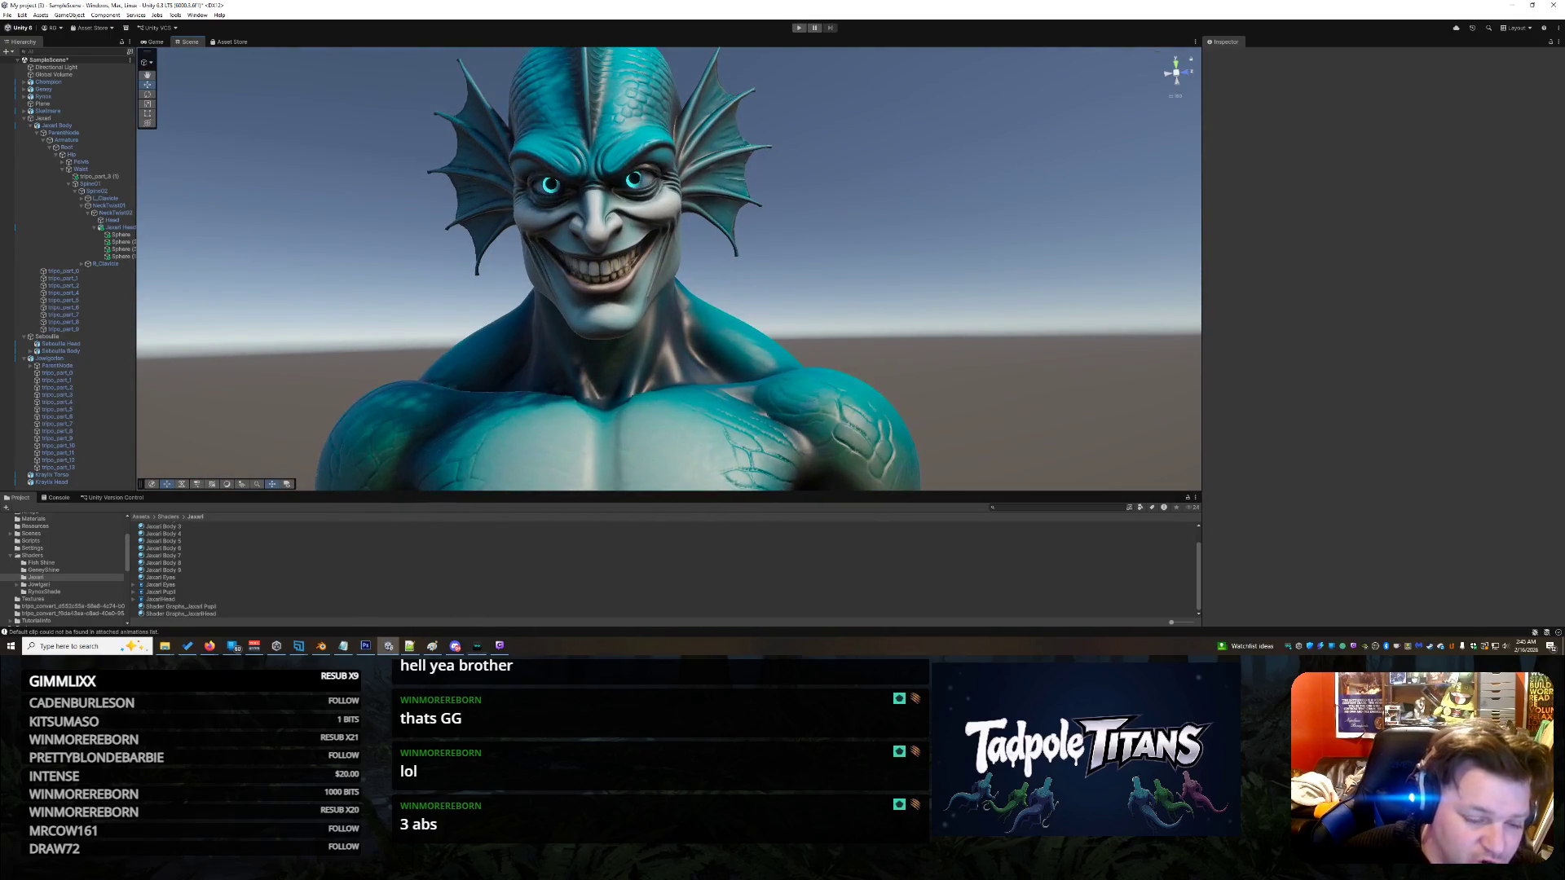
left_click(409, 646)
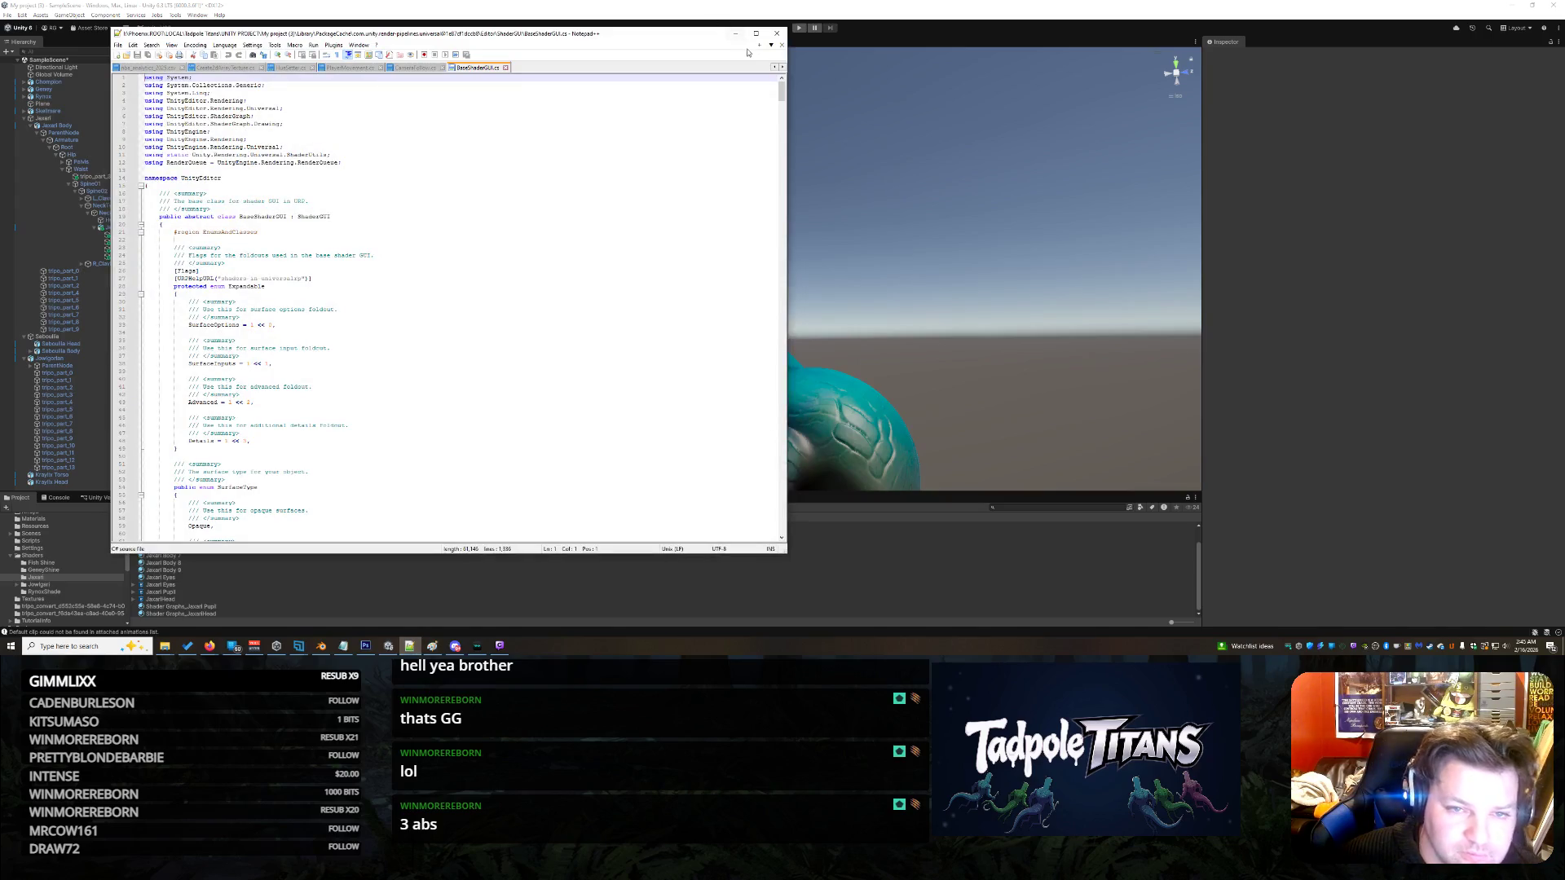
left_click(734, 33)
left_click(432, 646)
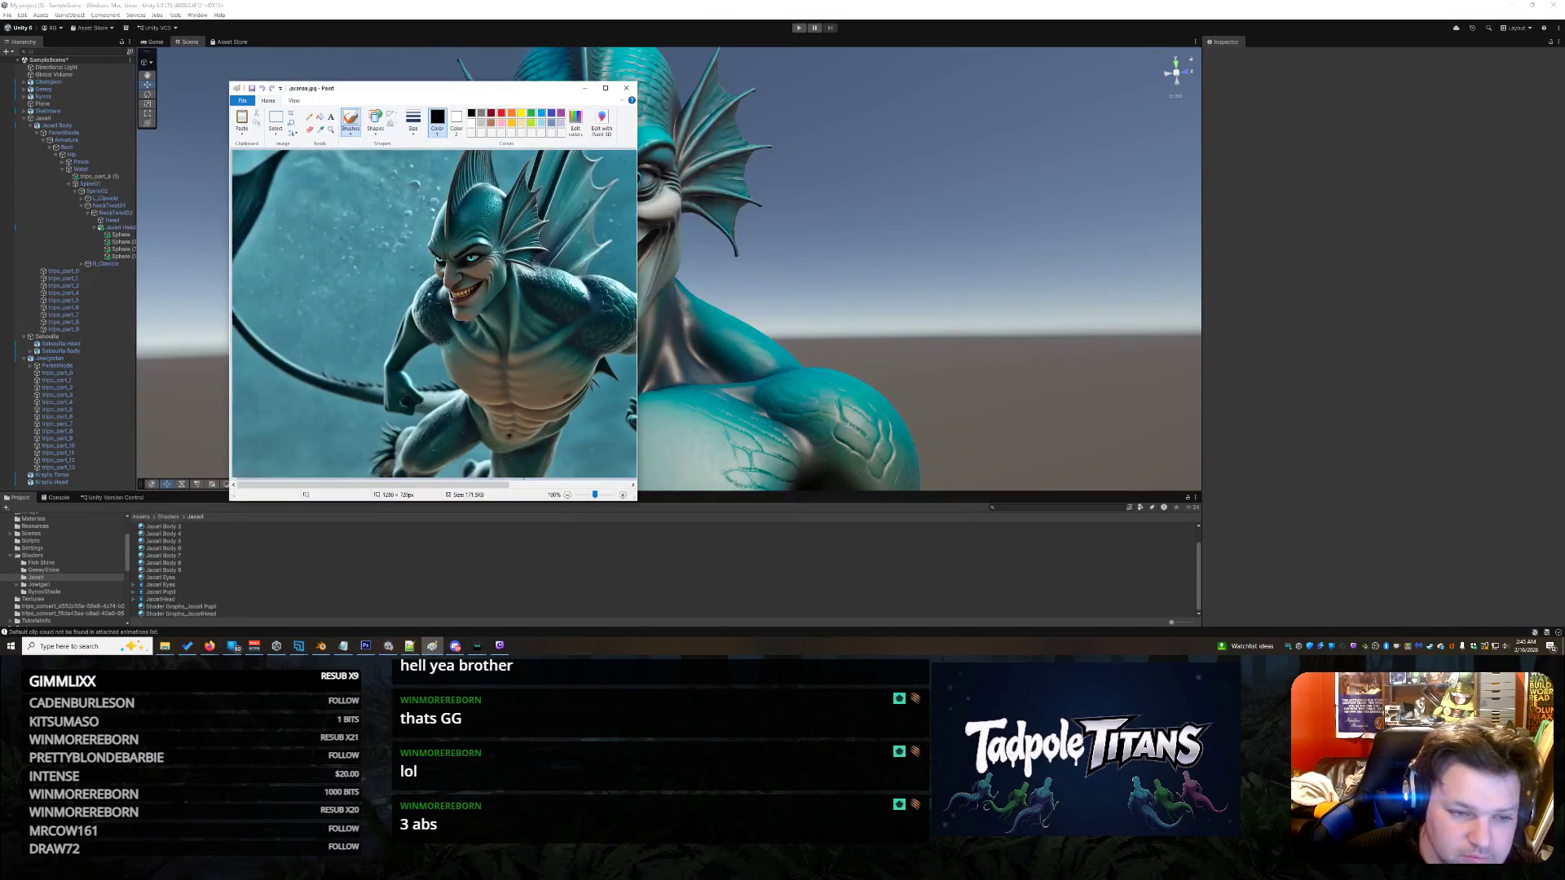
left_click_drag(514, 89, 365, 74)
left_click(874, 316)
mouse_move(873, 316)
left_mouse_down()
mouse_move(815, 319)
mouse_move(905, 333)
mouse_move(860, 341)
left_mouse_up()
left_click(183, 585)
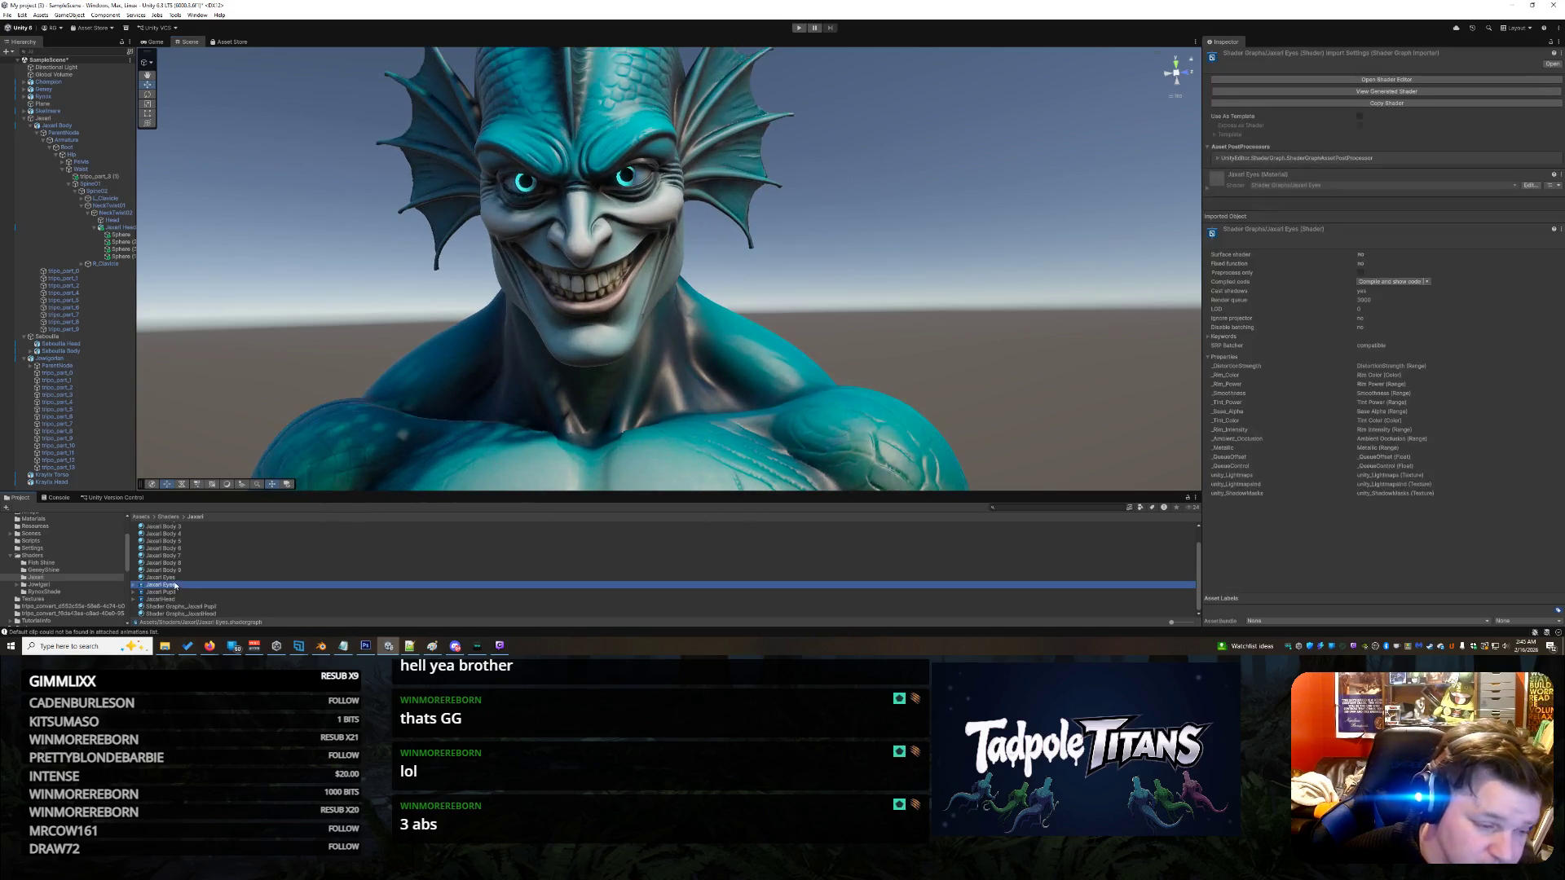
- Open the Jaxari Eyes material's properties and bring Tint Power down to about 0.277
left_click(182, 577)
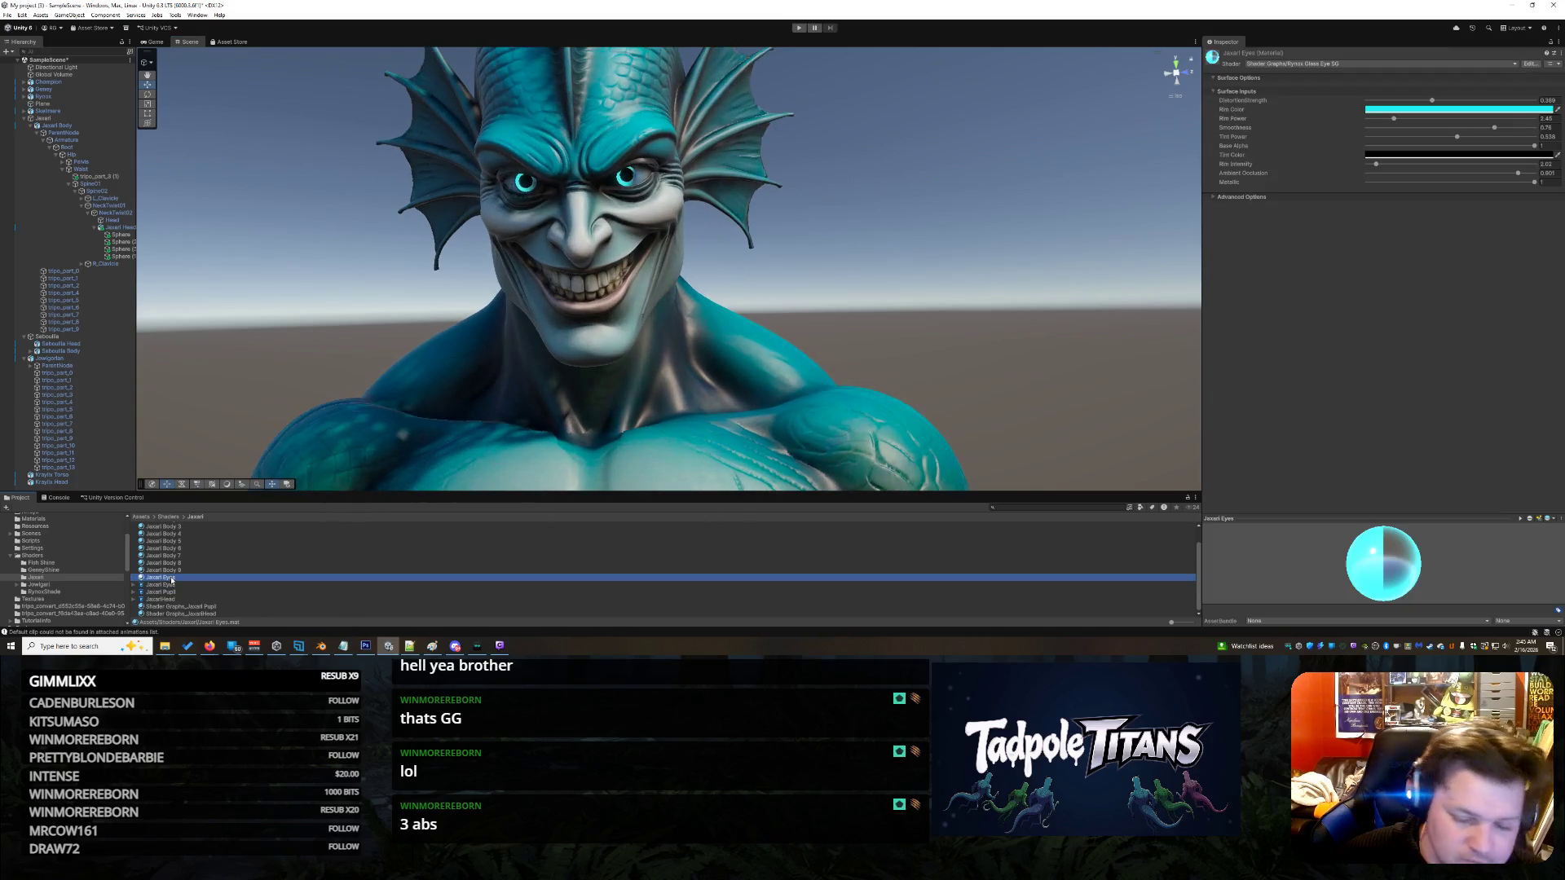
left_click(1220, 199)
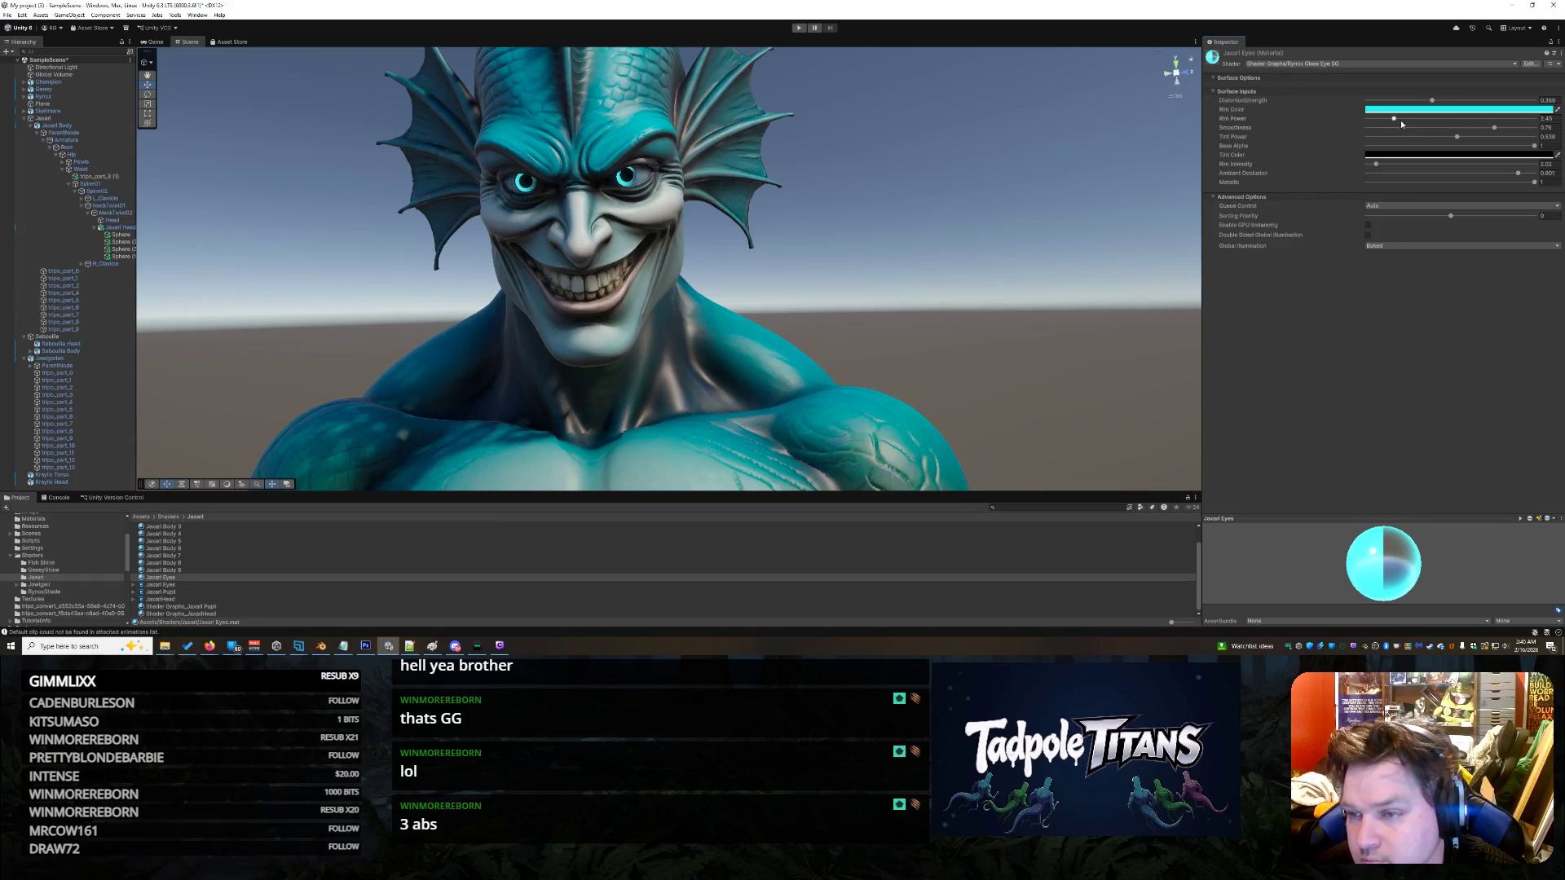
left_click_drag(1432, 100, 1519, 105)
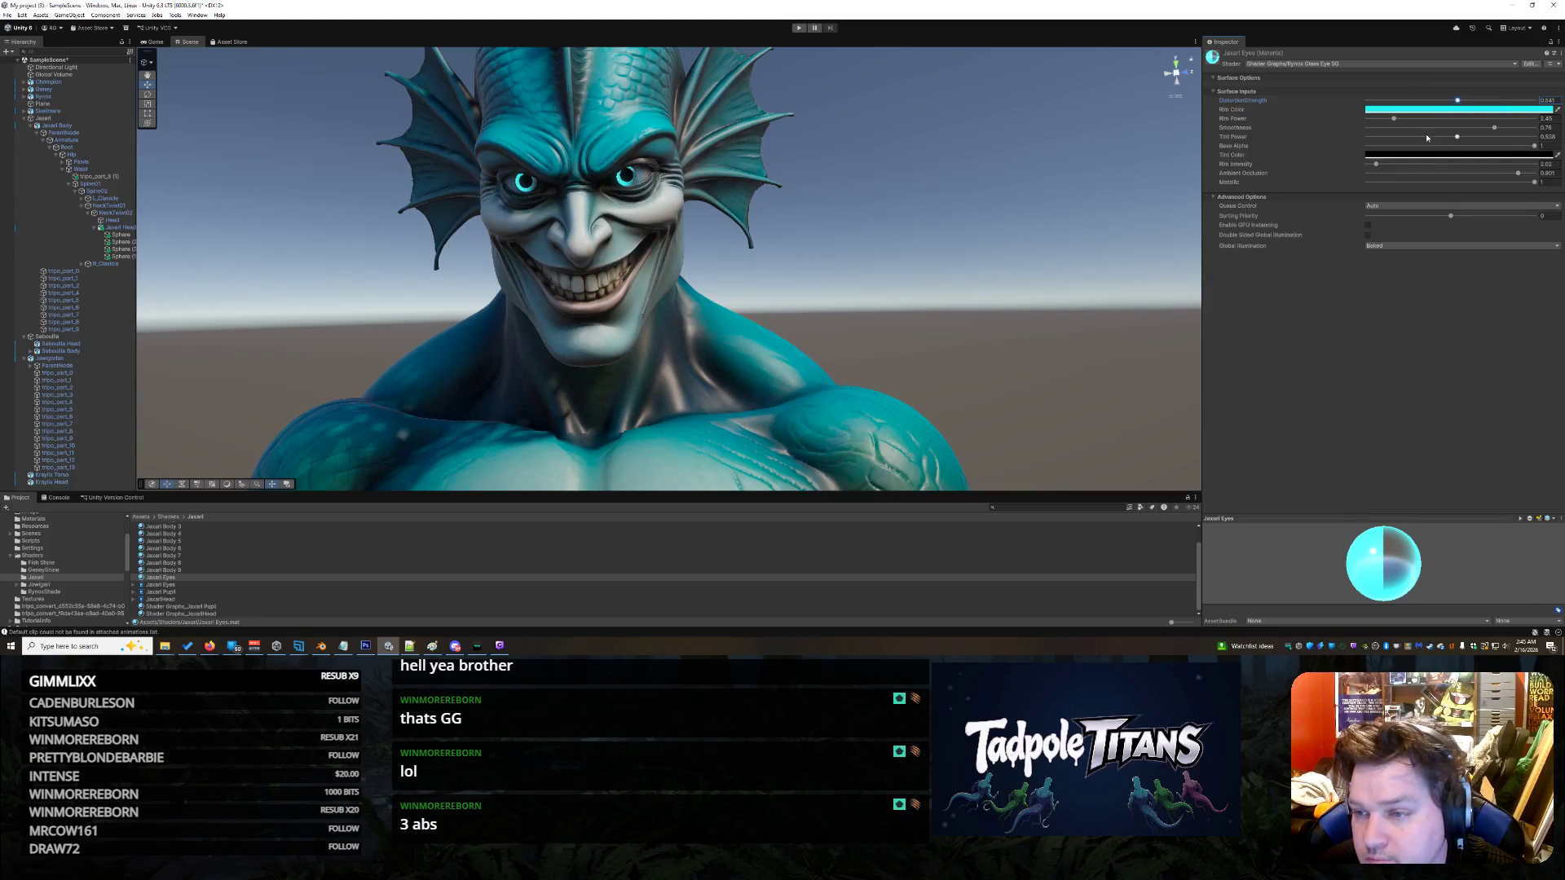
mouse_move(1394, 119)
left_mouse_down()
mouse_move(1460, 119)
mouse_move(1385, 109)
mouse_move(1542, 100)
mouse_move(1400, 119)
mouse_move(1467, 164)
mouse_move(1418, 164)
mouse_move(1440, 163)
mouse_move(1366, 119)
mouse_move(1536, 119)
left_mouse_up()
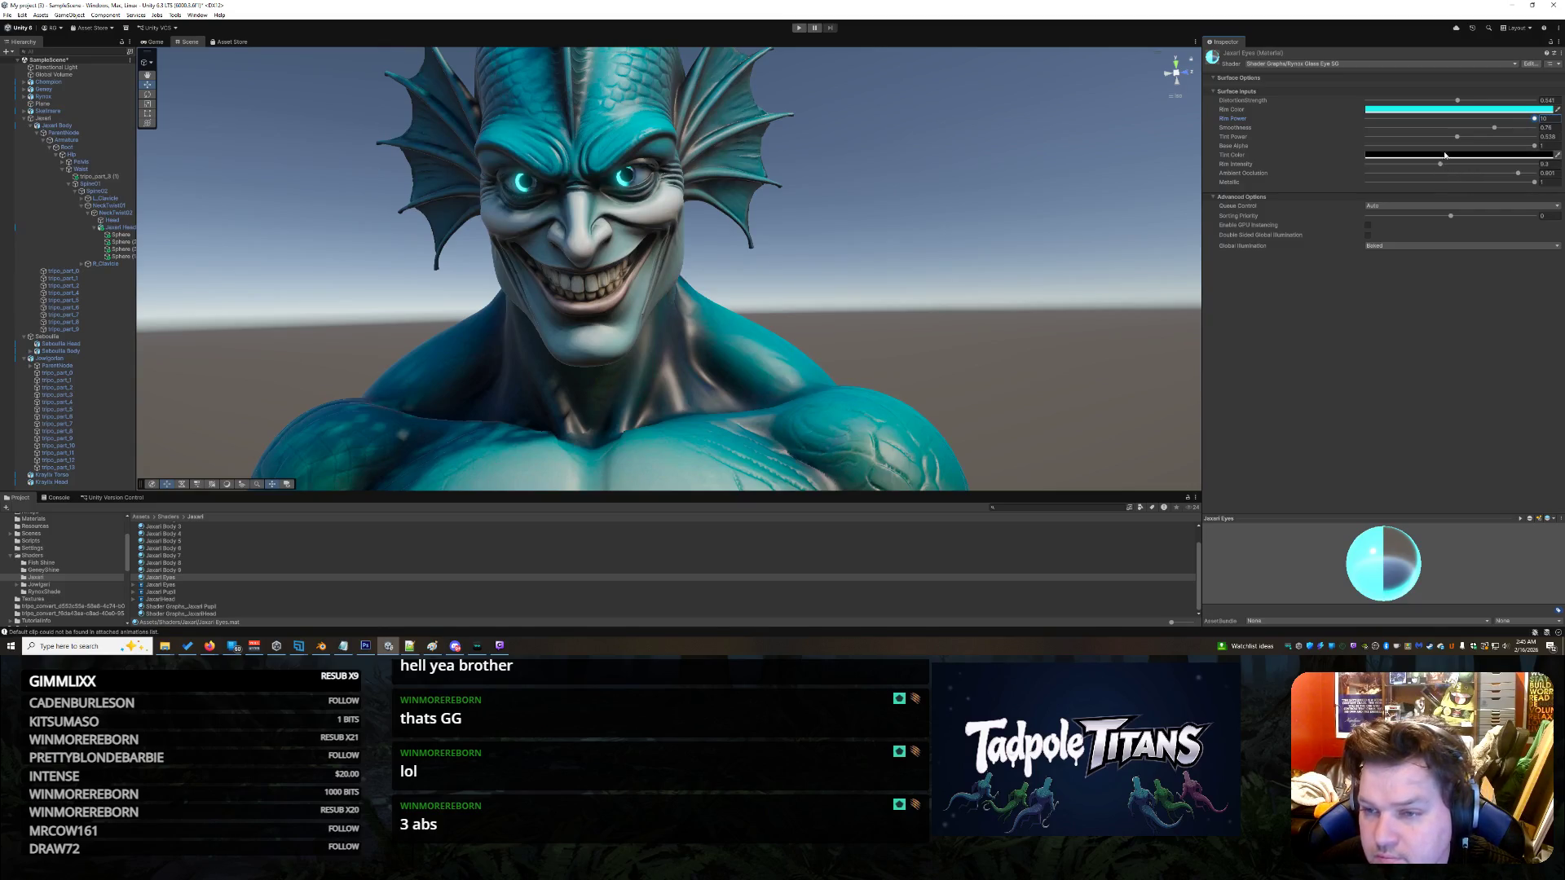
mouse_move(1457, 138)
left_mouse_down()
mouse_move(1527, 141)
mouse_move(1344, 145)
left_mouse_up()
left_click_drag(1473, 144, 1420, 137)
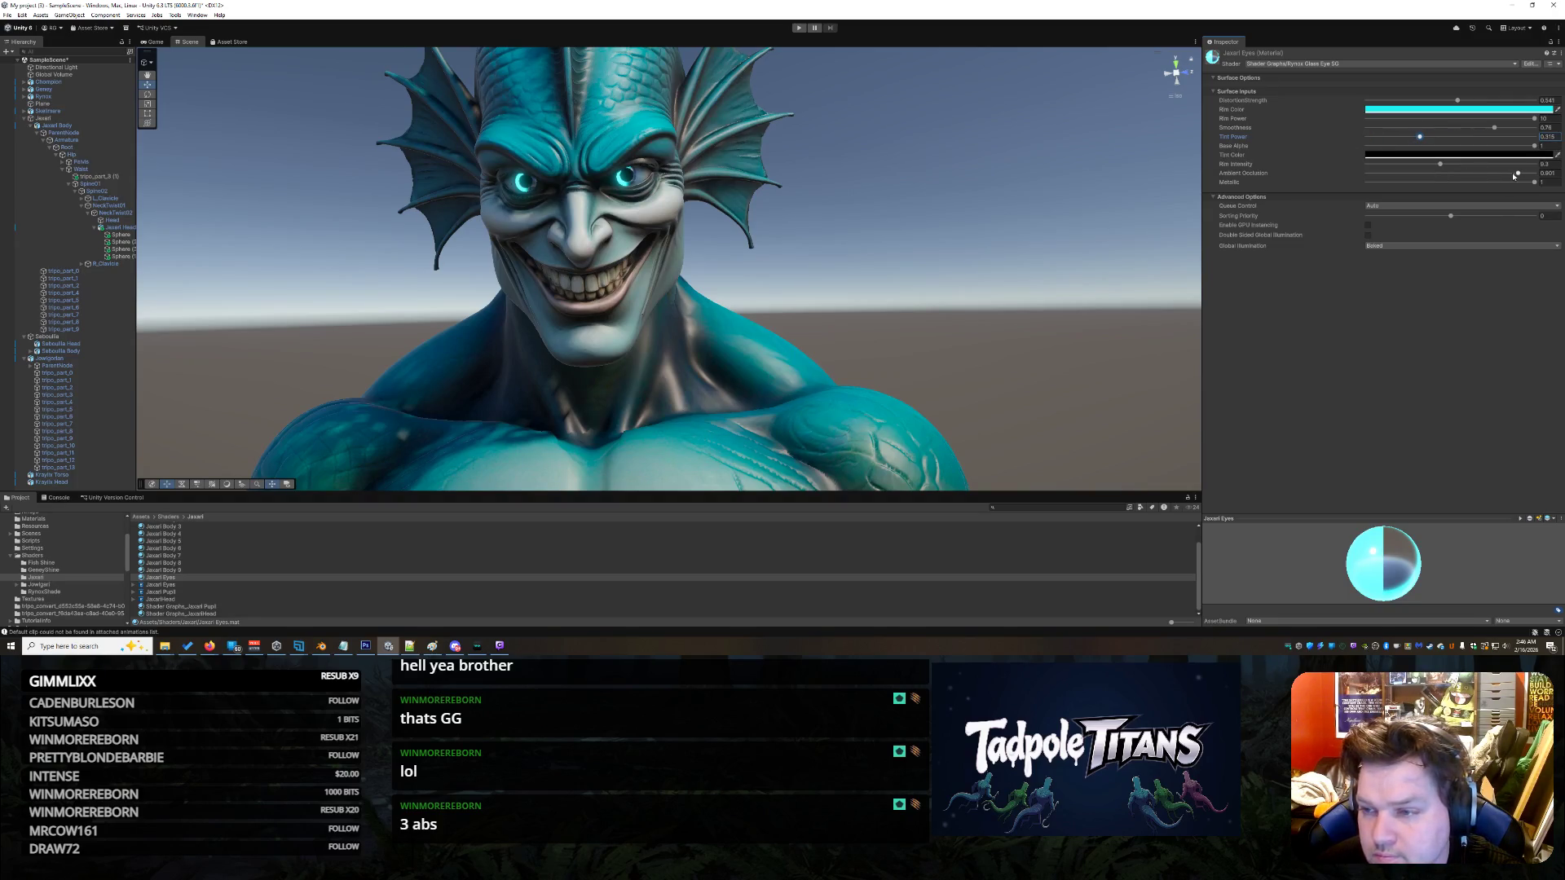
- Set Metallic ~0.575, lower Smoothness, DistortionStrength 0, Rim Power 1.98, and dim Rim Intensity
left_click_drag(1533, 187, 1457, 186)
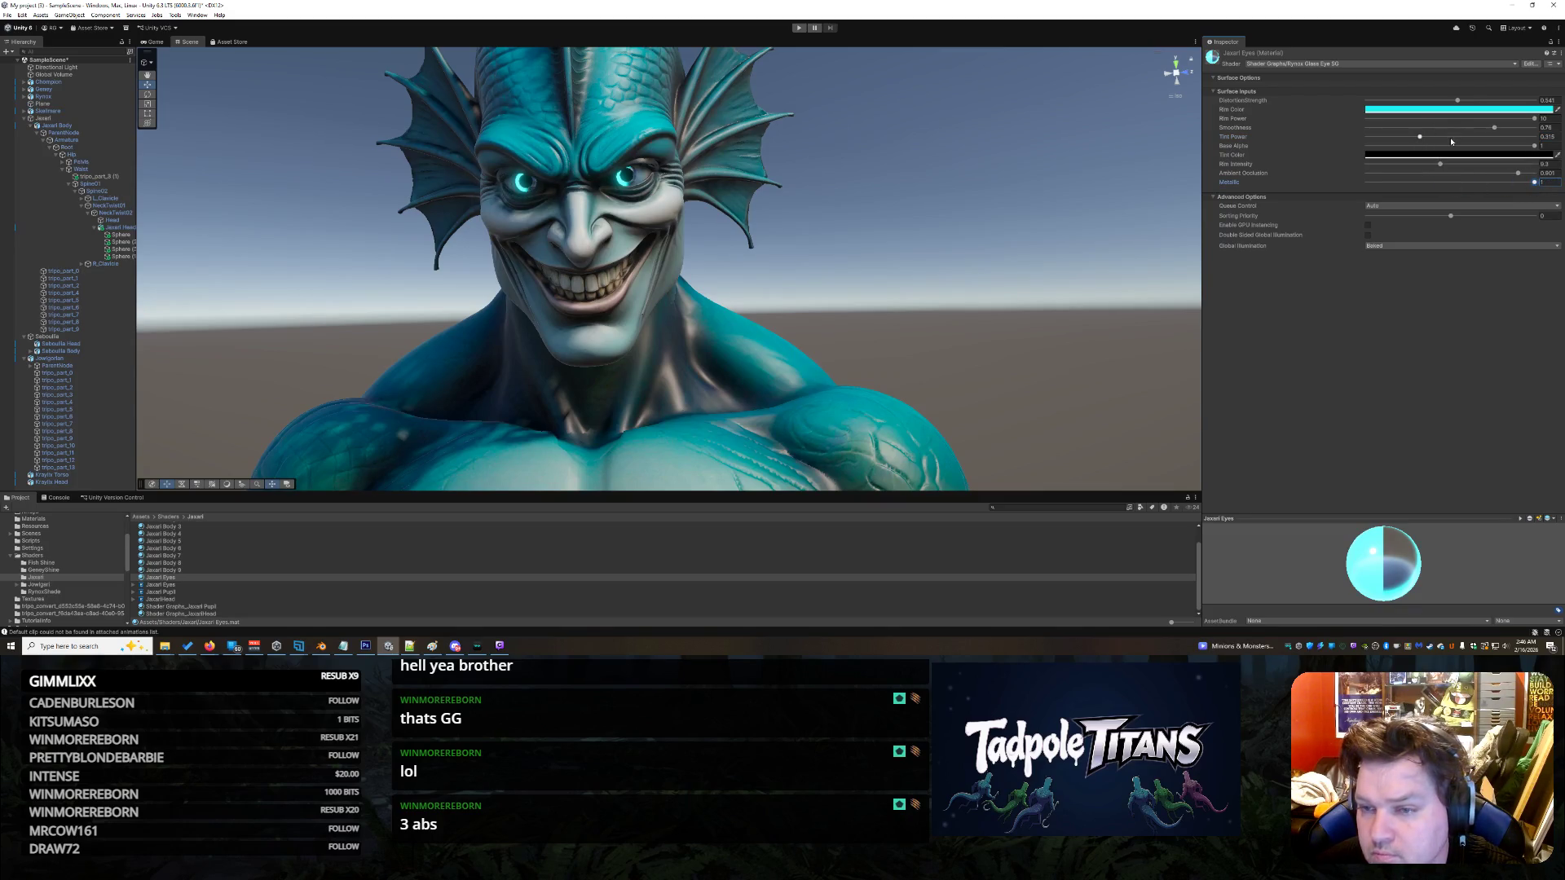
mouse_move(1495, 129)
left_mouse_down()
mouse_move(1515, 129)
mouse_move(1408, 129)
mouse_move(1528, 130)
left_mouse_up()
mouse_move(1005, 297)
left_mouse_down()
mouse_move(871, 377)
mouse_move(893, 384)
left_mouse_up()
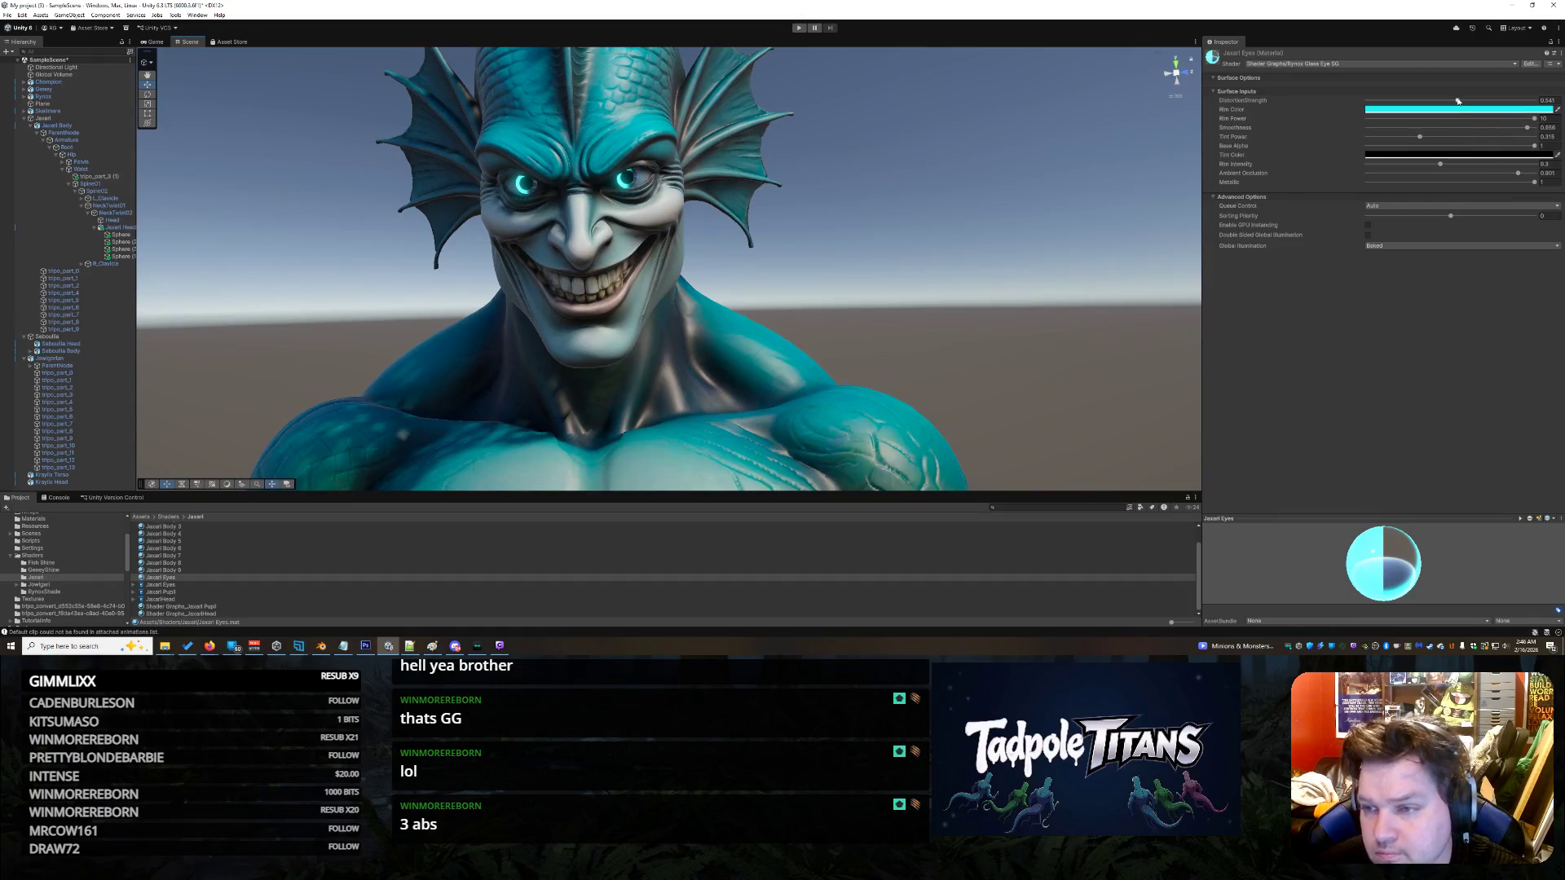
mouse_move(1454, 101)
left_mouse_down()
mouse_move(1363, 105)
mouse_move(1519, 99)
left_mouse_up()
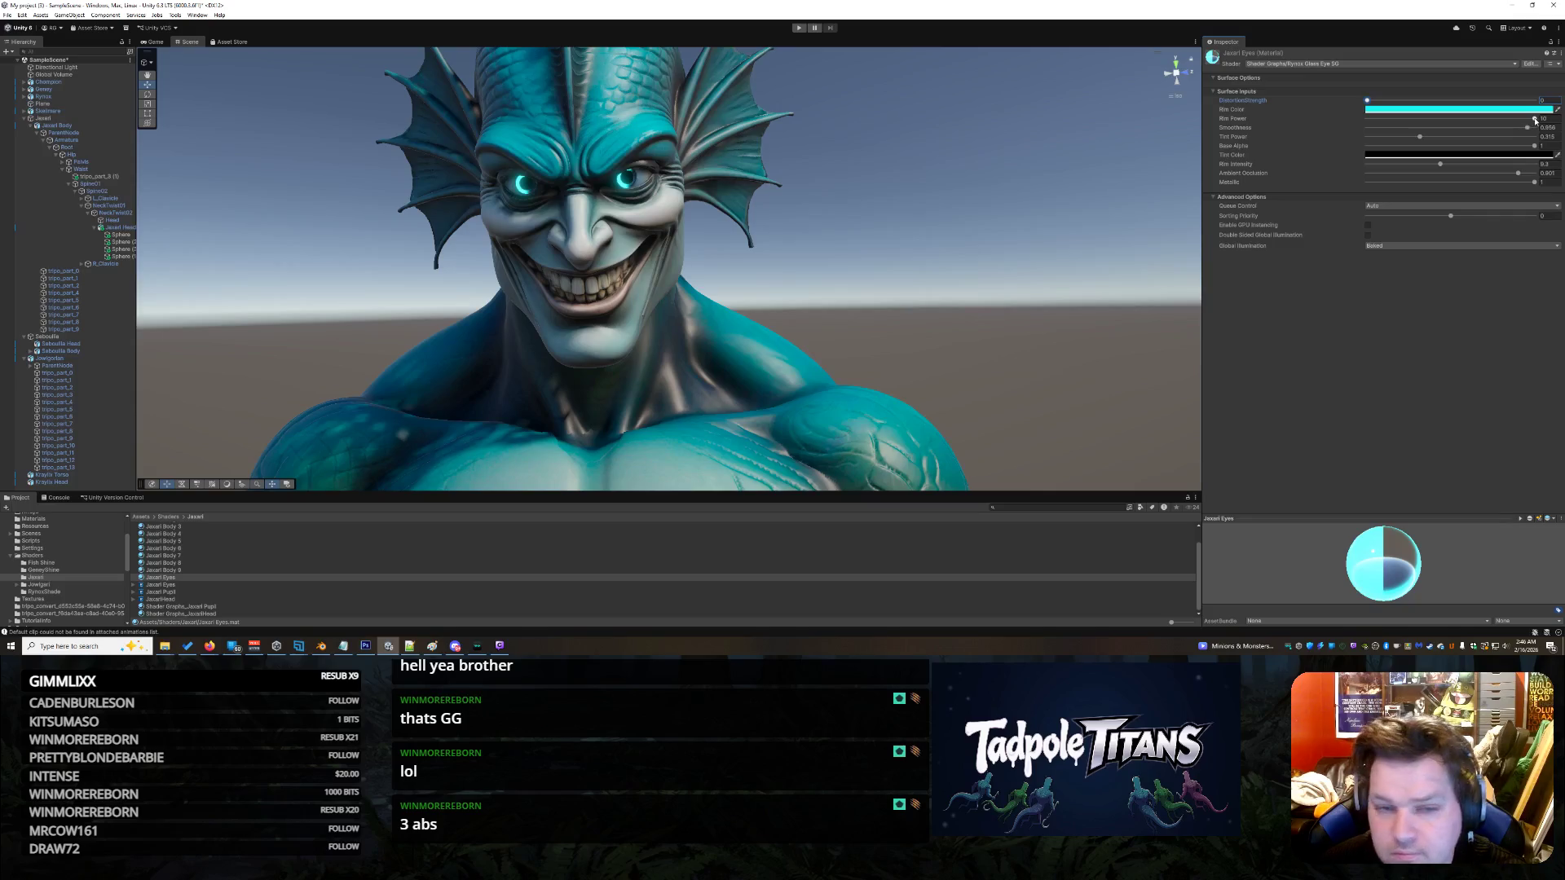
left_click_drag(1461, 124, 1385, 130)
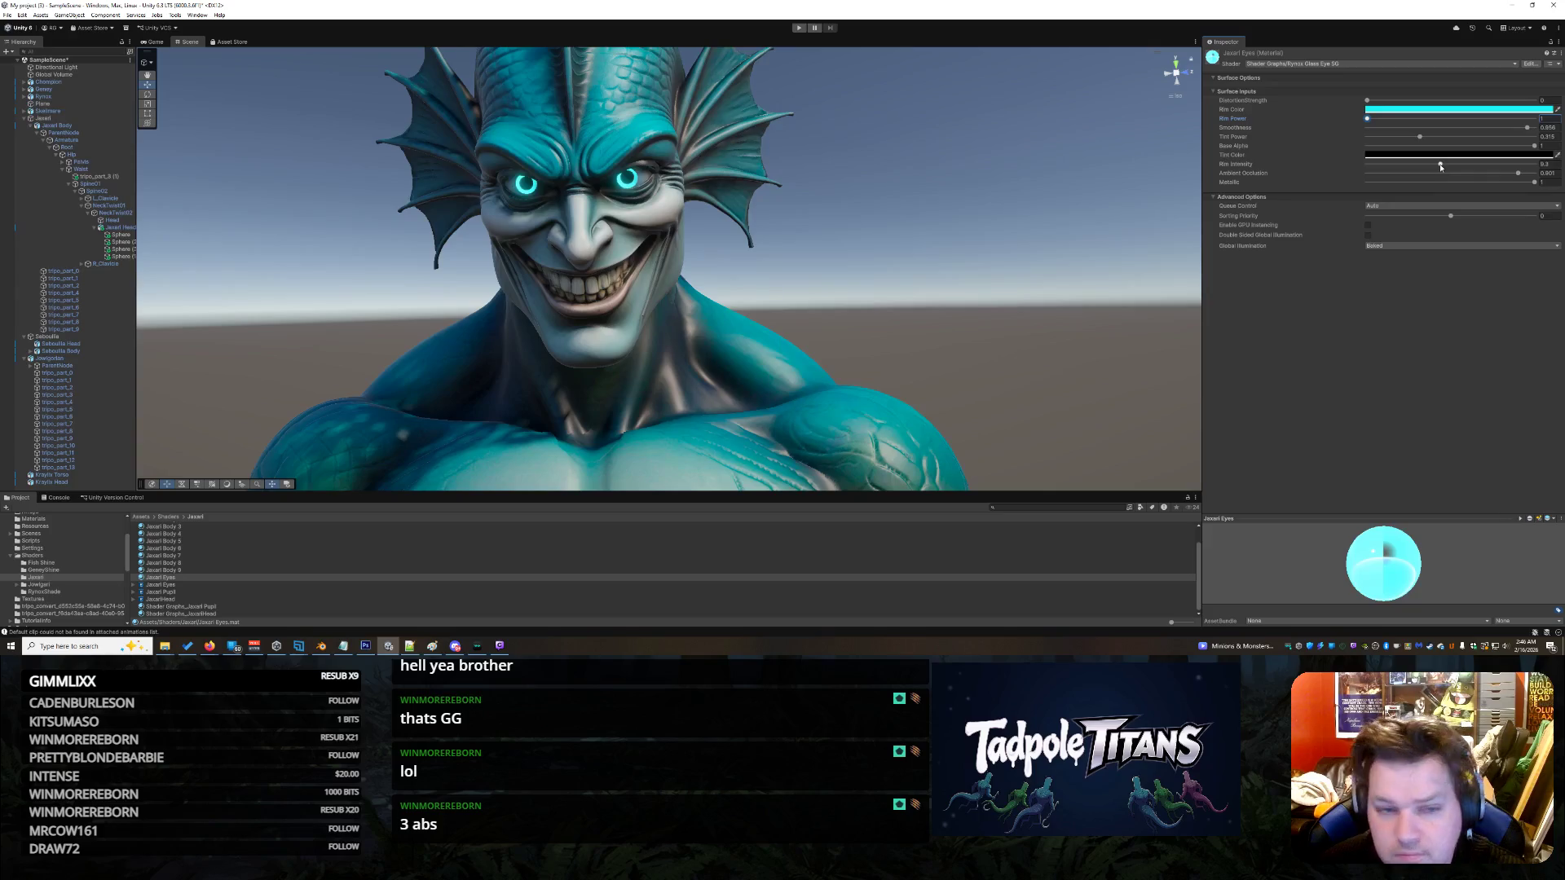
left_click_drag(1476, 166, 1413, 167)
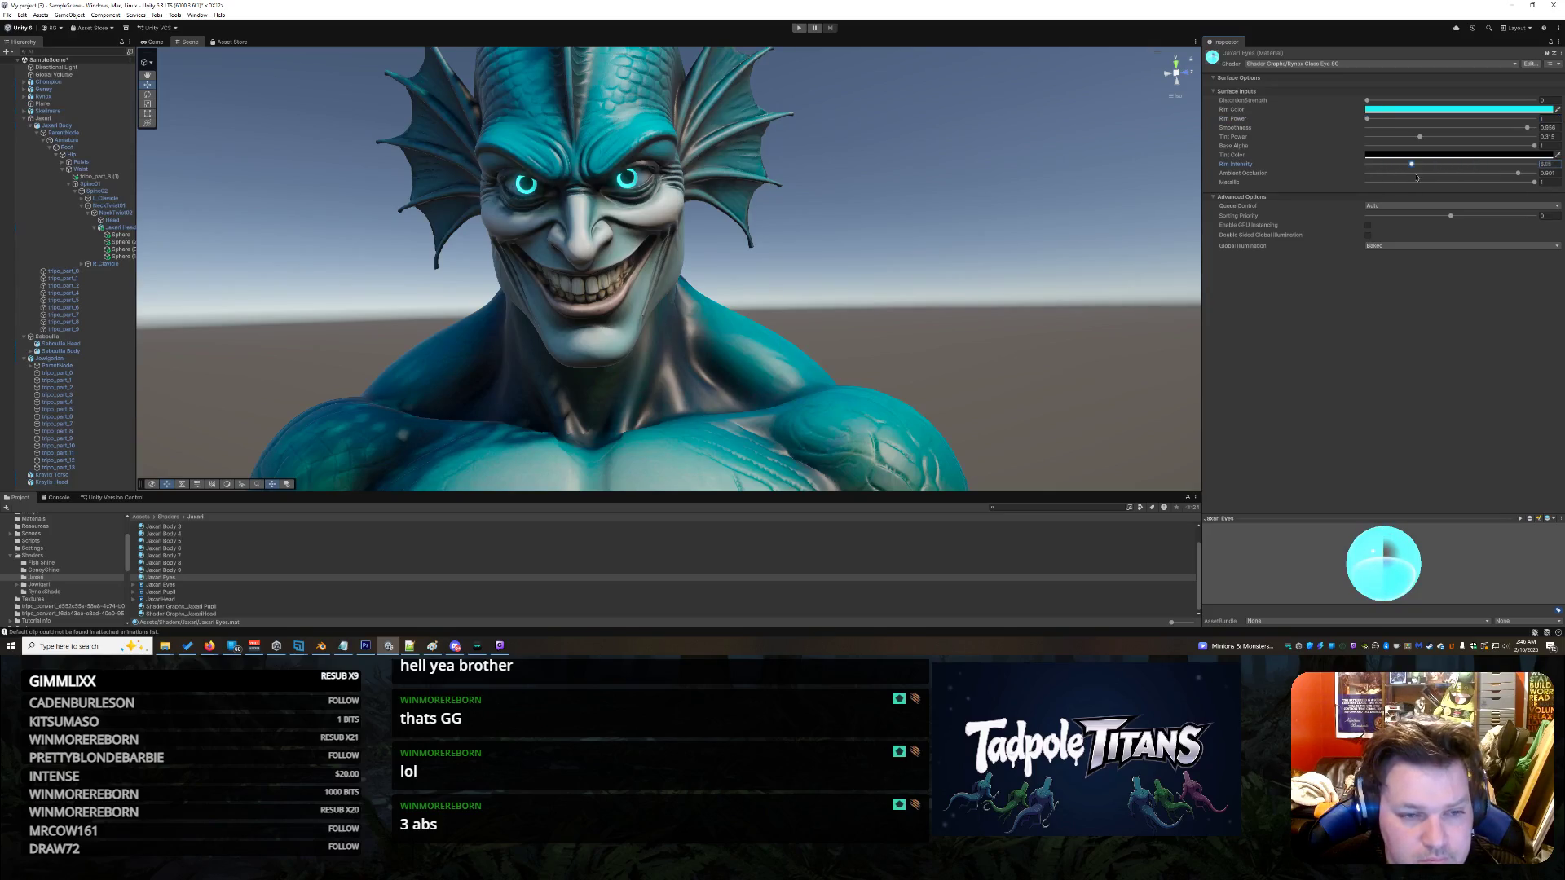
scroll(954, 321, "down", 10)
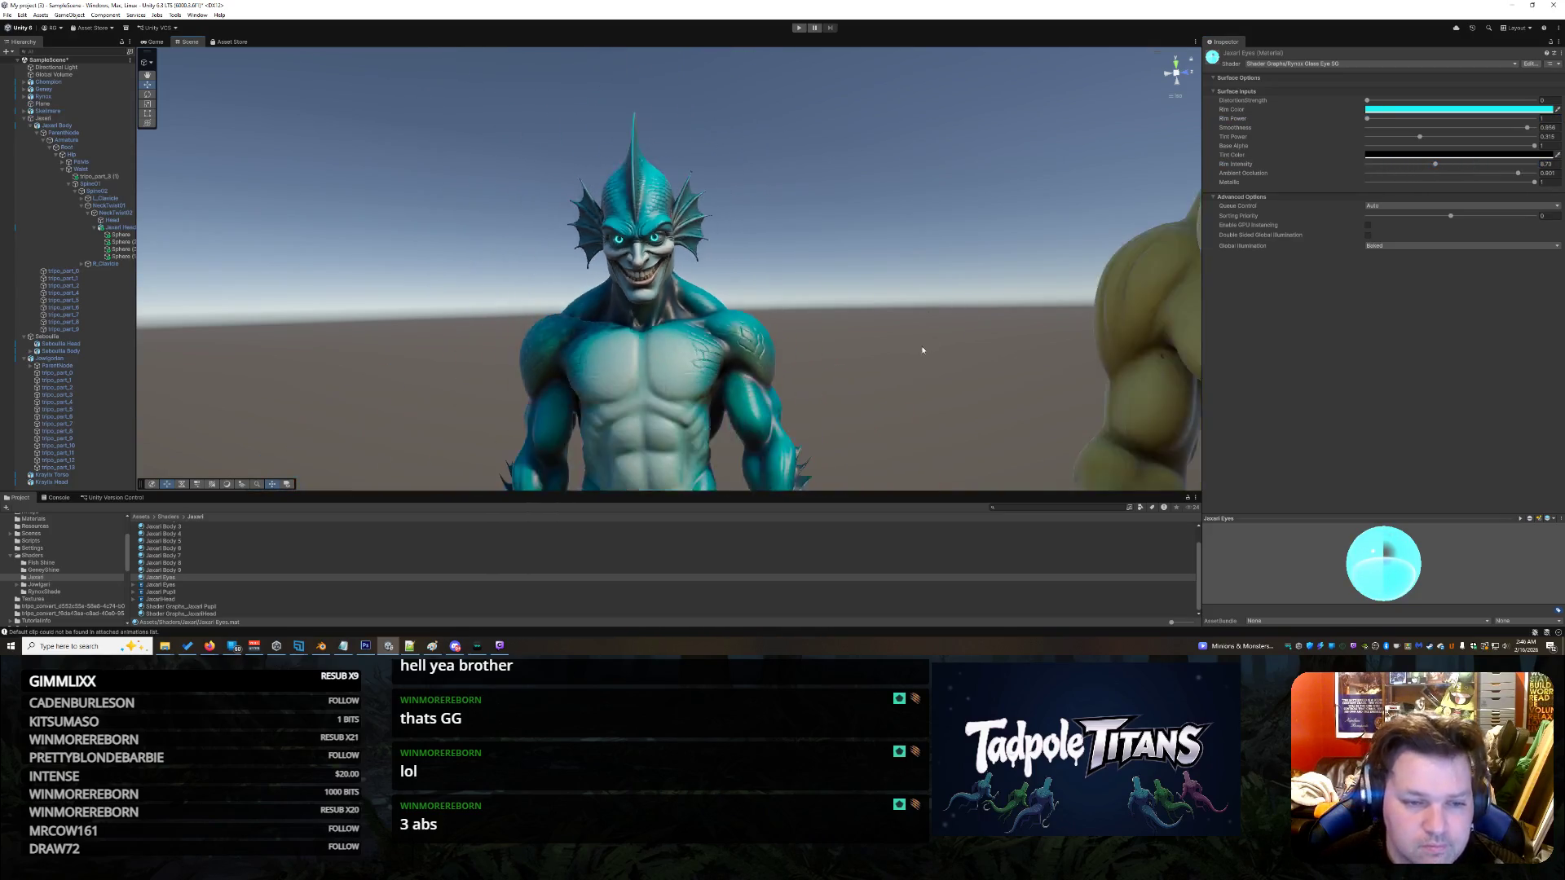
scroll(791, 363, "down", 10)
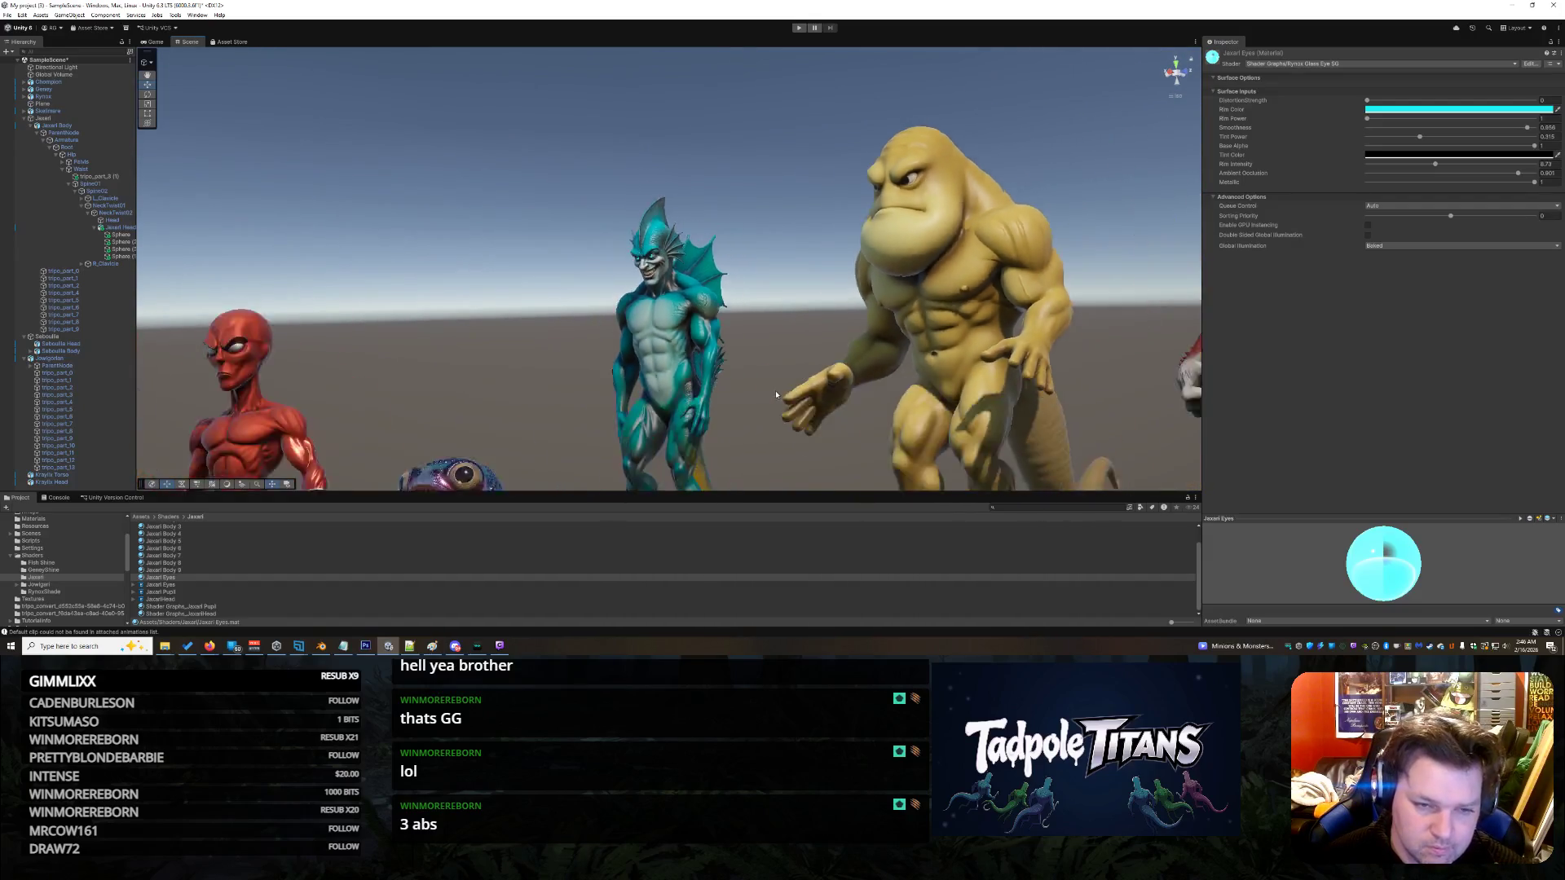
scroll(678, 416, "up", 10)
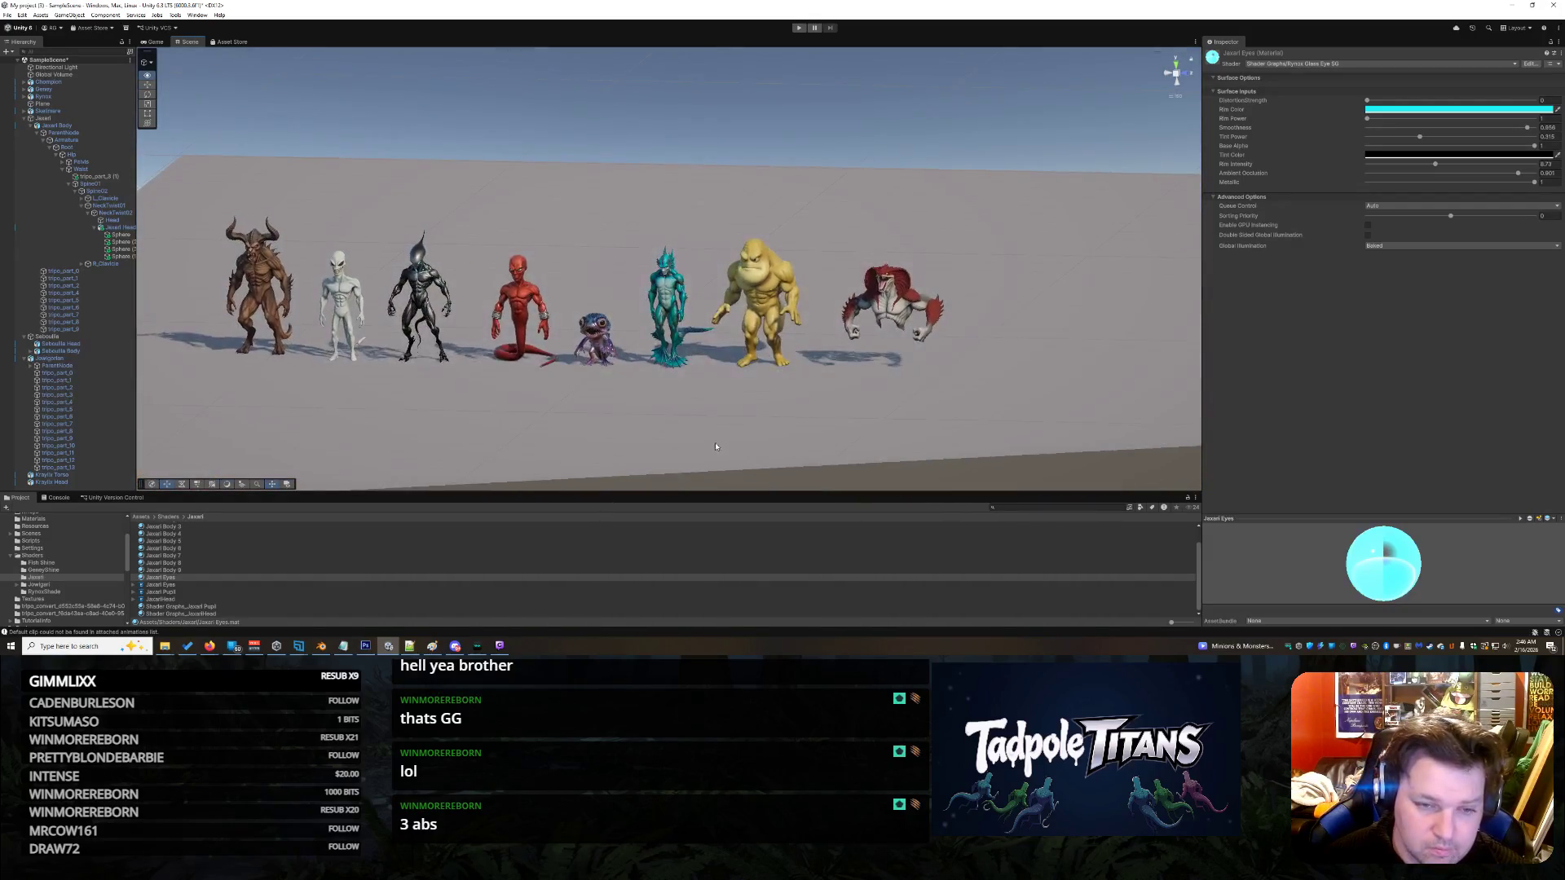
scroll(678, 410, "up", 10)
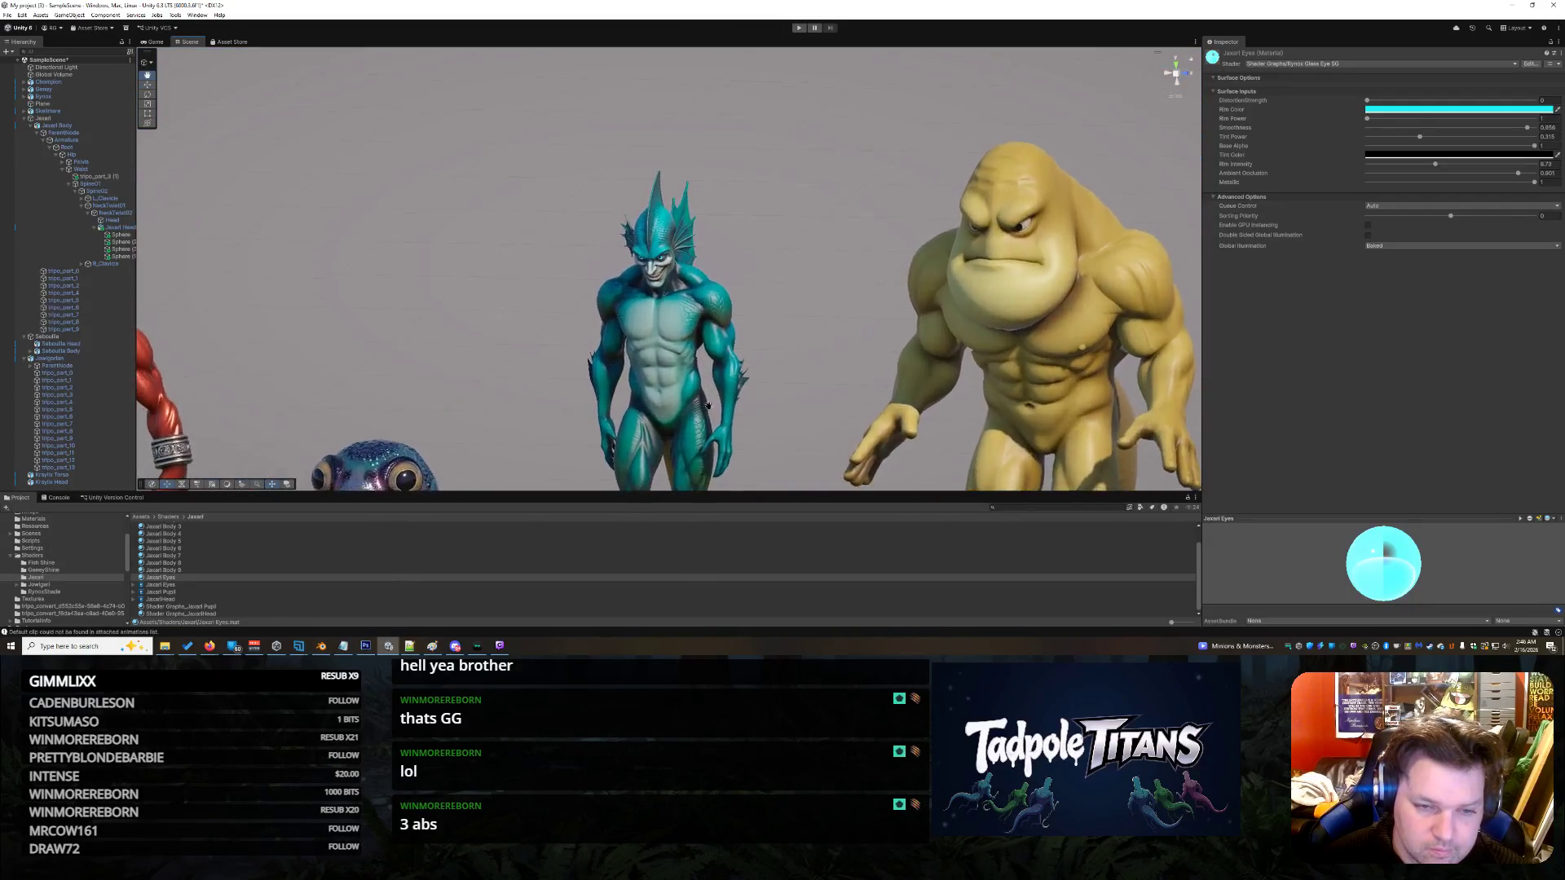
scroll(756, 377, "up", 5)
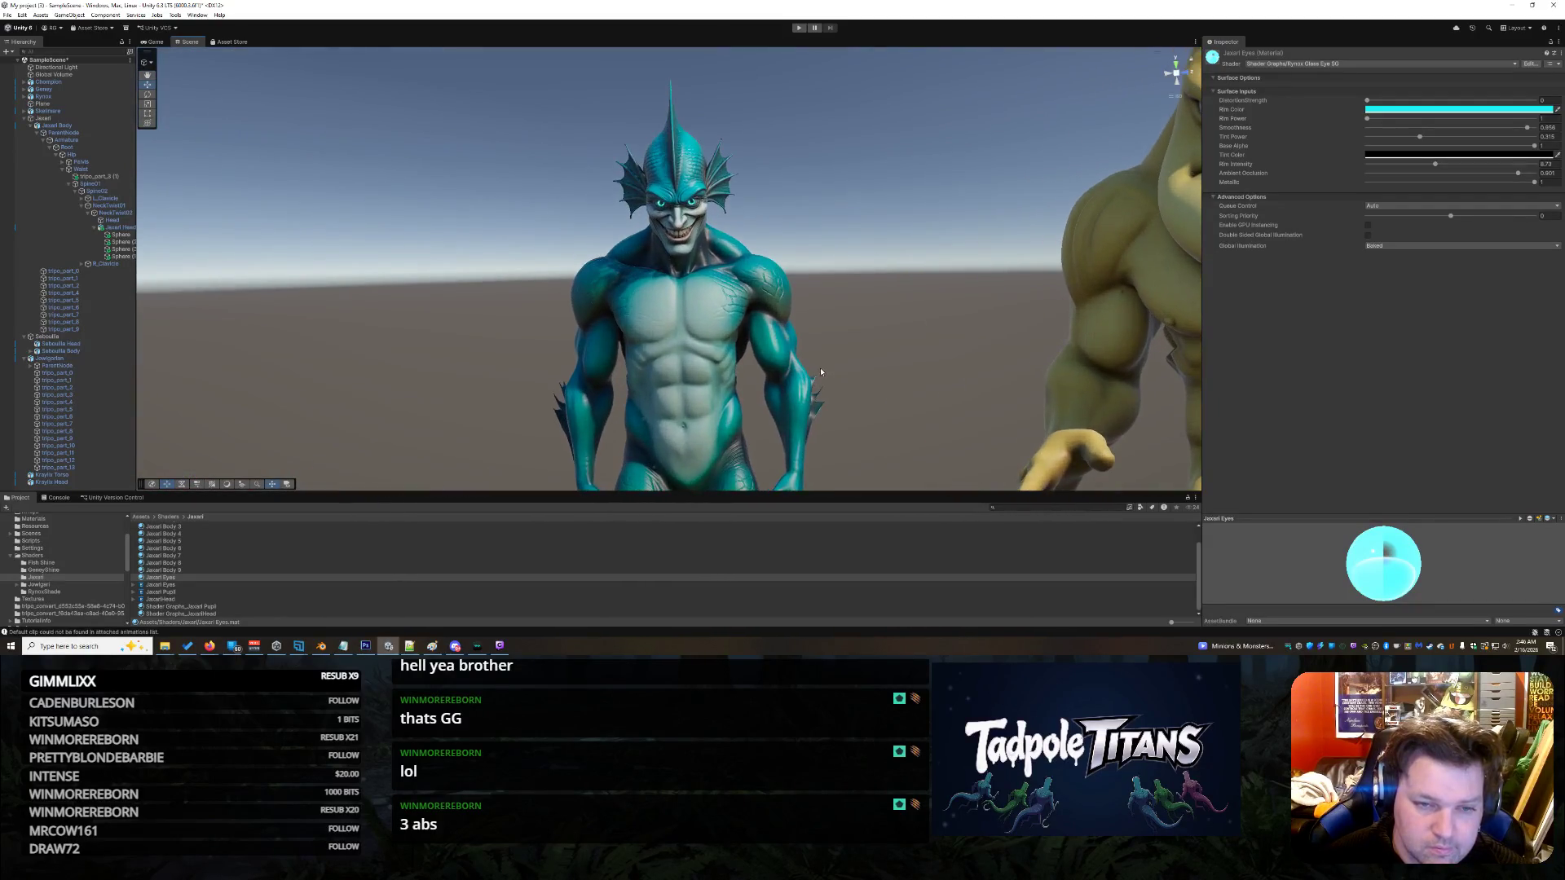
scroll(750, 361, "up", 3)
scroll(750, 361, "down", 4)
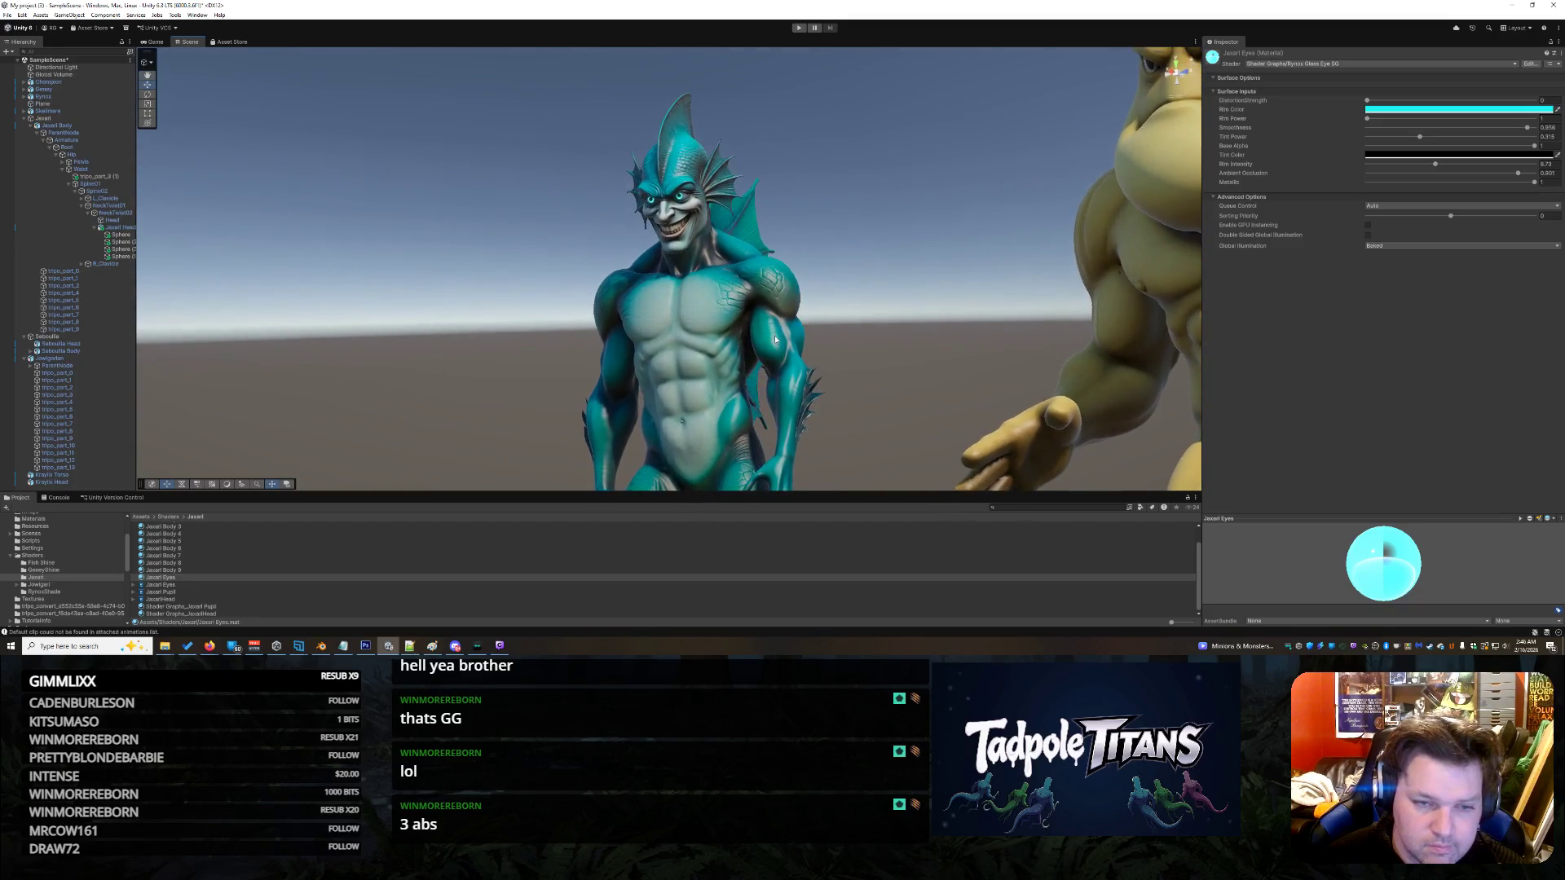
scroll(755, 350, "down", 5)
scroll(755, 350, "down", 3)
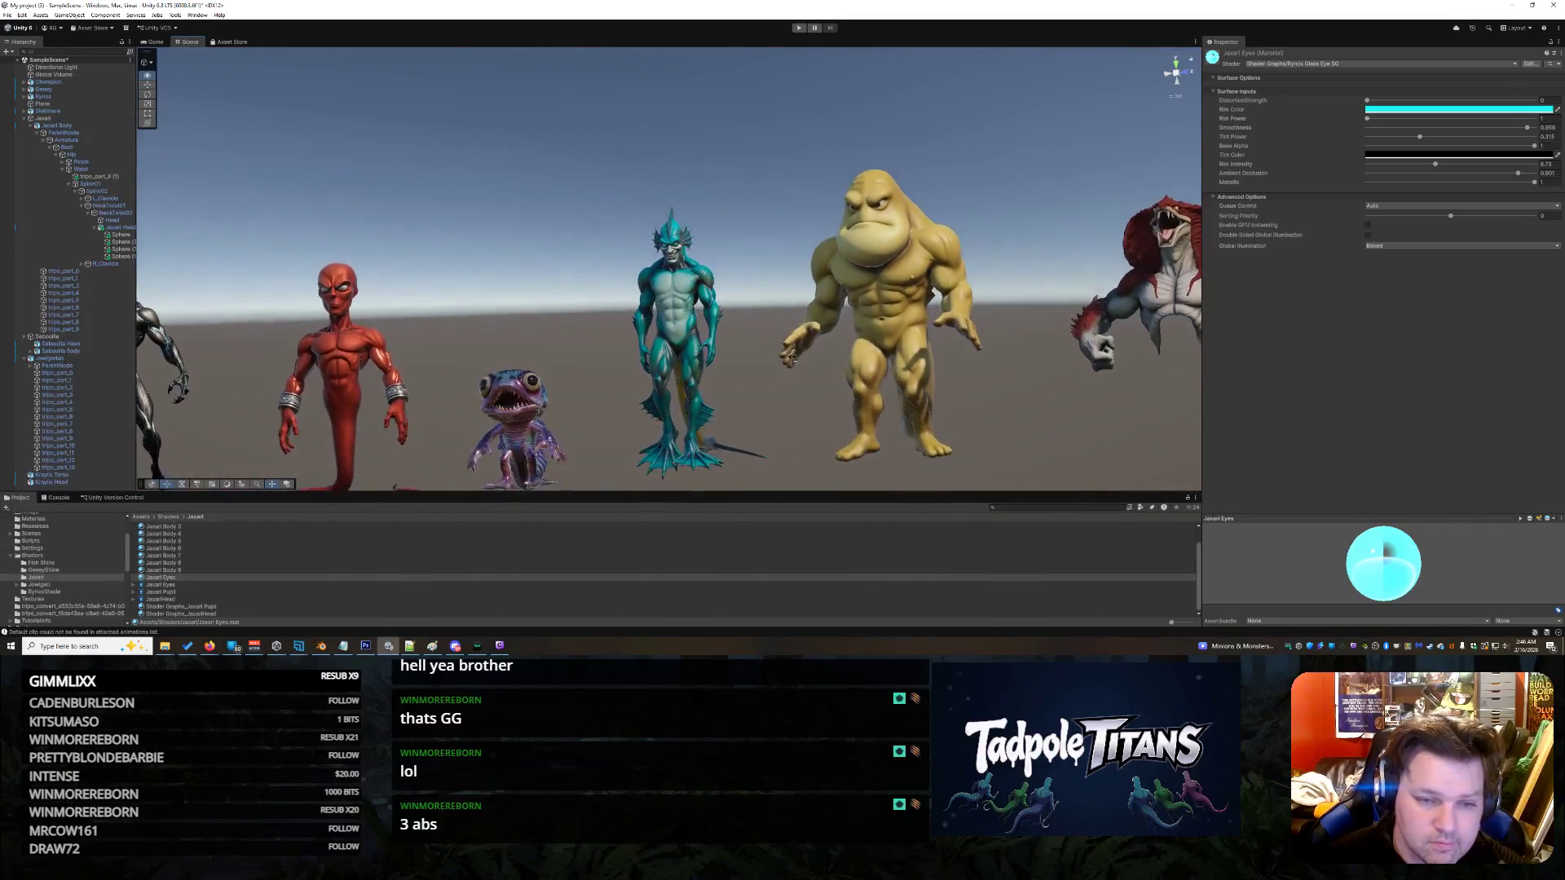
scroll(719, 368, "up", 5)
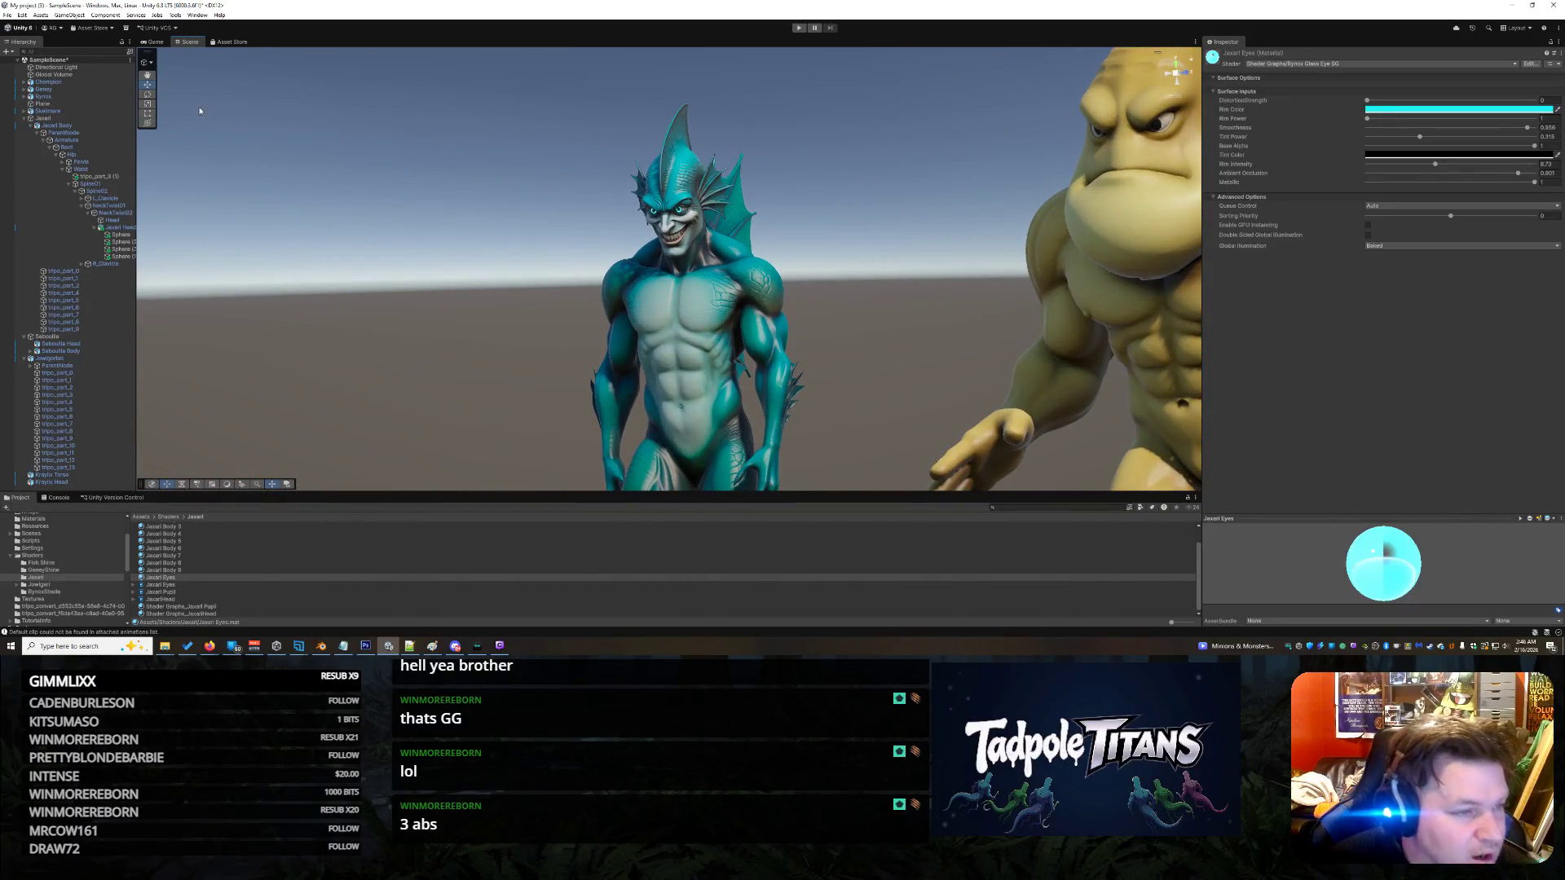
- Select the eye spheres in the Hierarchy and view the face from another angle
left_click(121, 257)
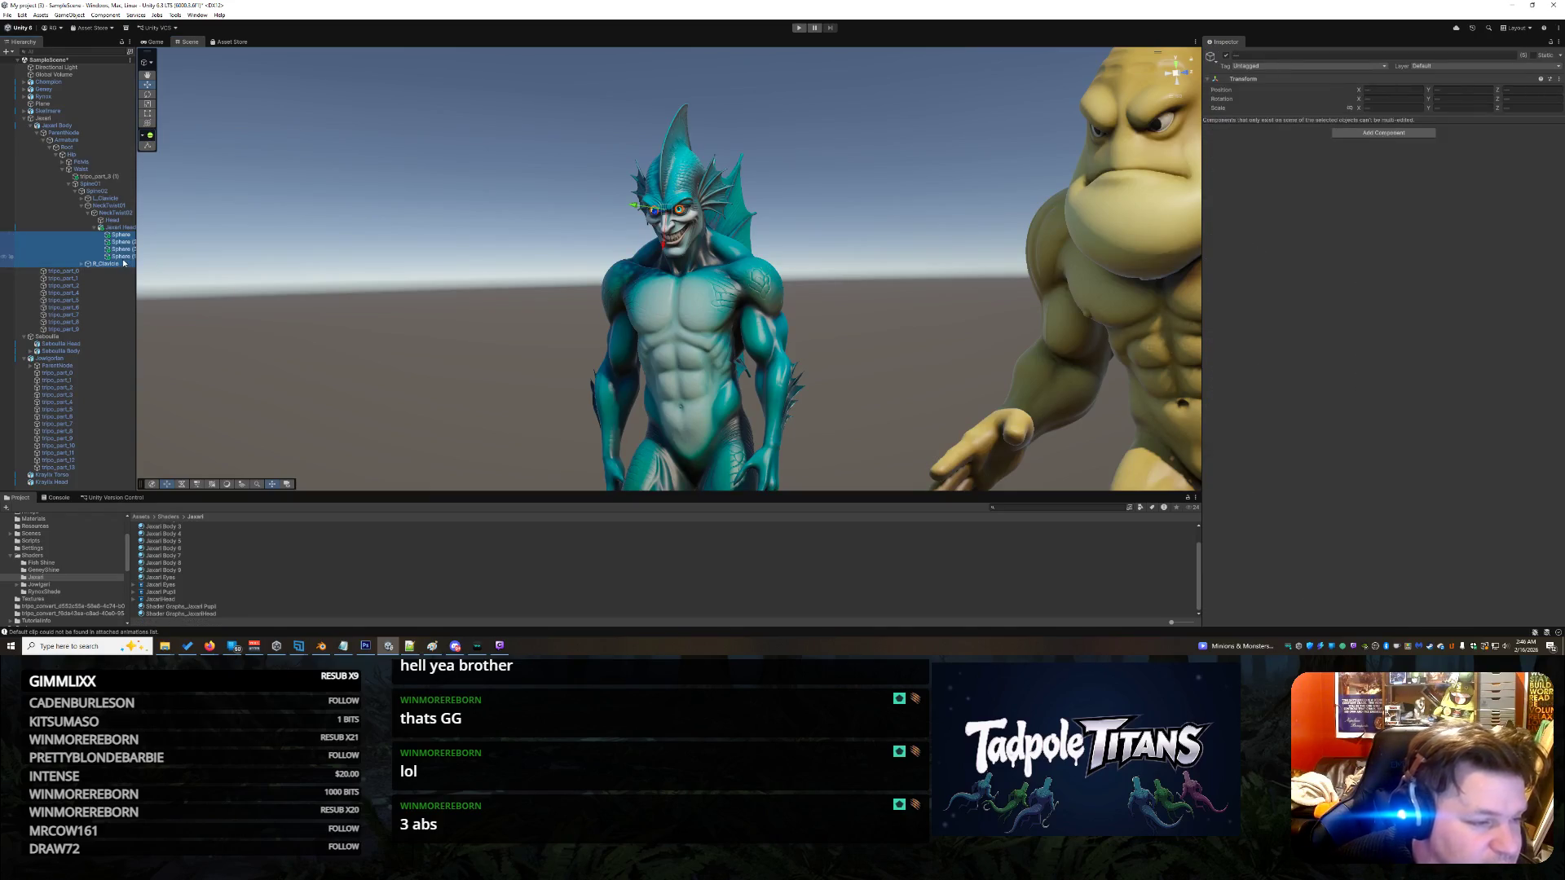
left_click(120, 235, "shift")
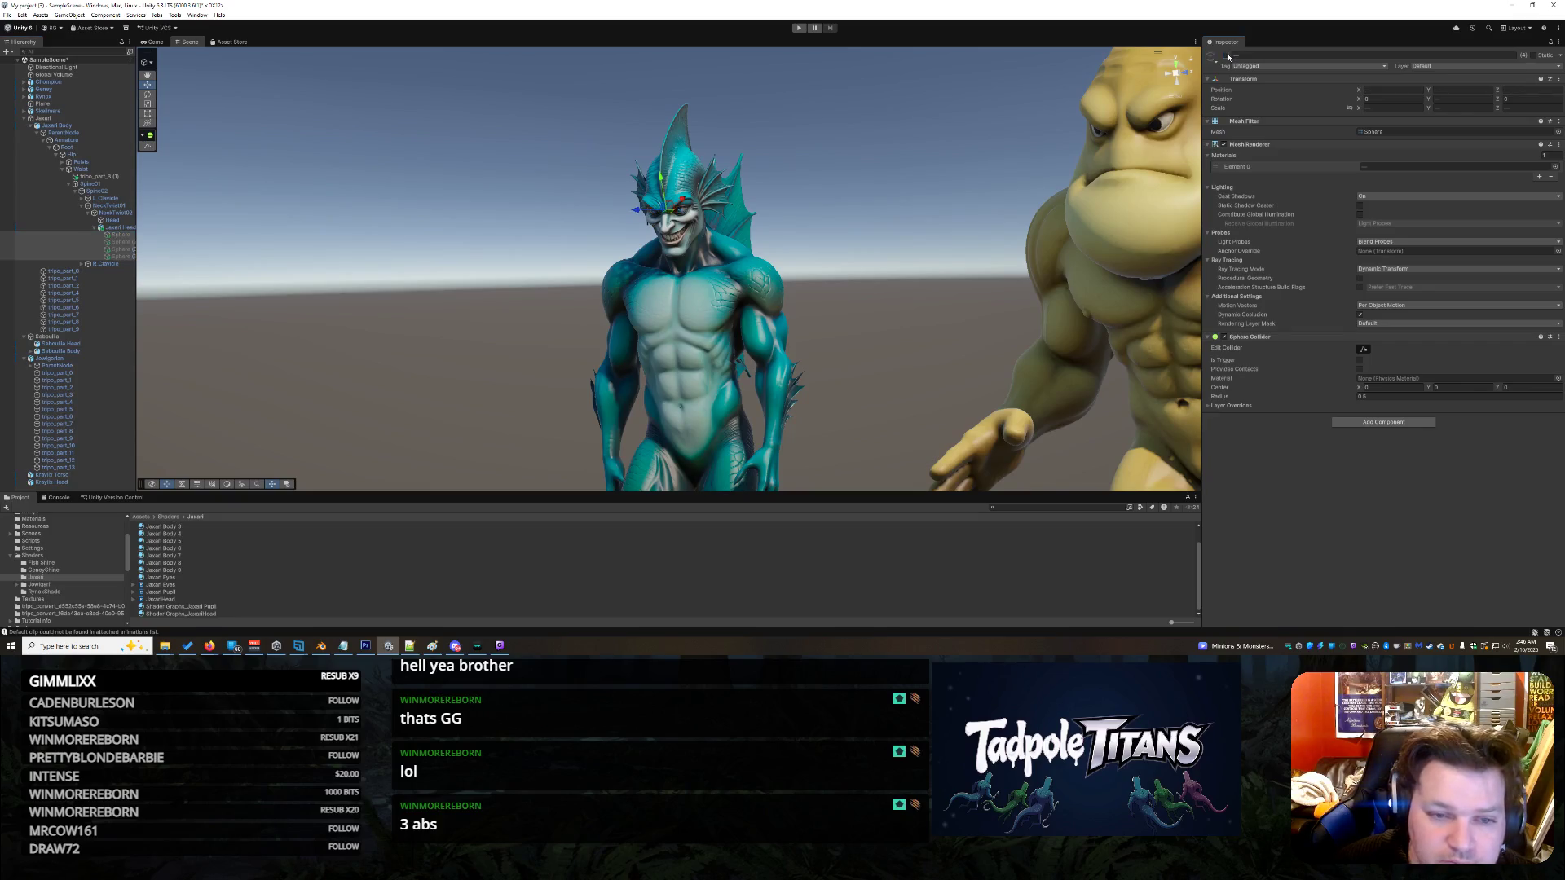
scroll(949, 226, "up", 8)
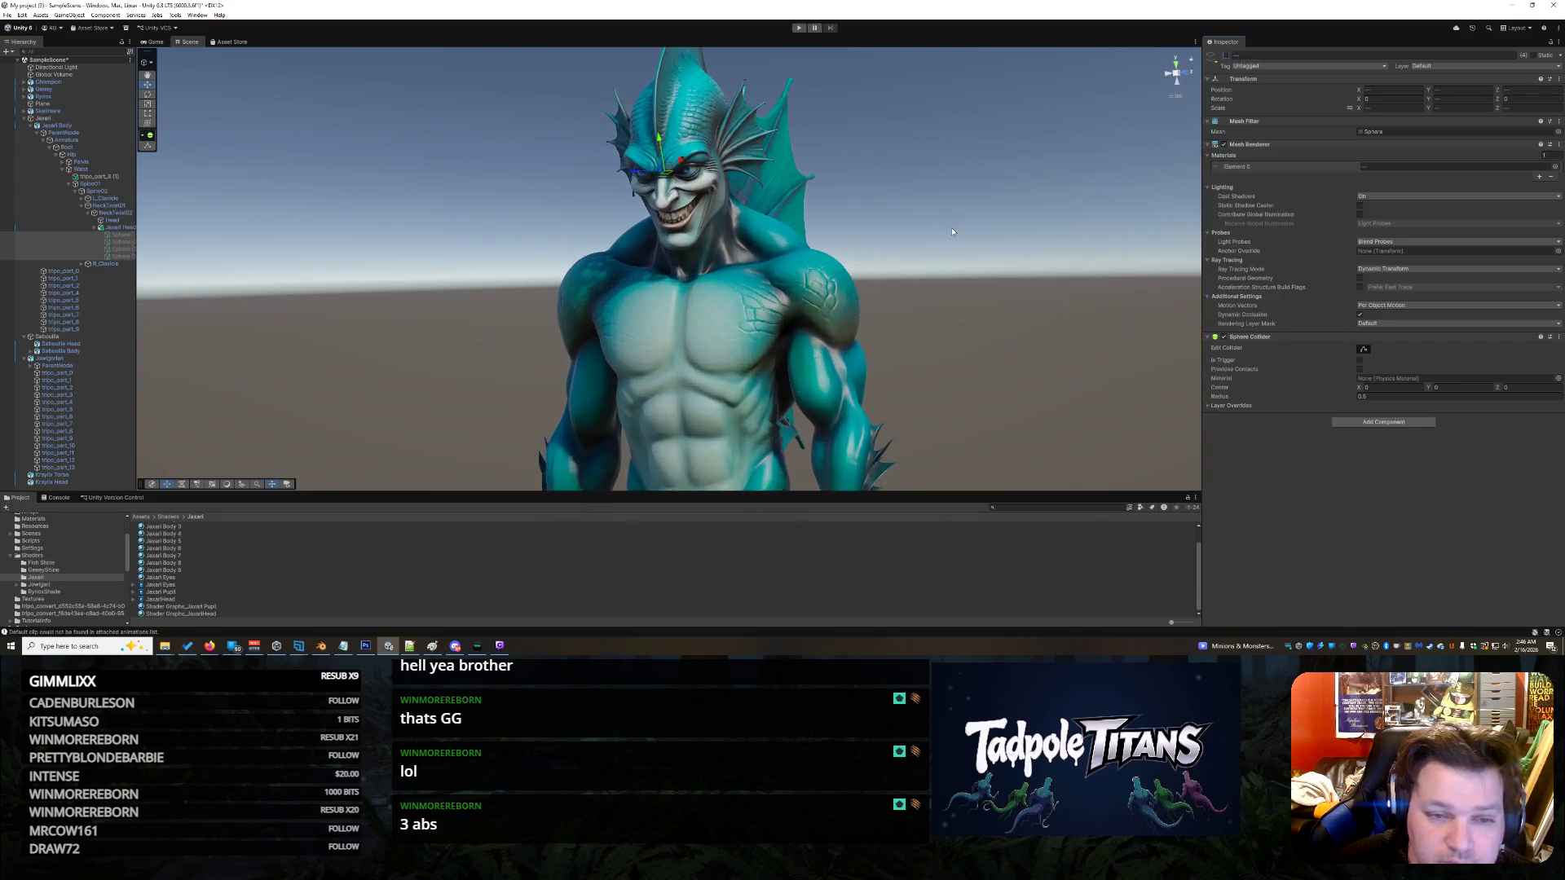
left_click_drag(974, 240, 960, 227)
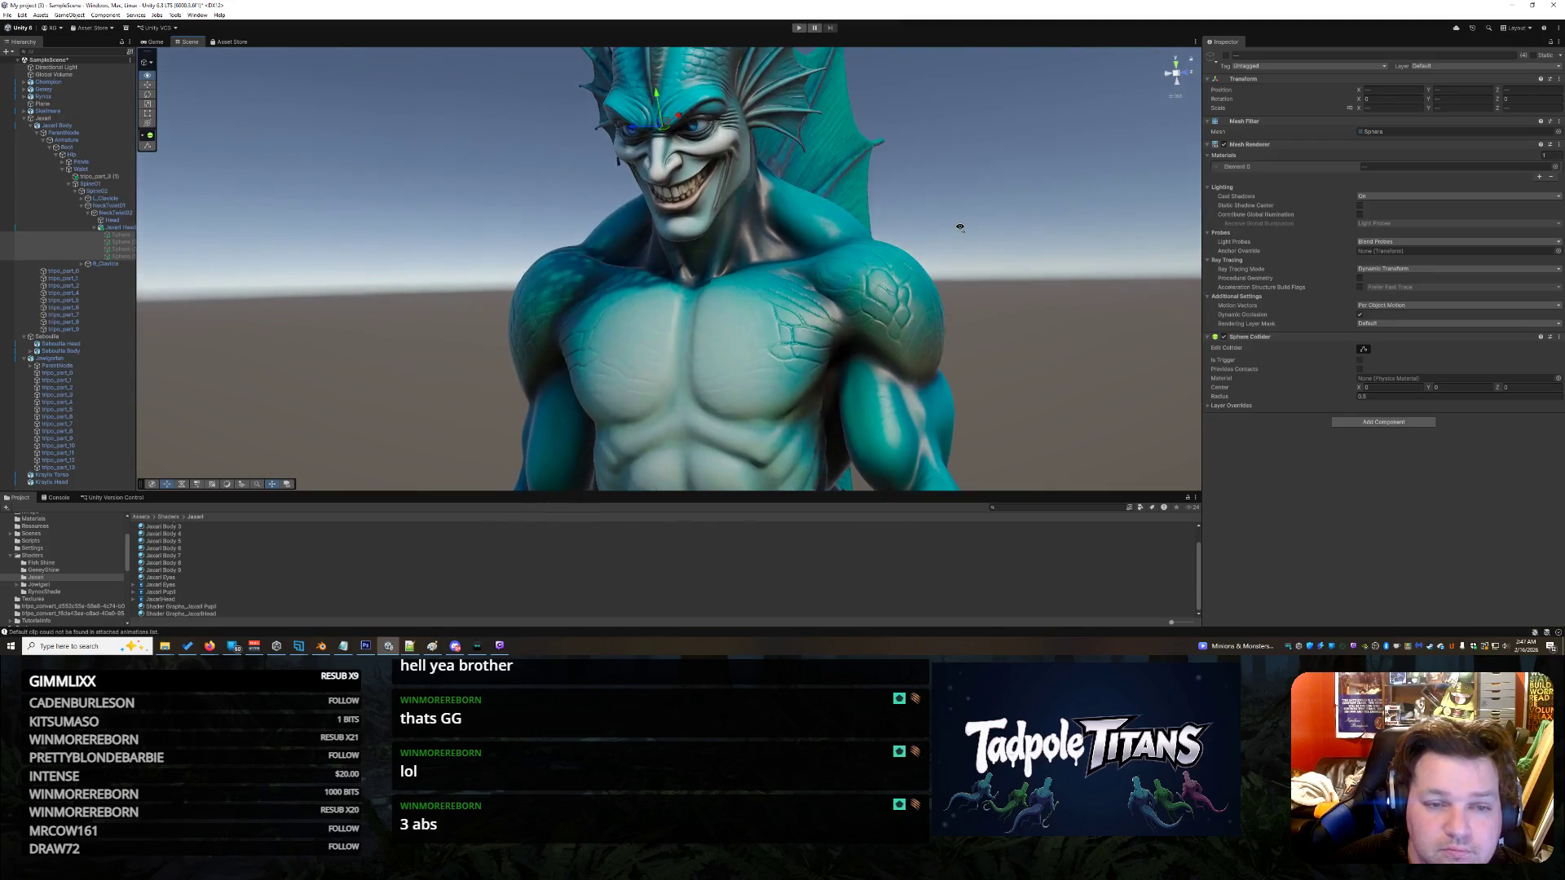
left_click(959, 230)
- Select all four Sphere objects, briefly hiding them to check the glowing eyes
left_click(115, 235)
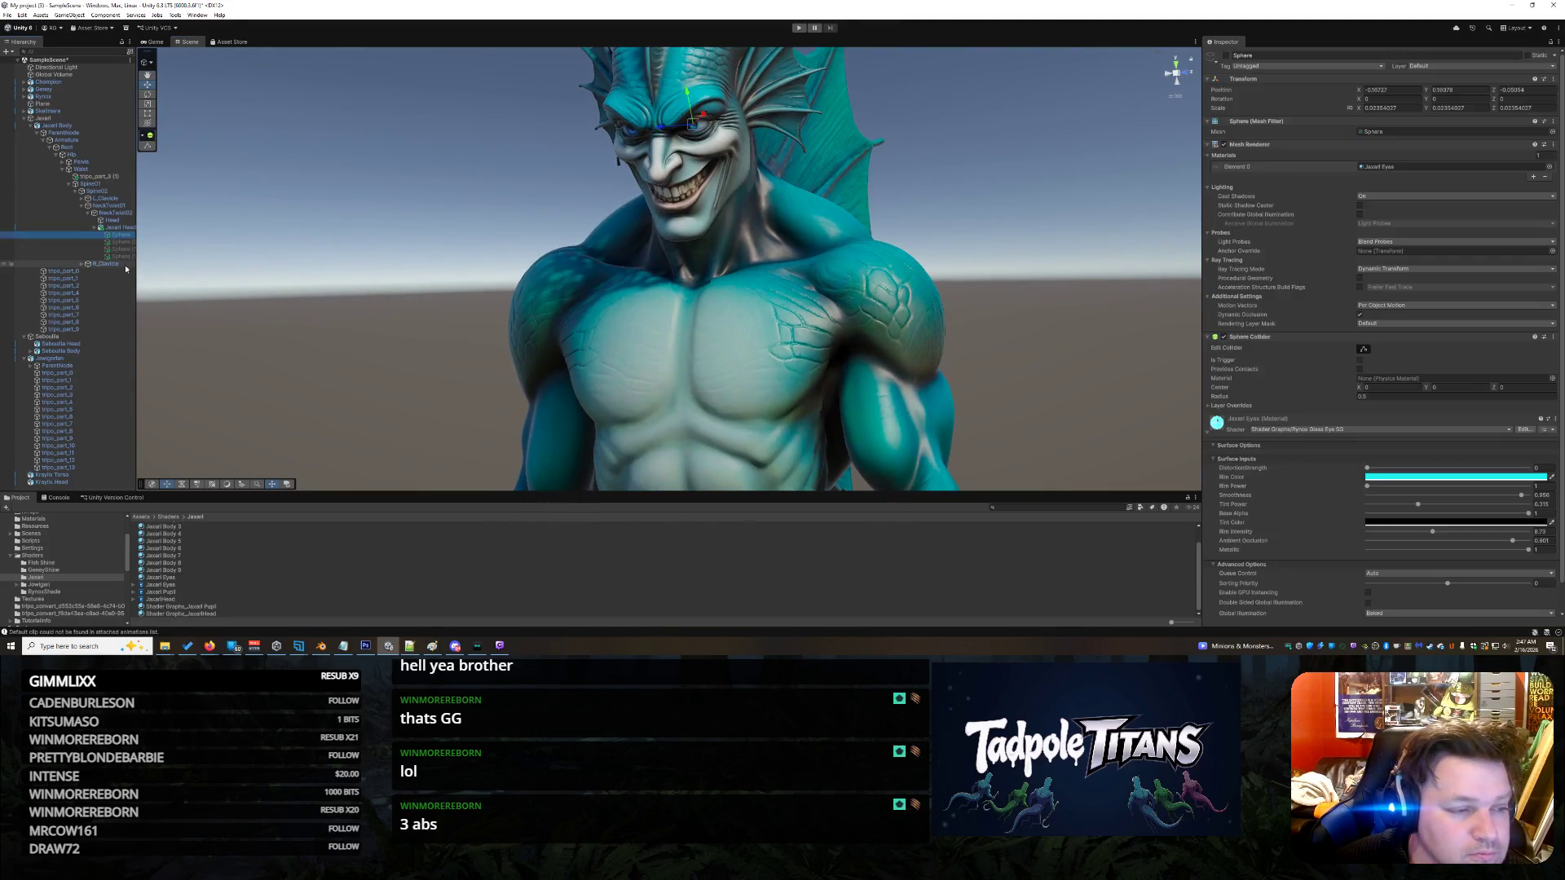
left_click(122, 255, "shift")
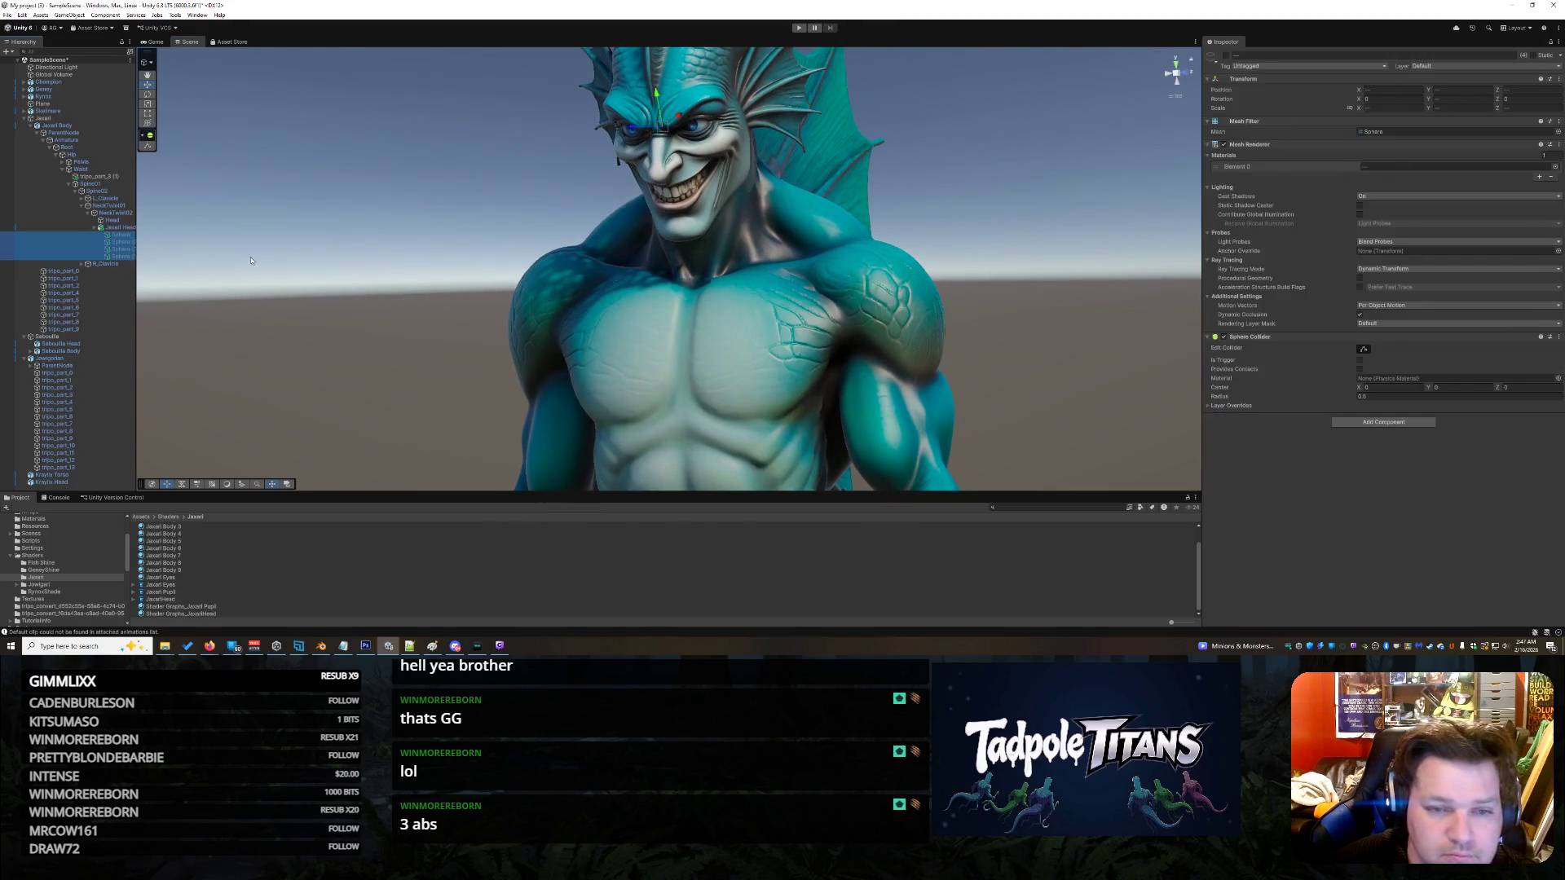
left_click(1223, 57)
mouse_move(1011, 236)
left_mouse_down()
mouse_move(990, 220)
mouse_move(1068, 164)
left_mouse_up()
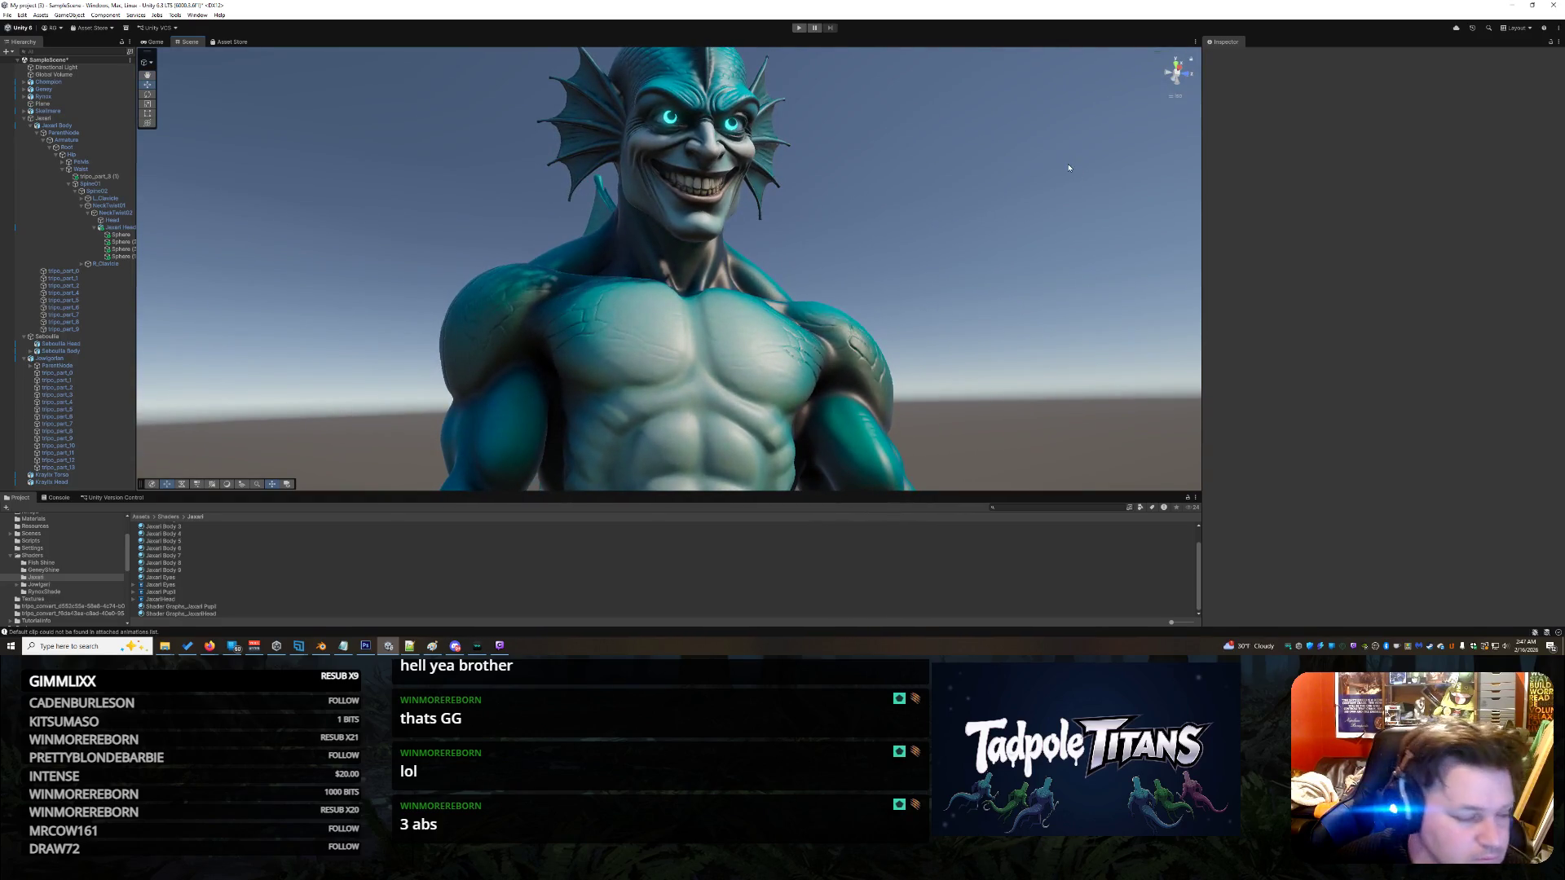
left_click(123, 257, "shift")
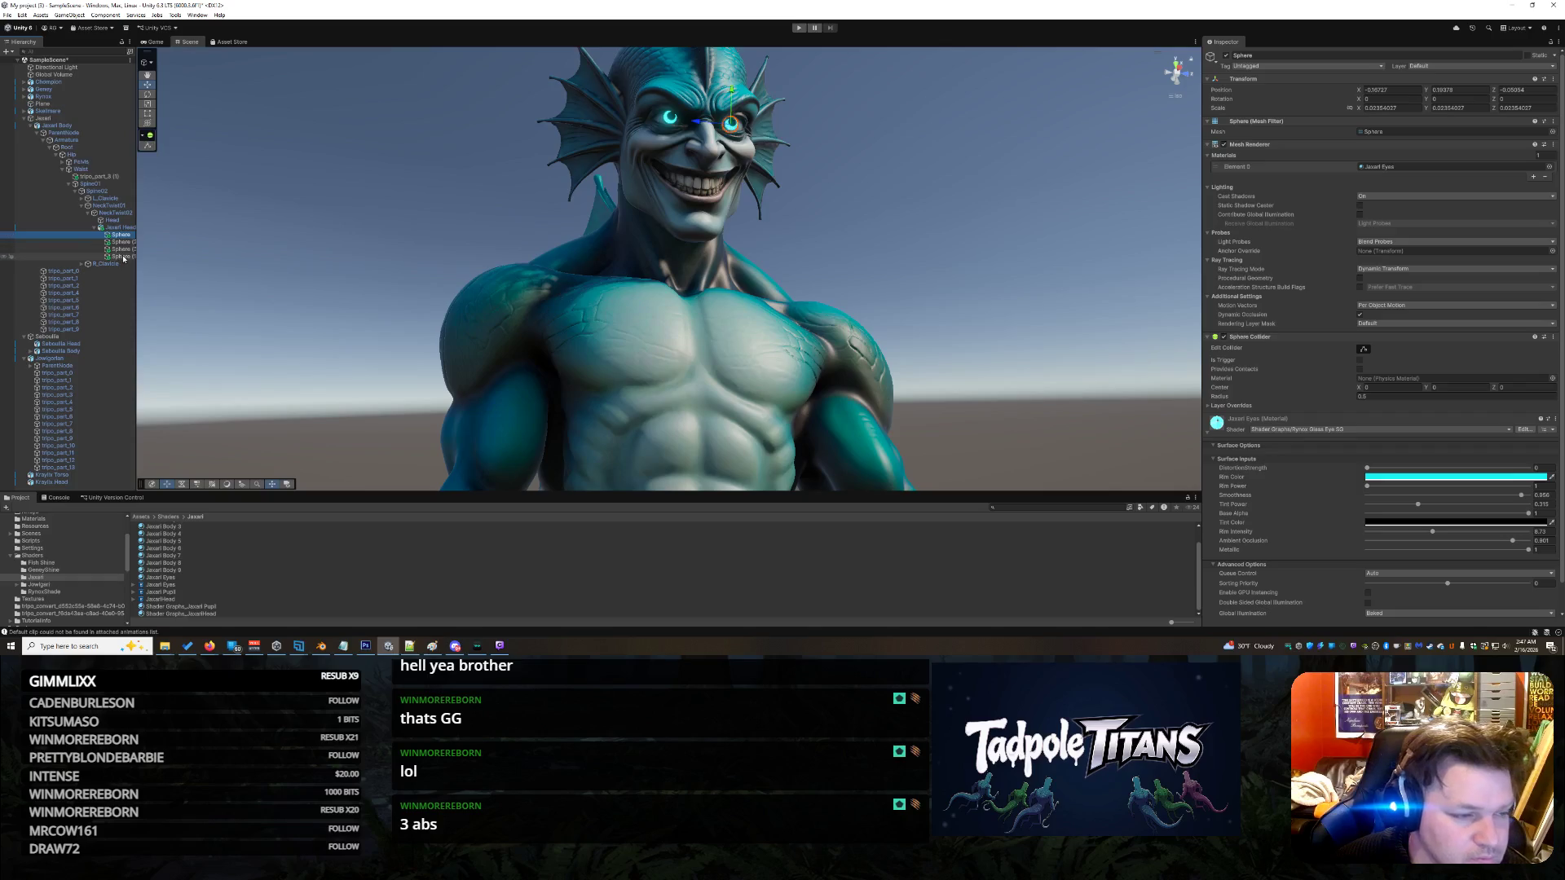
- Create an empty parent named Eyes for the four spheres and select it
right_click(120, 238)
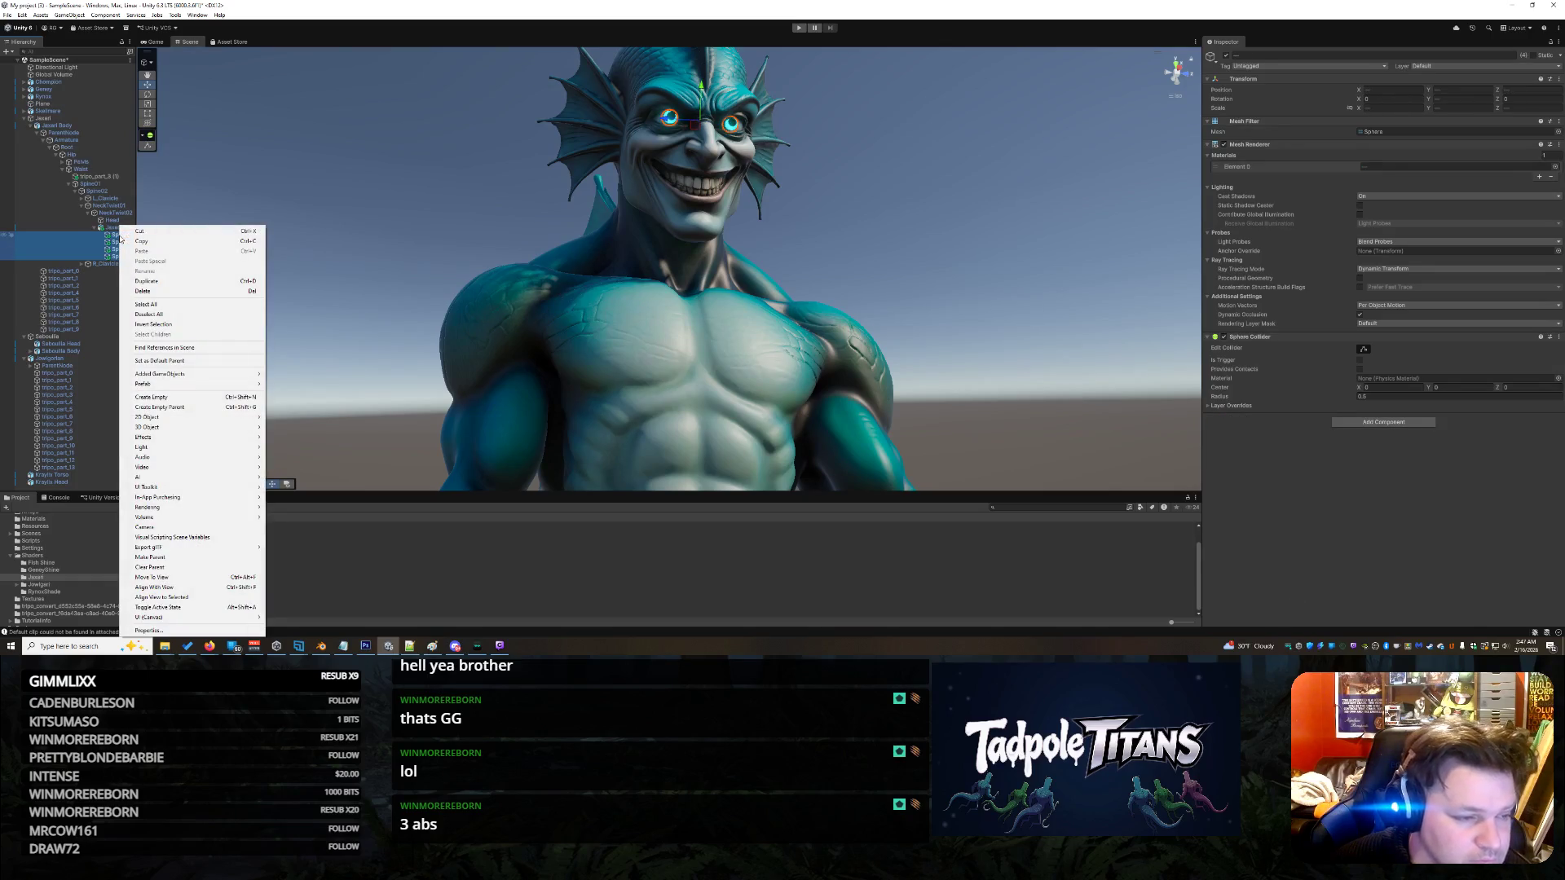
mouse_move(168, 385)
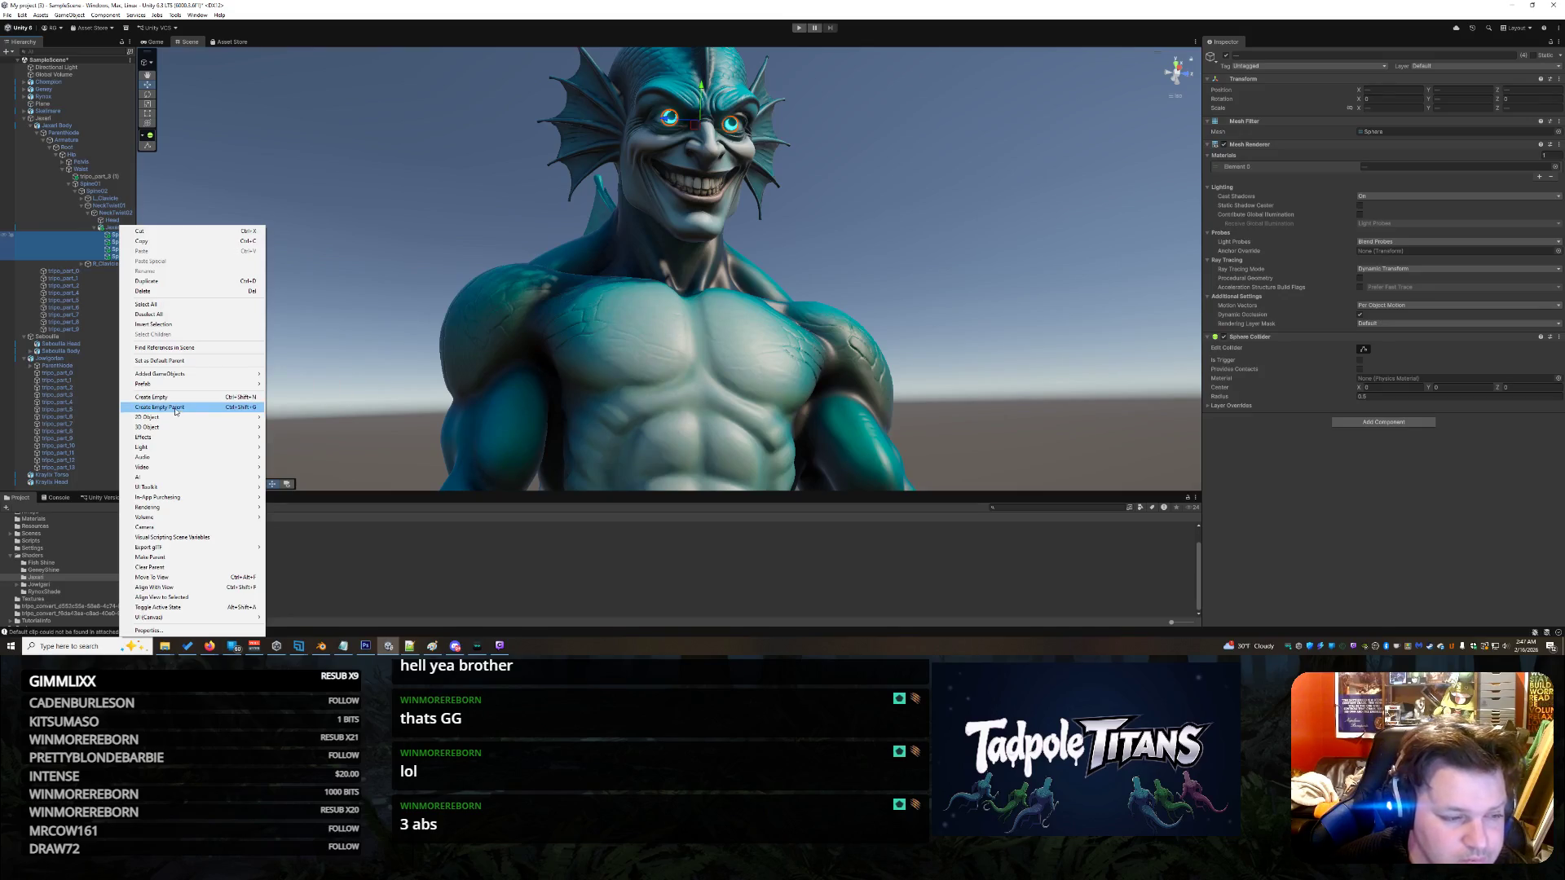
left_click(176, 406)
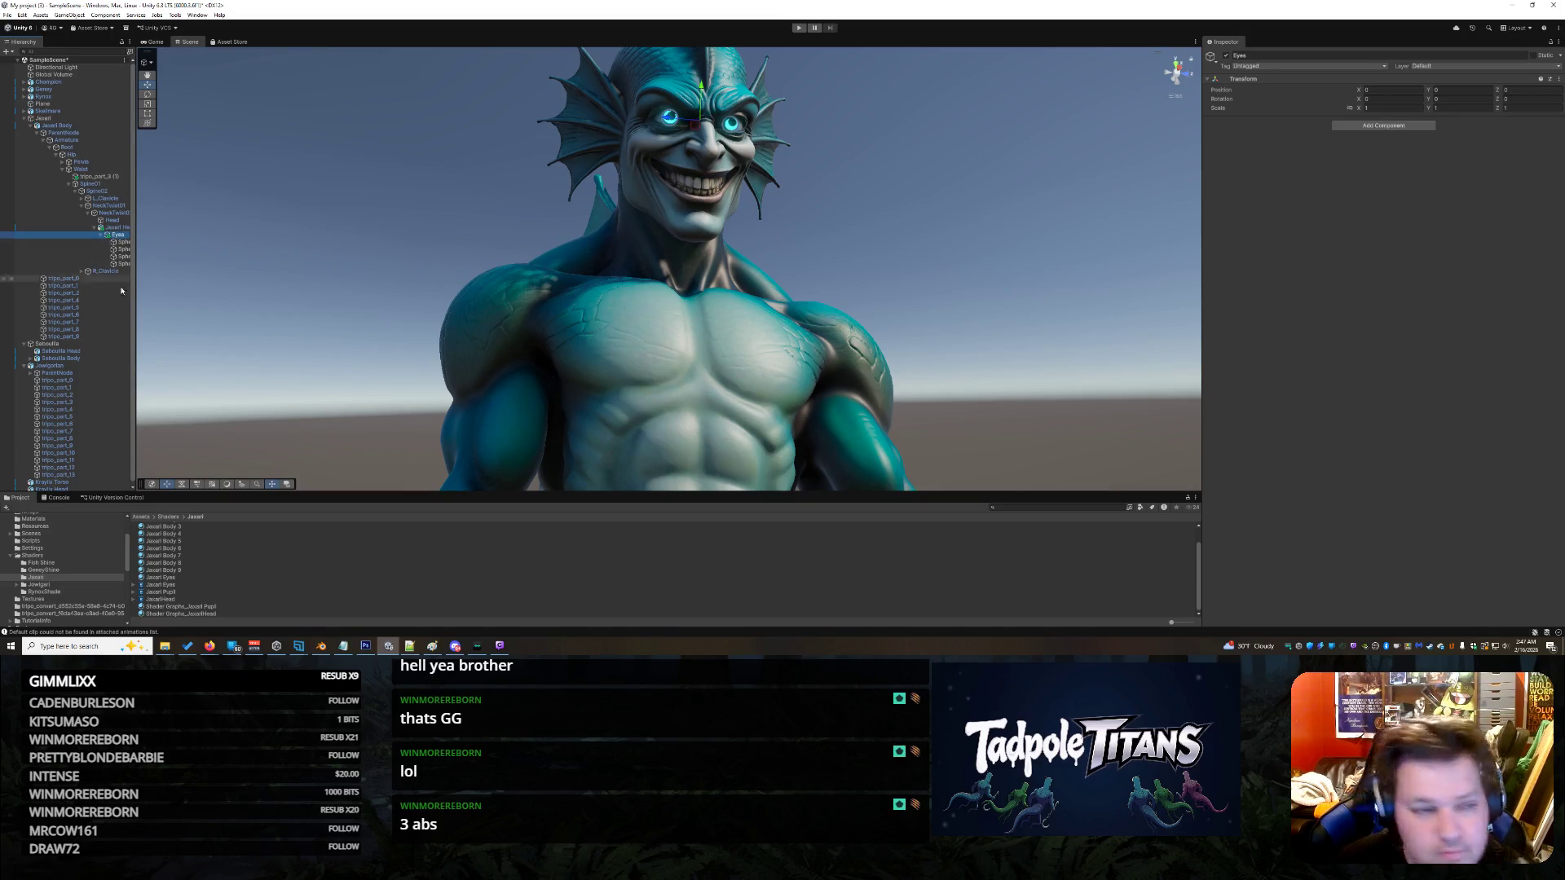
left_click(222, 240)
left_click(123, 249)
left_click(119, 236)
- Toggle the Eyes group off and on to confirm the eyes still glow, leaving it enabled
left_click(1225, 56)
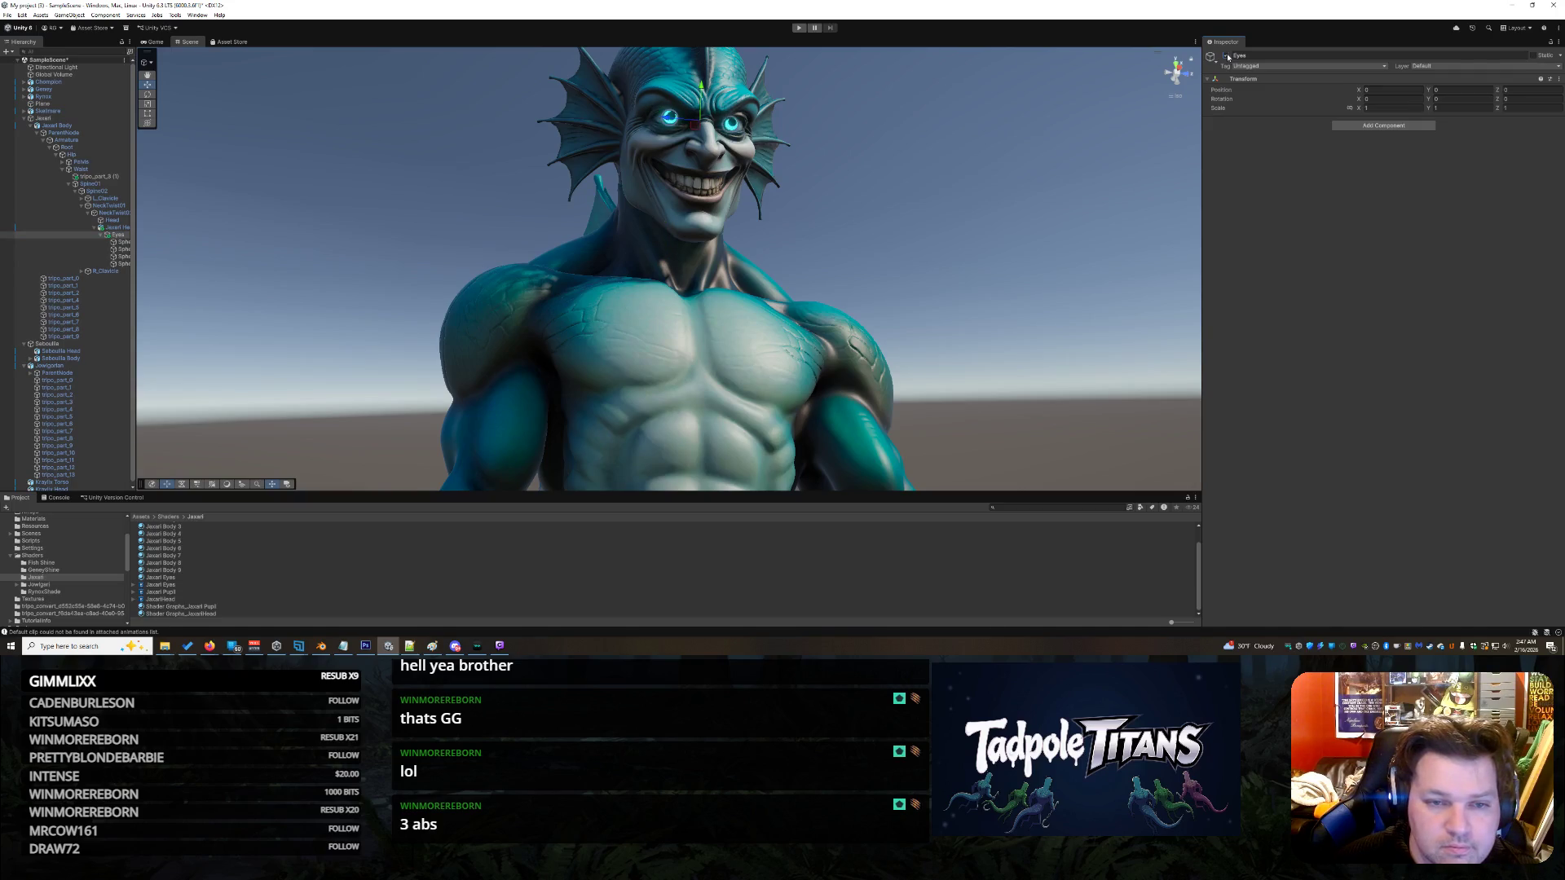
mouse_move(1054, 214)
left_mouse_down()
mouse_move(922, 268)
mouse_move(935, 271)
left_mouse_up()
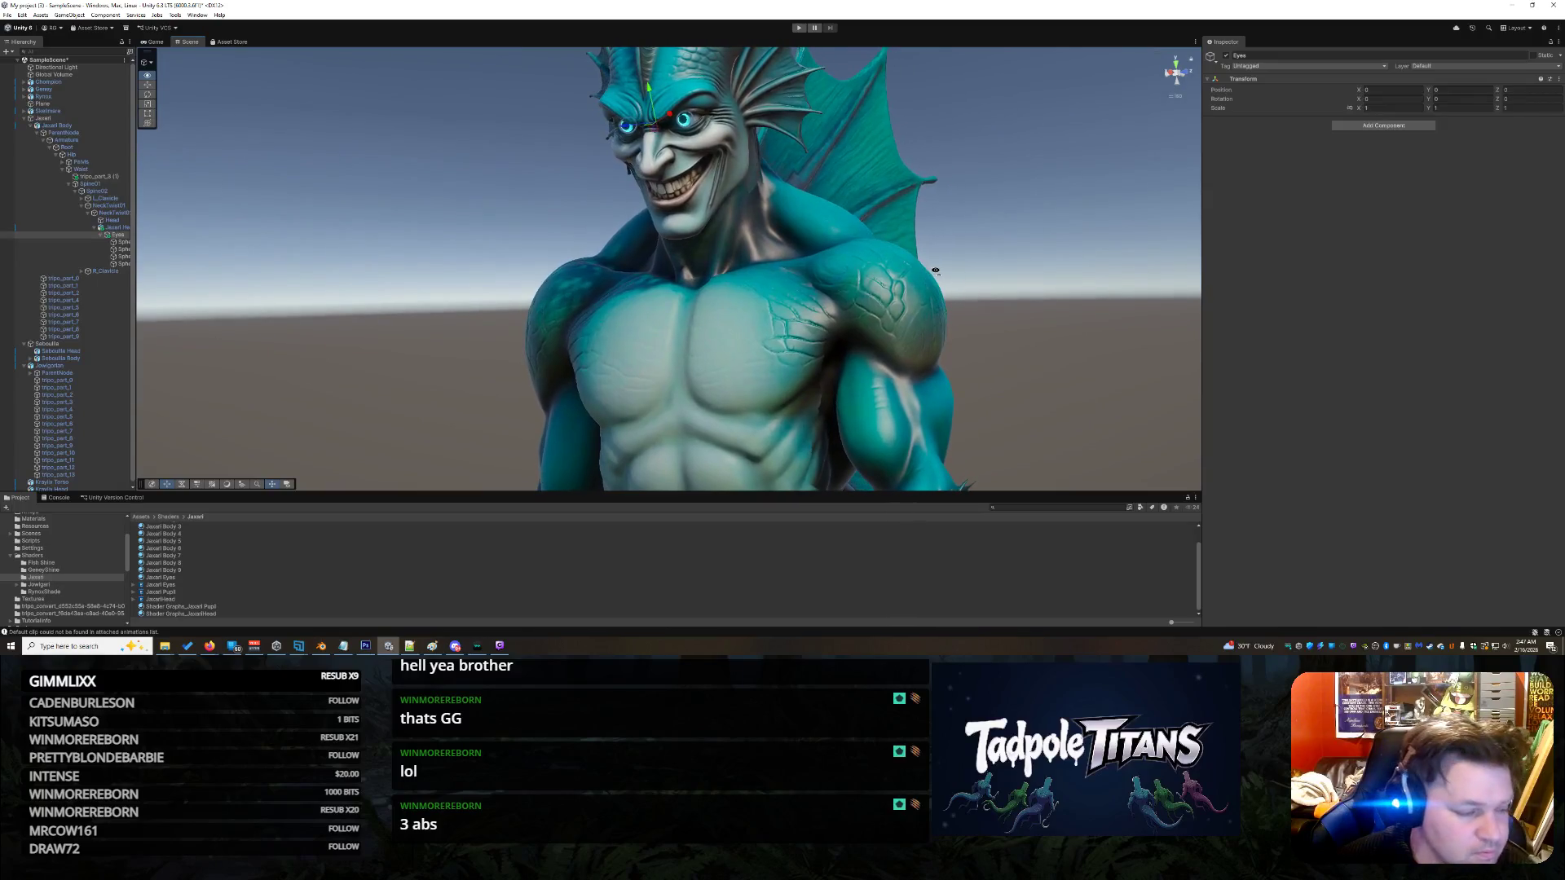
left_click(1226, 56)
double_click(1226, 56)
left_click(1226, 56)
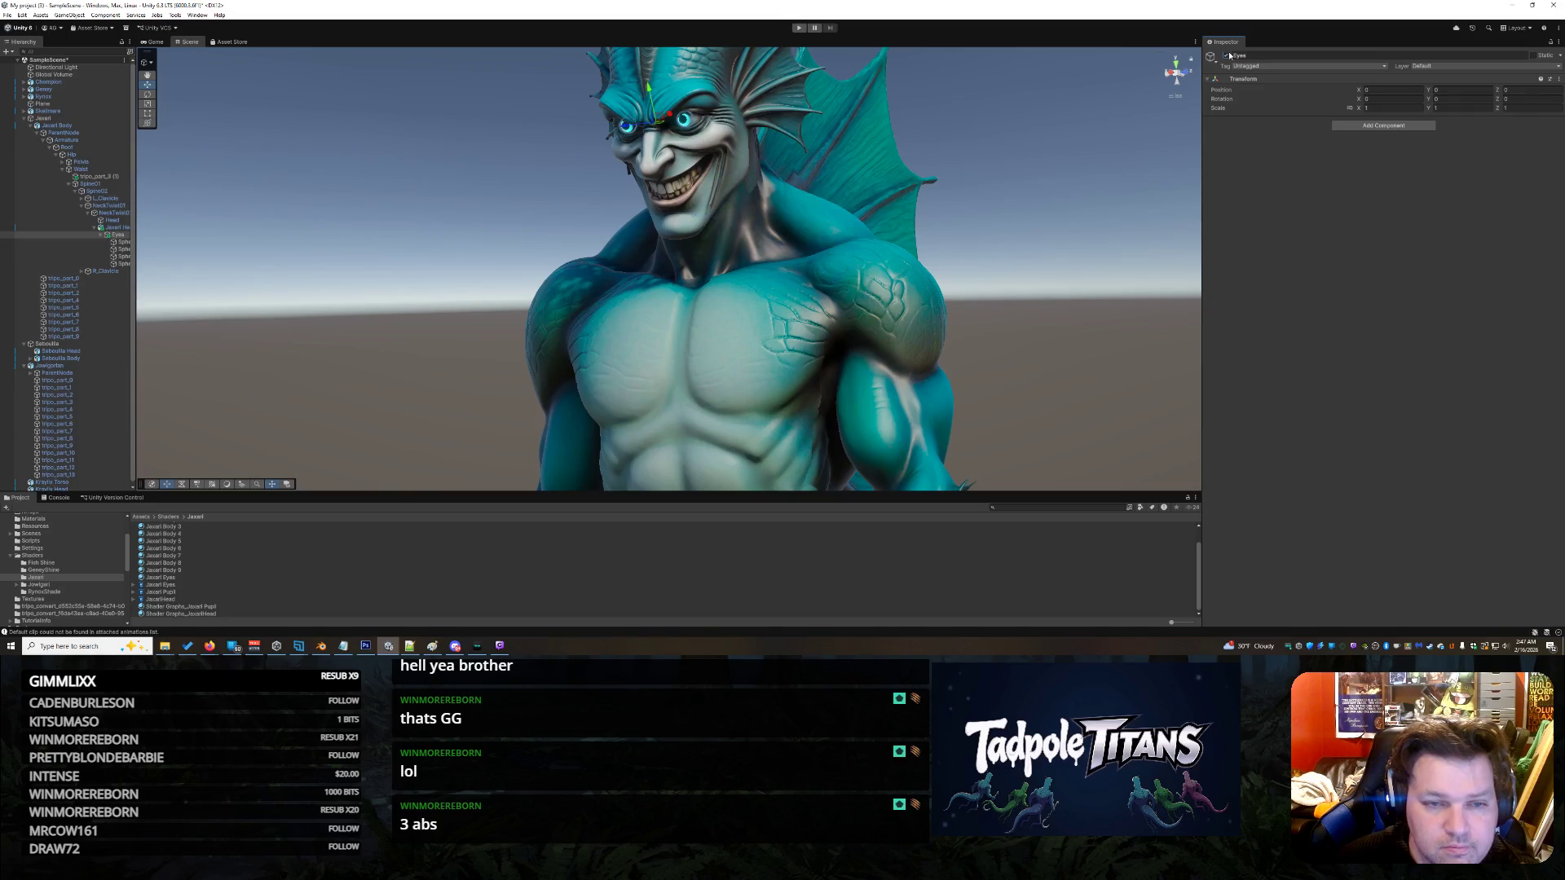
left_click(1226, 56)
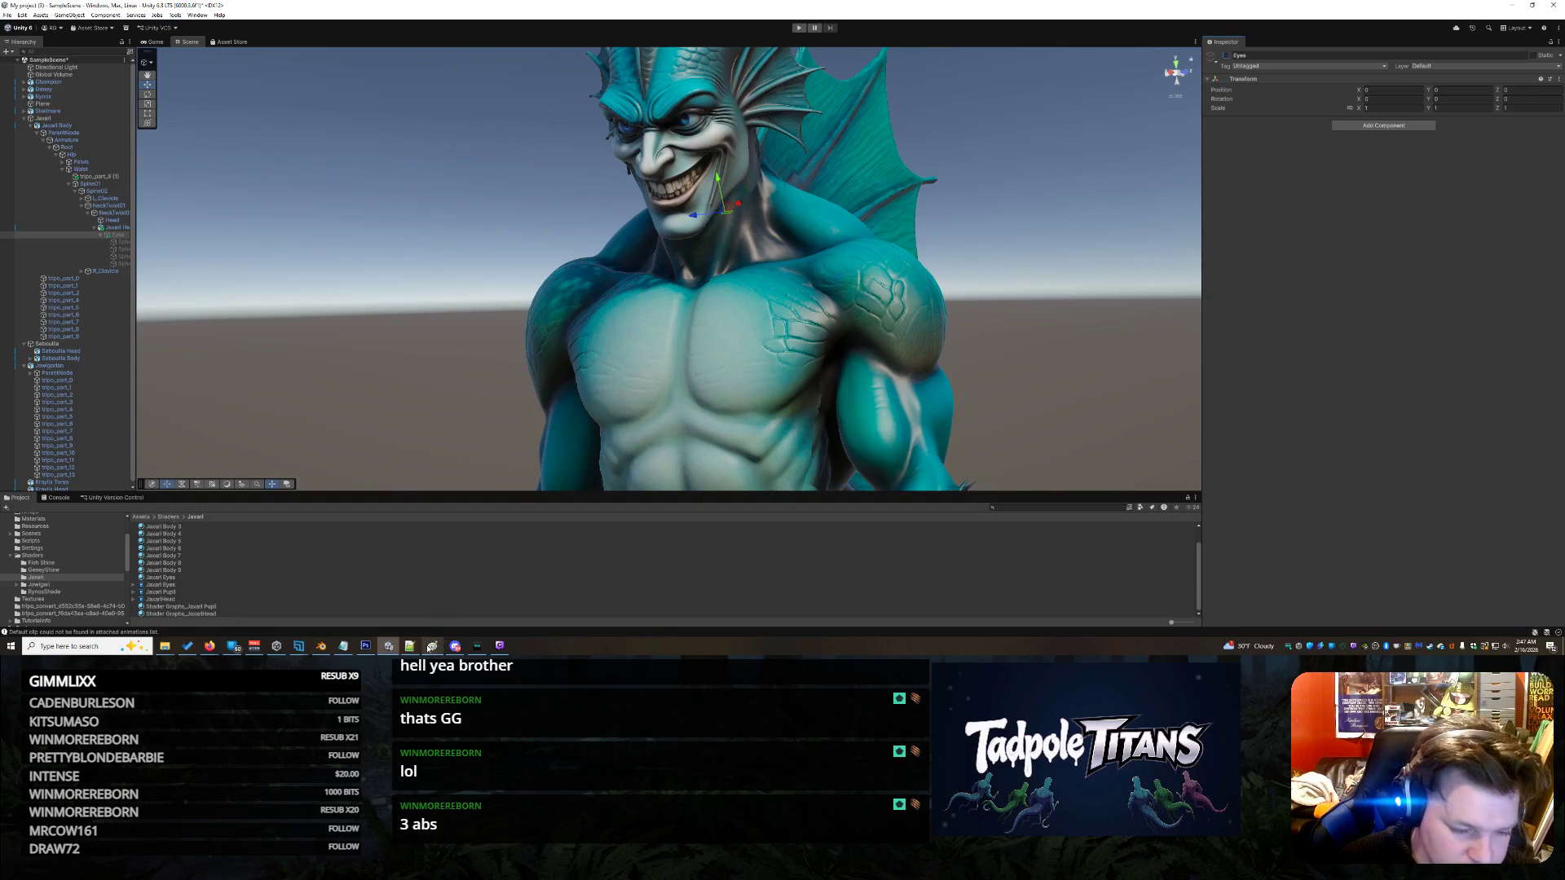
left_click(430, 647)
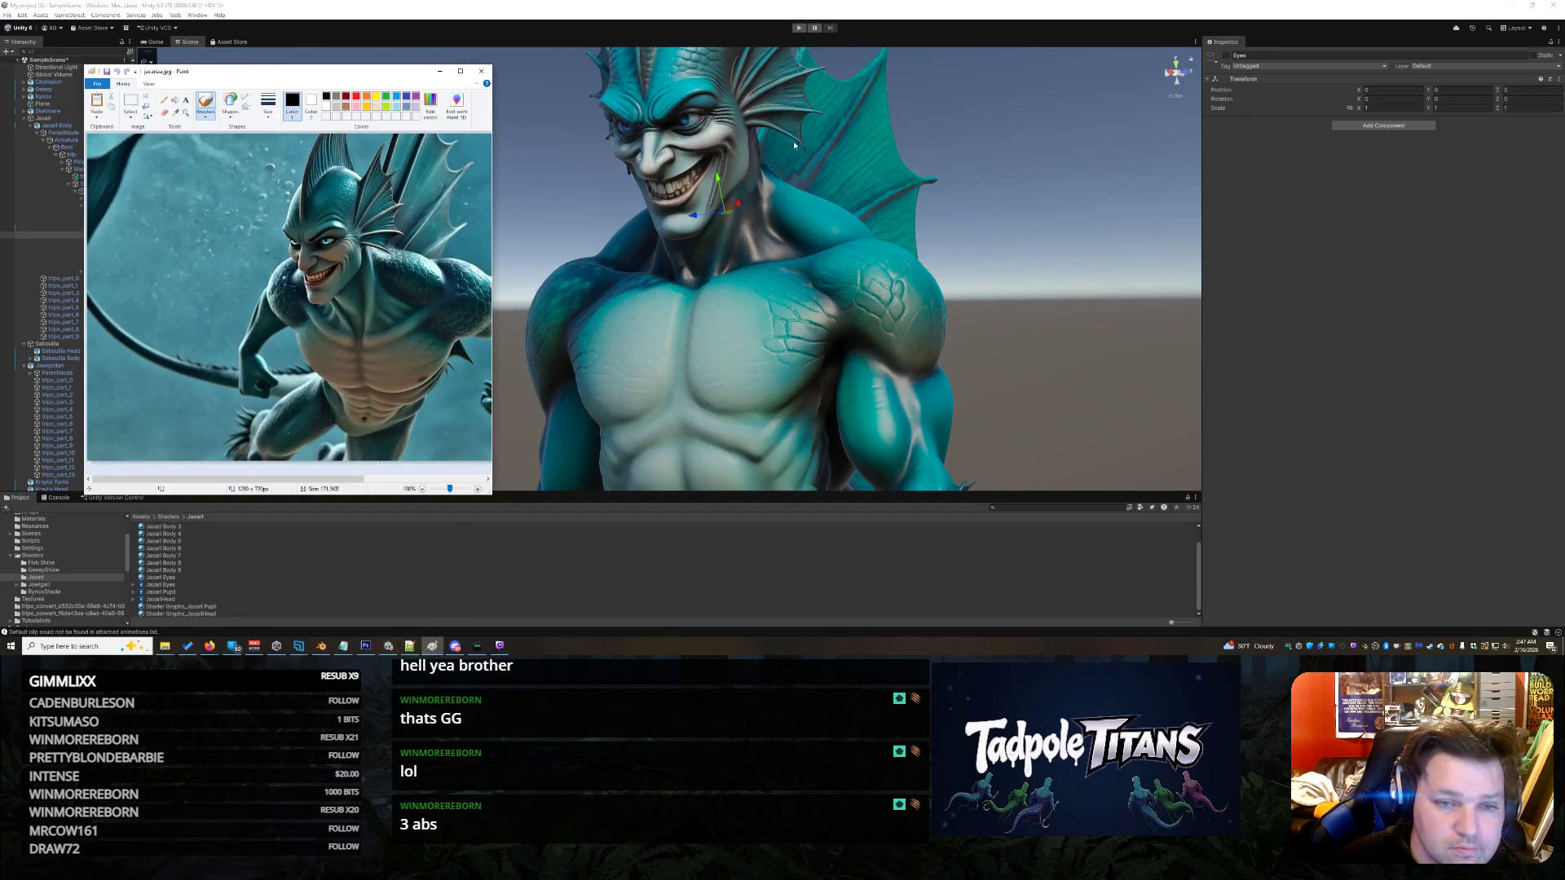
left_click(1231, 58)
left_click(1225, 56)
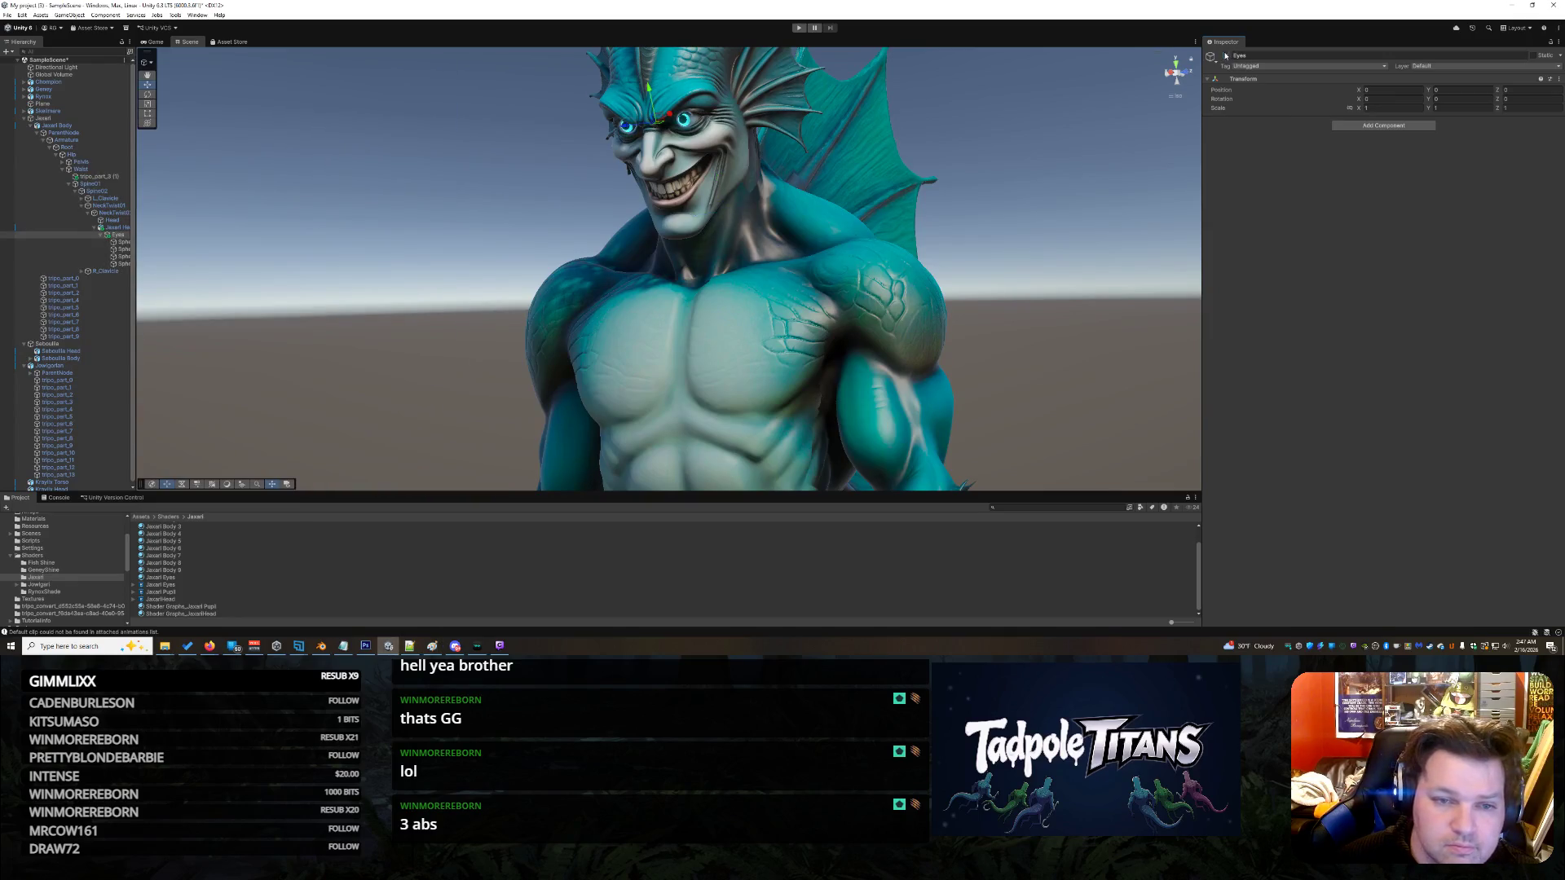
scroll(1018, 244, "down", 5)
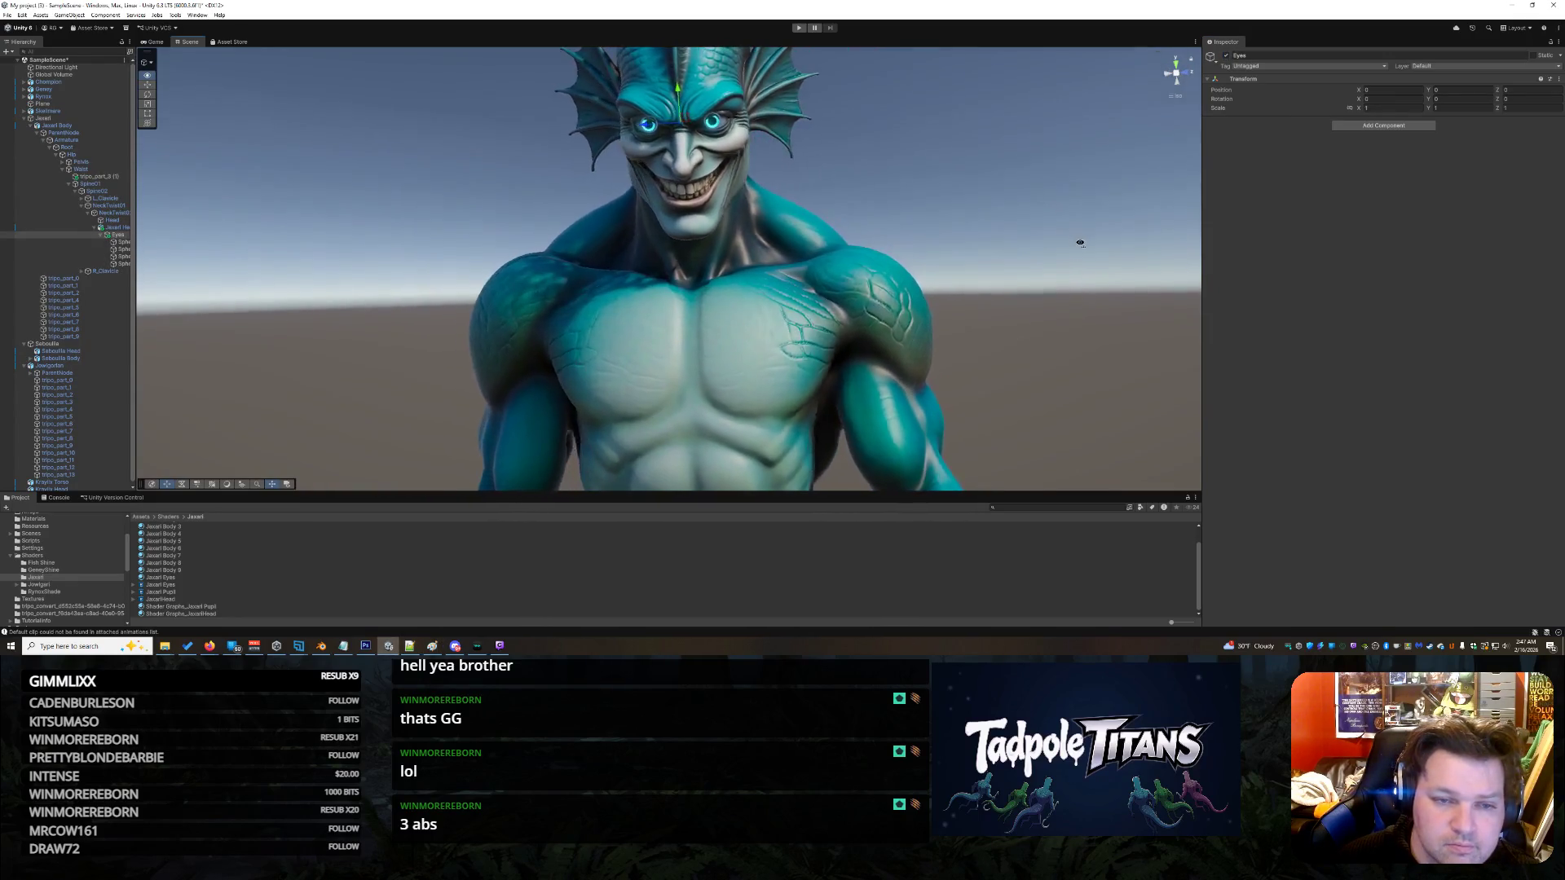
scroll(1035, 281, "down", 2)
left_click(892, 314)
mouse_move(892, 315)
left_mouse_down()
mouse_move(652, 326)
mouse_move(845, 339)
mouse_move(1128, 290)
mouse_move(1163, 365)
mouse_move(842, 310)
left_mouse_up()
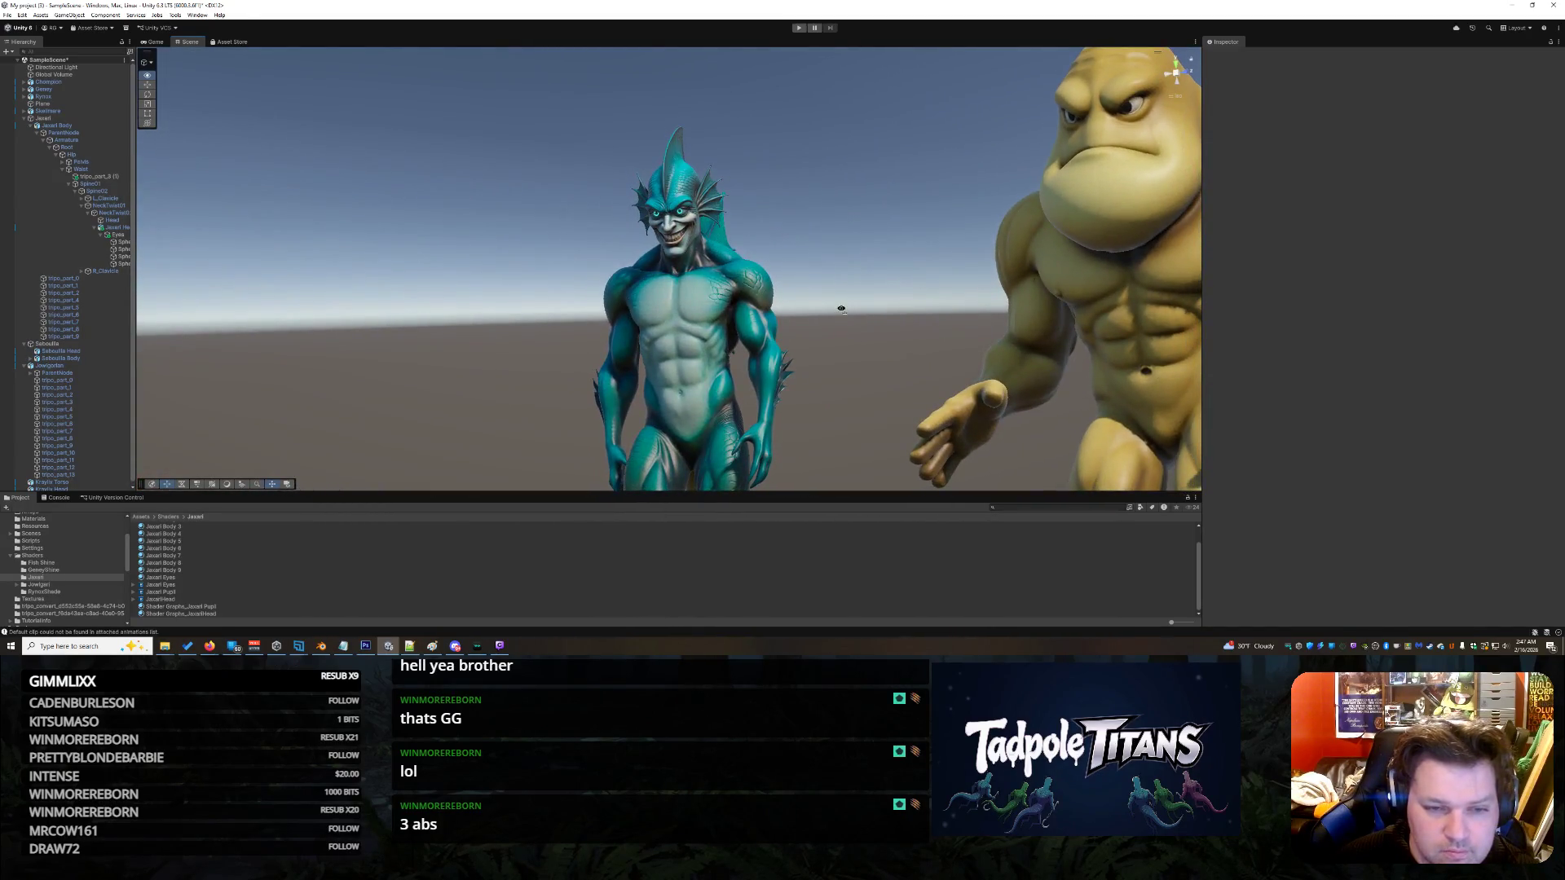
scroll(842, 310, "up", 5)
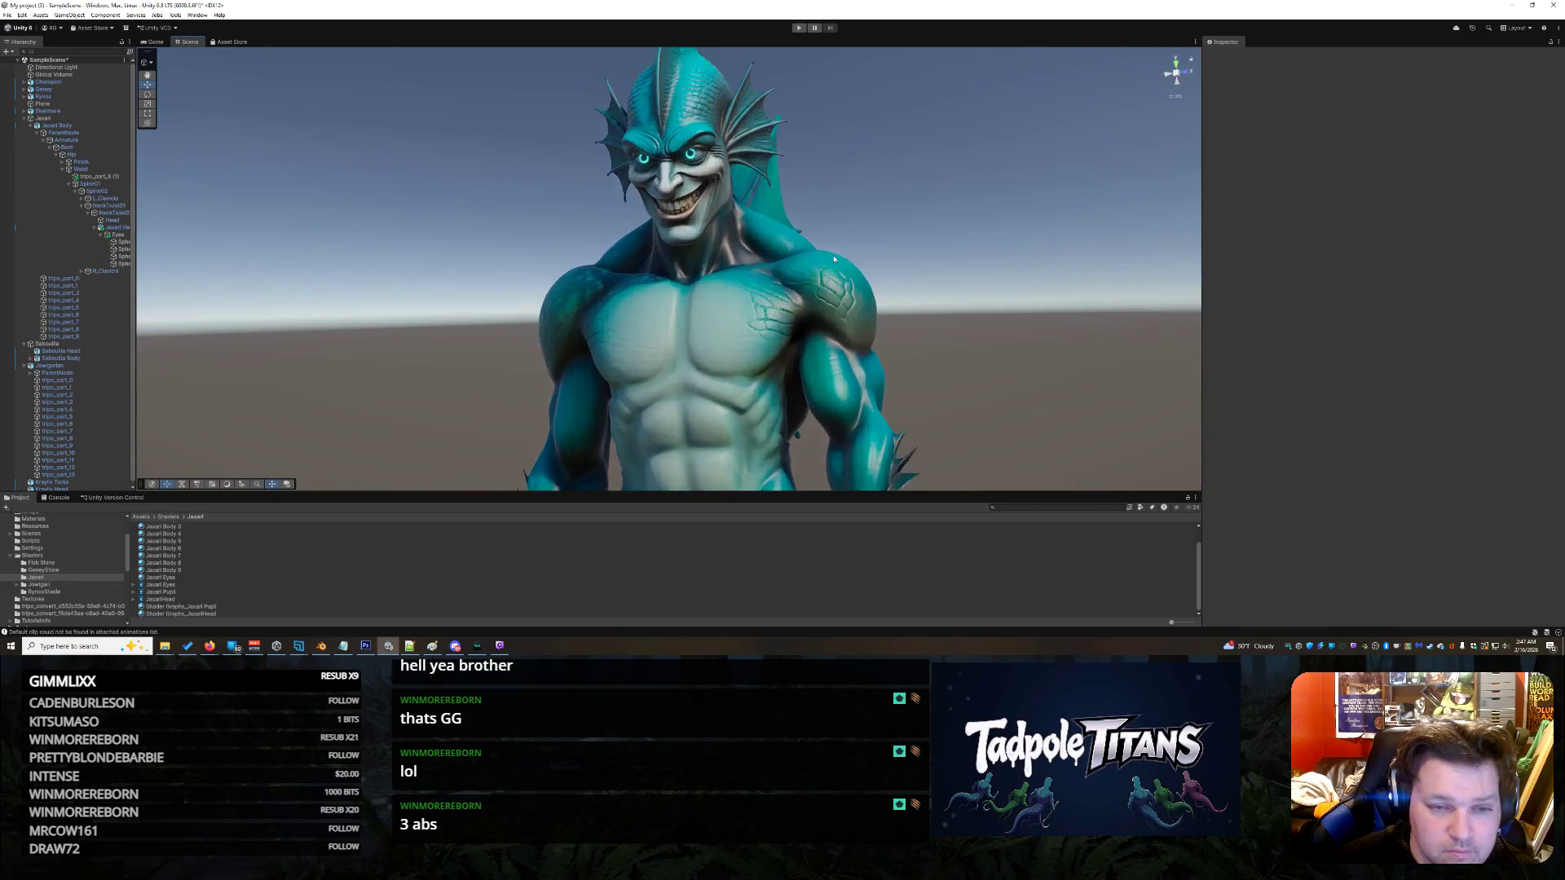
left_click(118, 235)
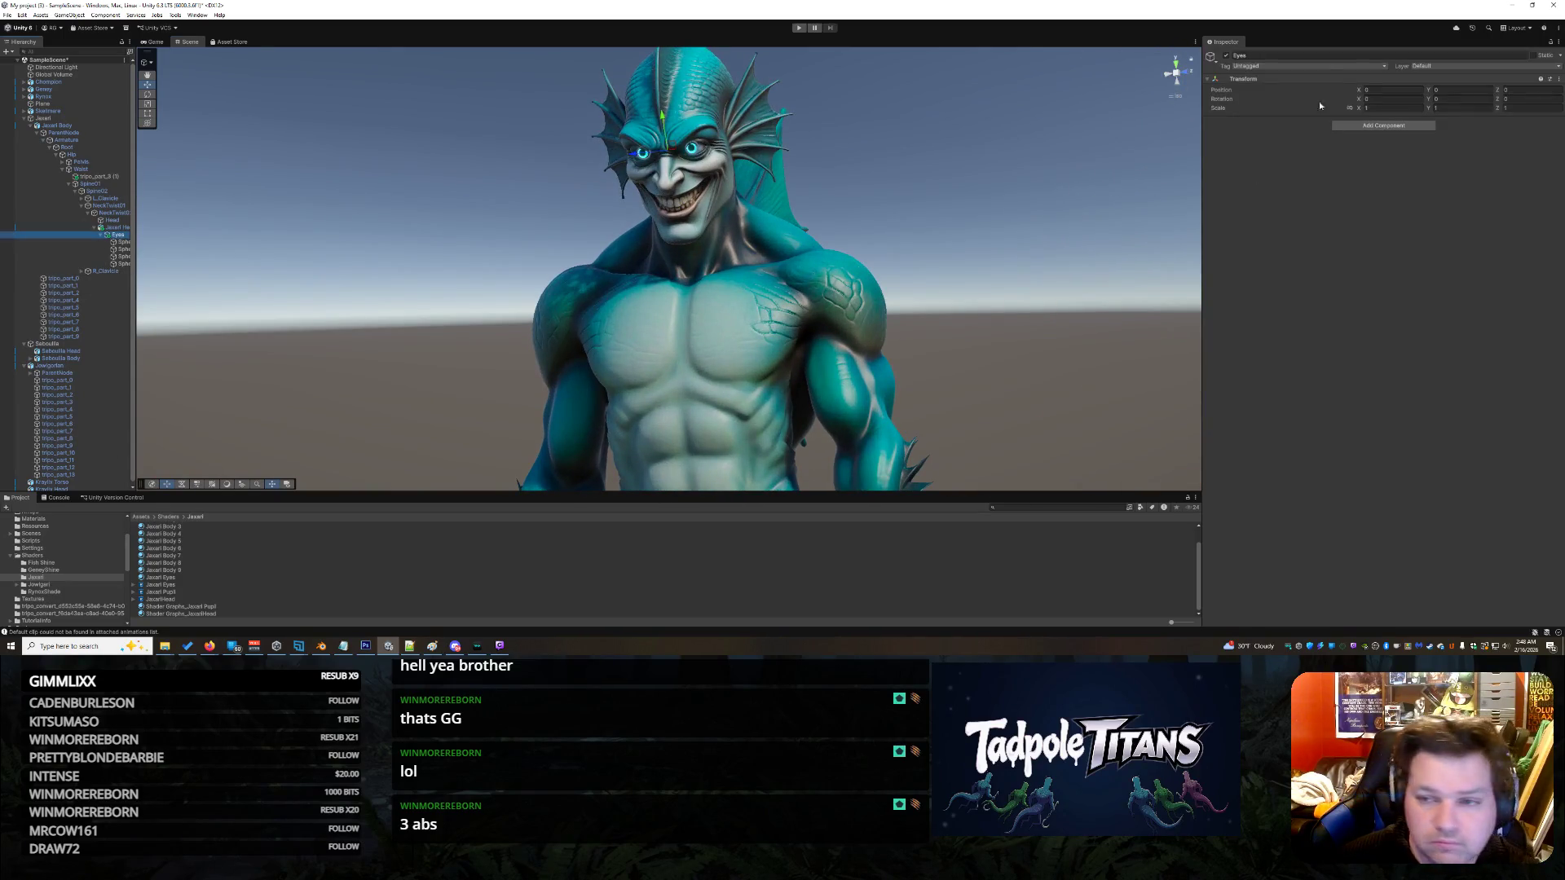
left_click(1013, 322)
scroll(1006, 333, "down", 10)
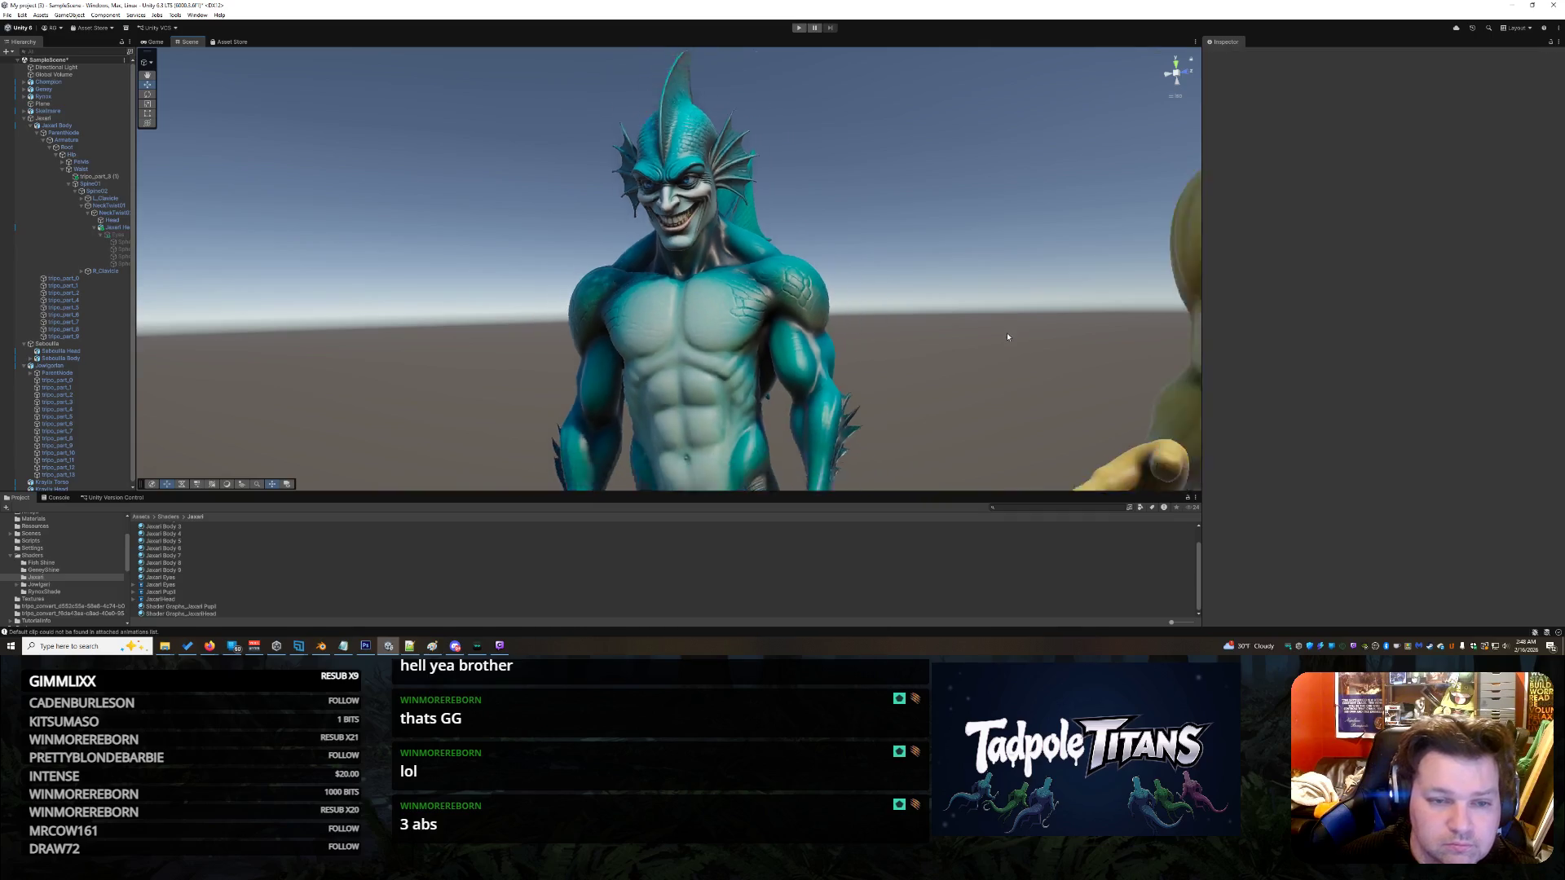
scroll(846, 409, "down", 8)
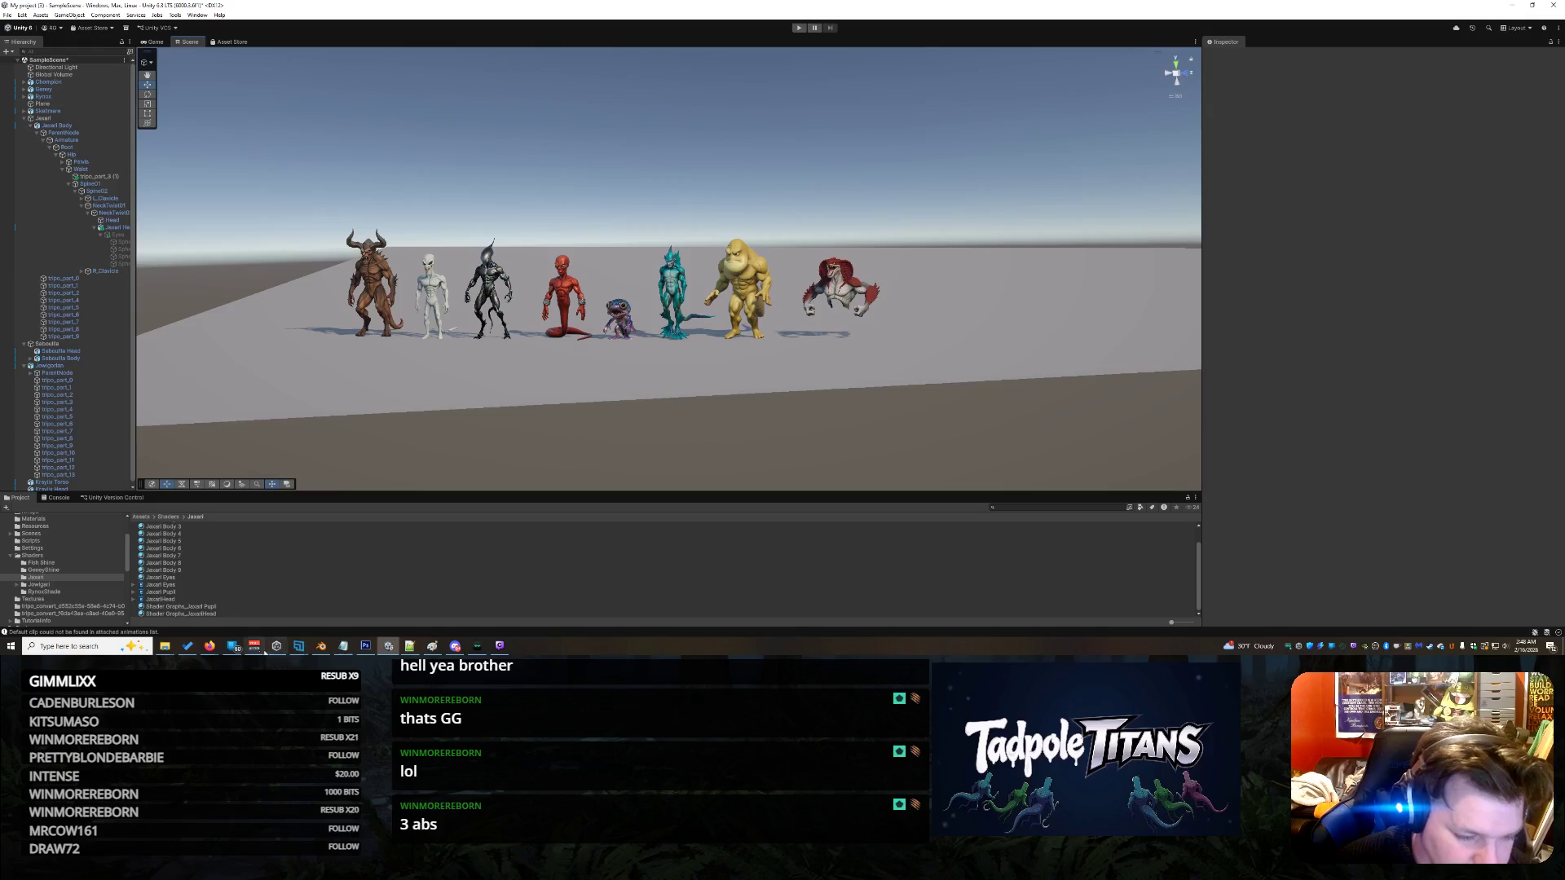
mouse_move(211, 648)
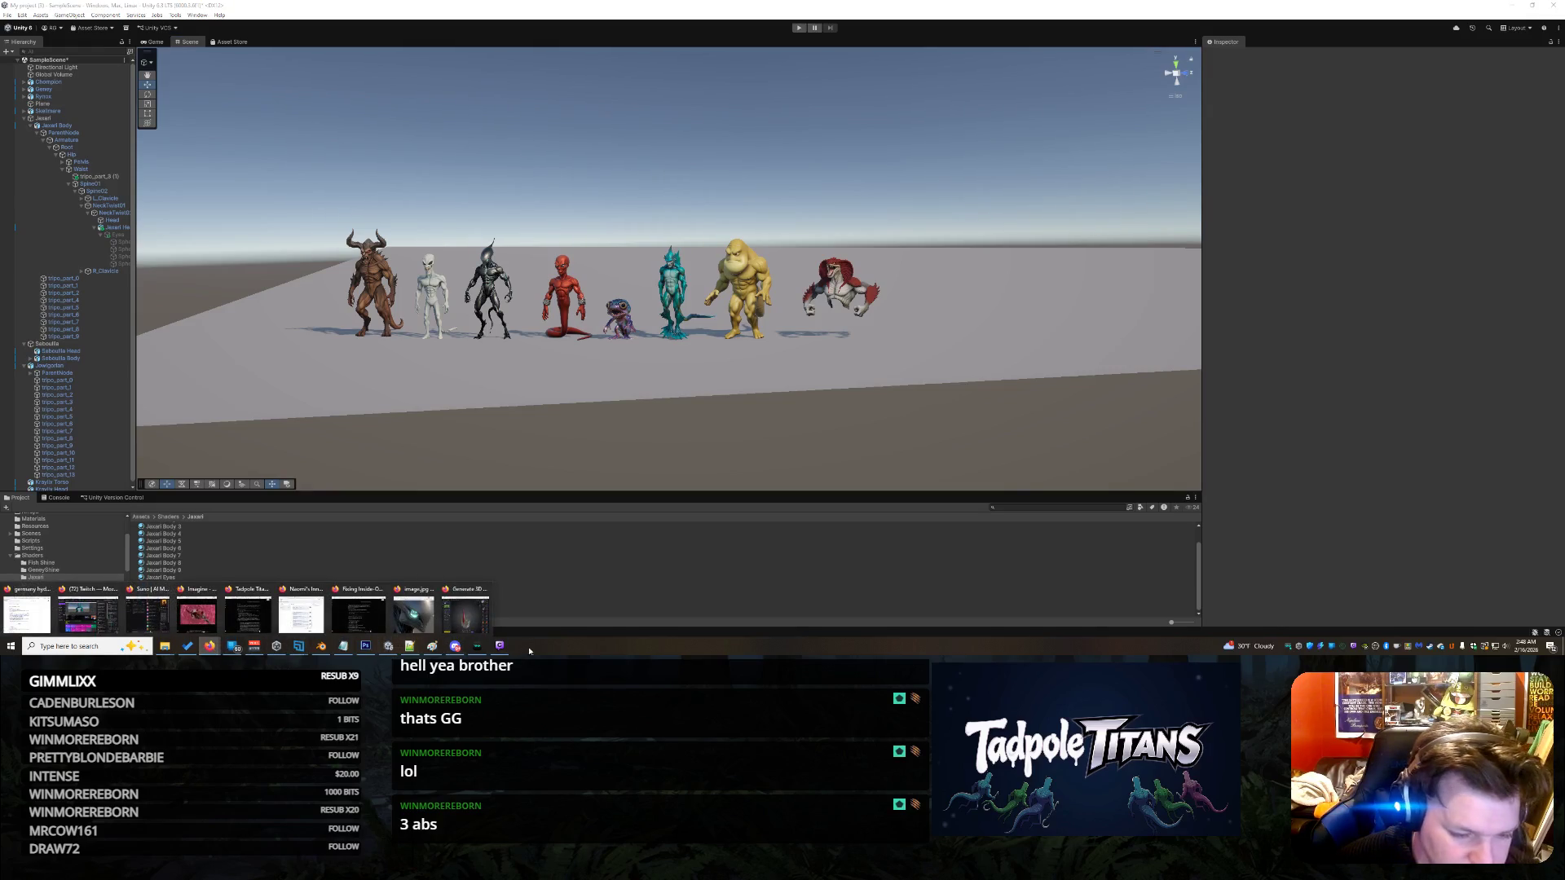
left_click(475, 621)
- Orbit around the fish tail's fins and cut stump, then load the dragon tail model
mouse_move(1014, 405)
left_mouse_down()
mouse_move(949, 390)
mouse_move(1029, 397)
mouse_move(1009, 410)
mouse_move(1021, 490)
mouse_move(898, 408)
mouse_move(1104, 505)
mouse_move(962, 429)
left_mouse_up()
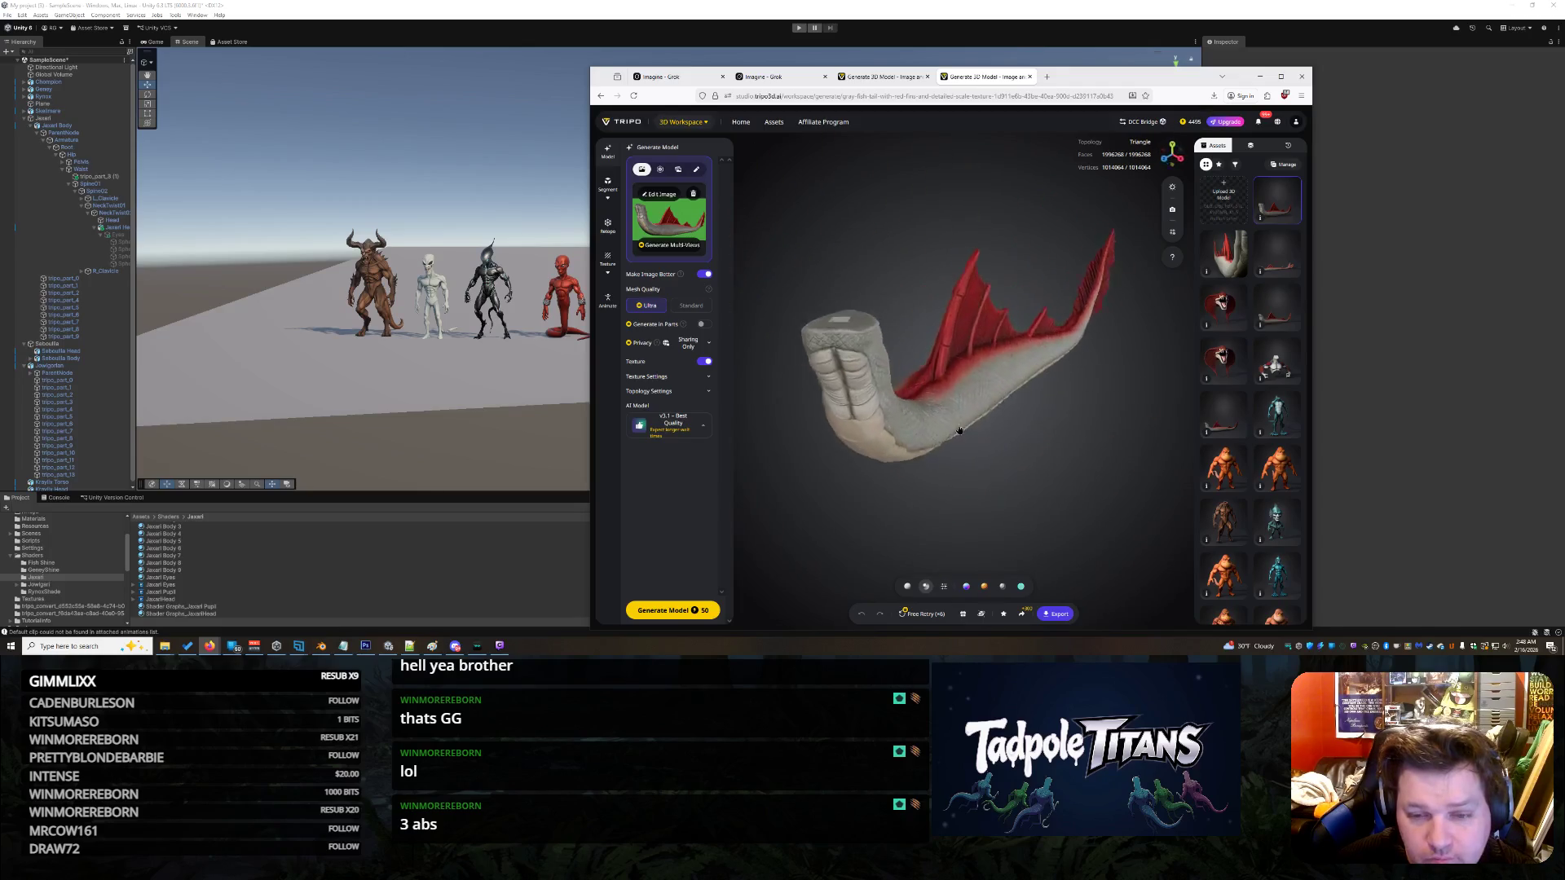
scroll(963, 429, "up", 10)
mouse_move(825, 498)
left_mouse_down()
mouse_move(908, 414)
mouse_move(1120, 431)
mouse_move(1070, 405)
mouse_move(842, 430)
mouse_move(1072, 454)
left_mouse_up()
scroll(950, 440, "down", 5)
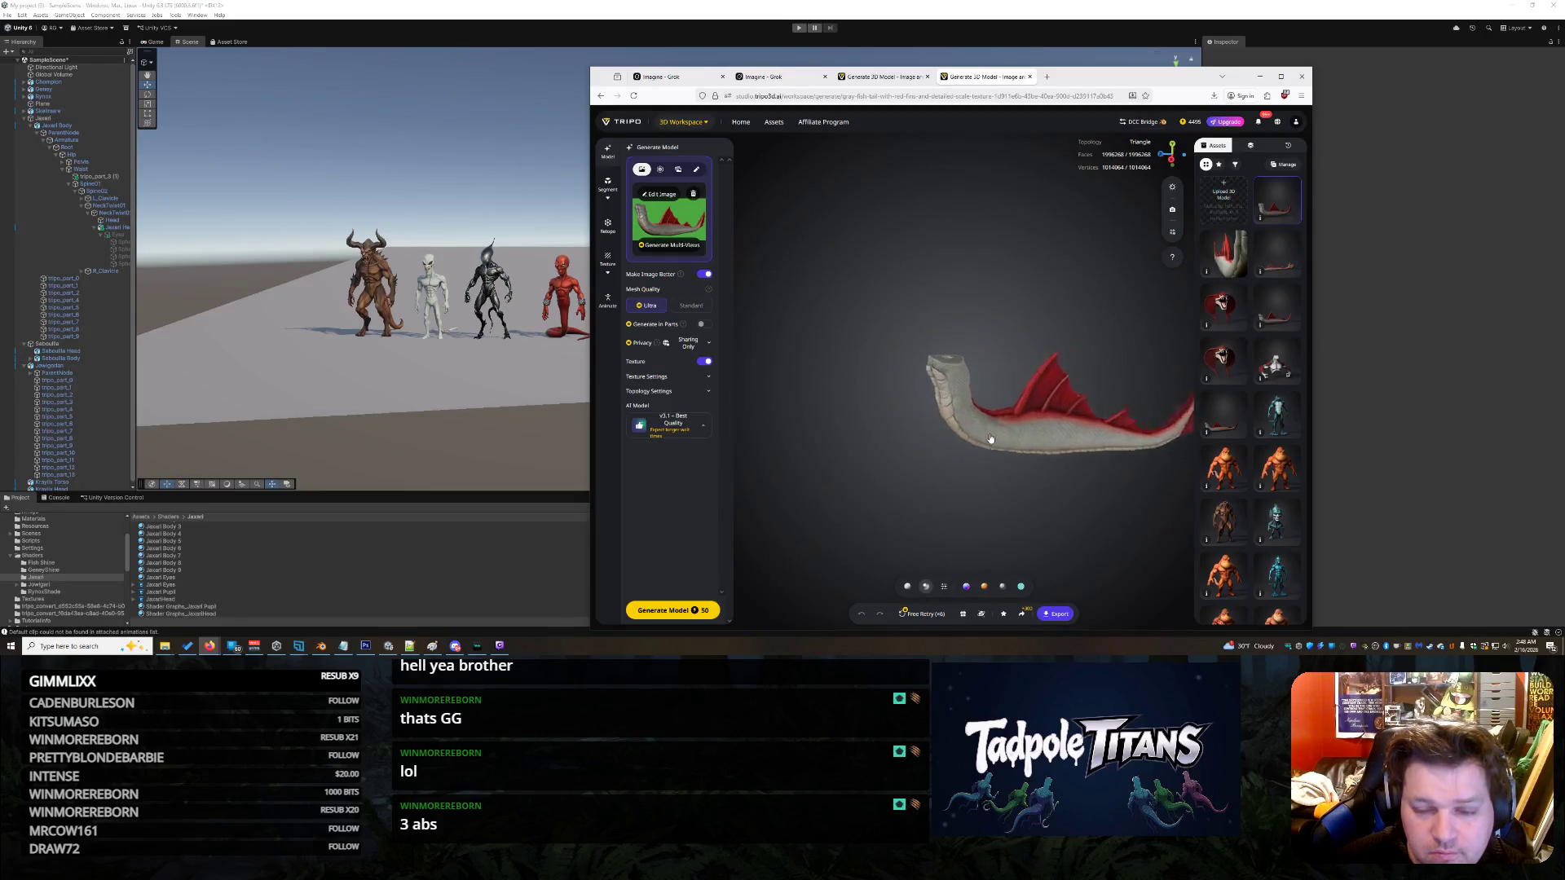
scroll(990, 438, "up", 5)
mouse_move(990, 438)
left_mouse_down()
mouse_move(936, 373)
mouse_move(1080, 357)
left_mouse_up()
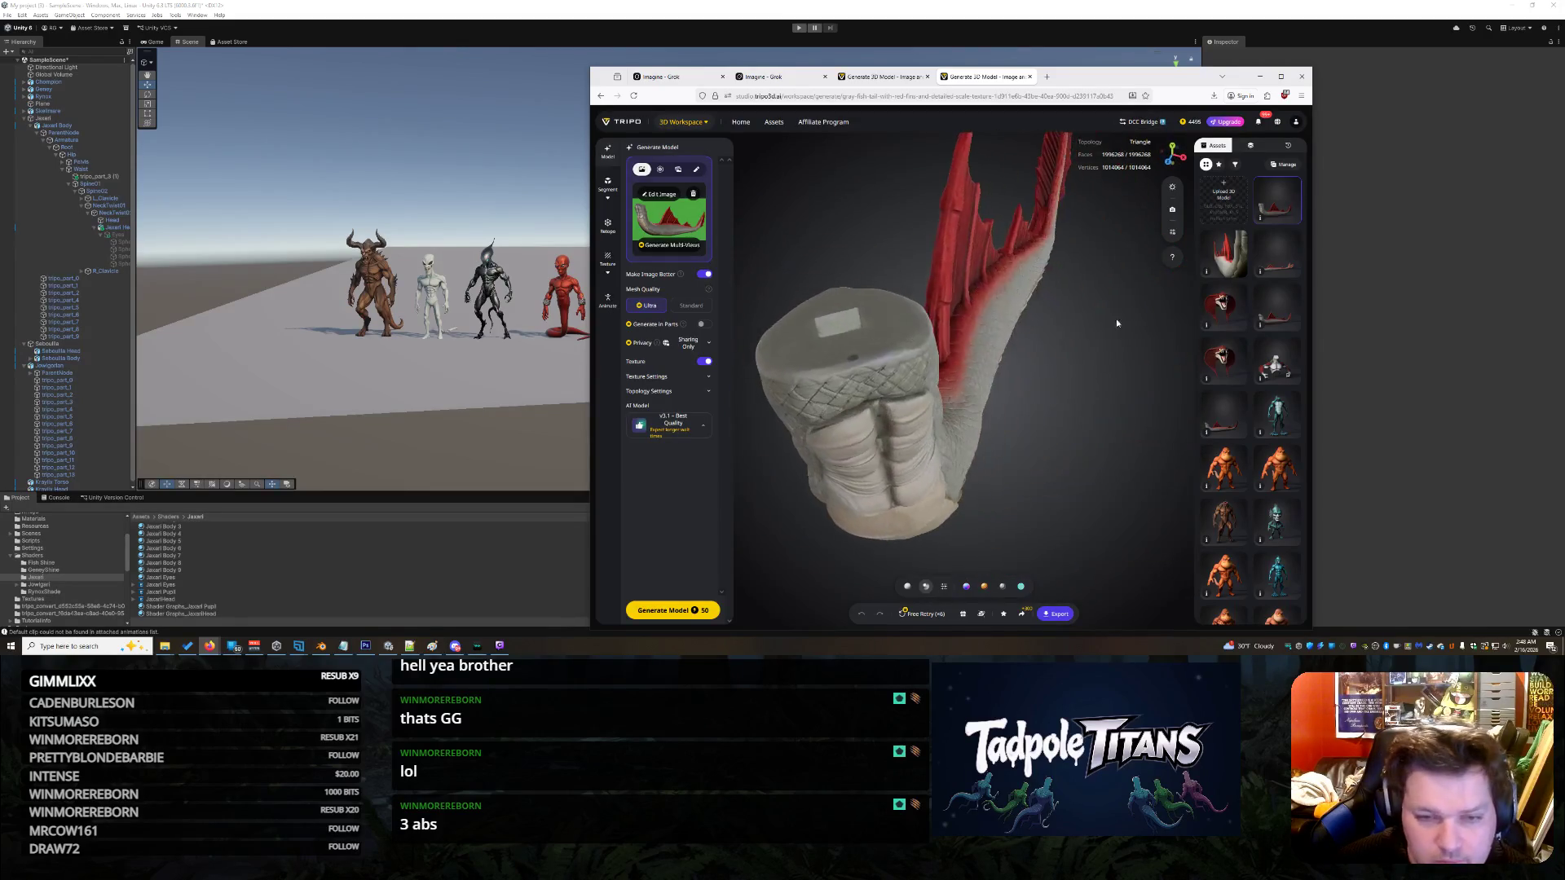
left_click(1233, 256)
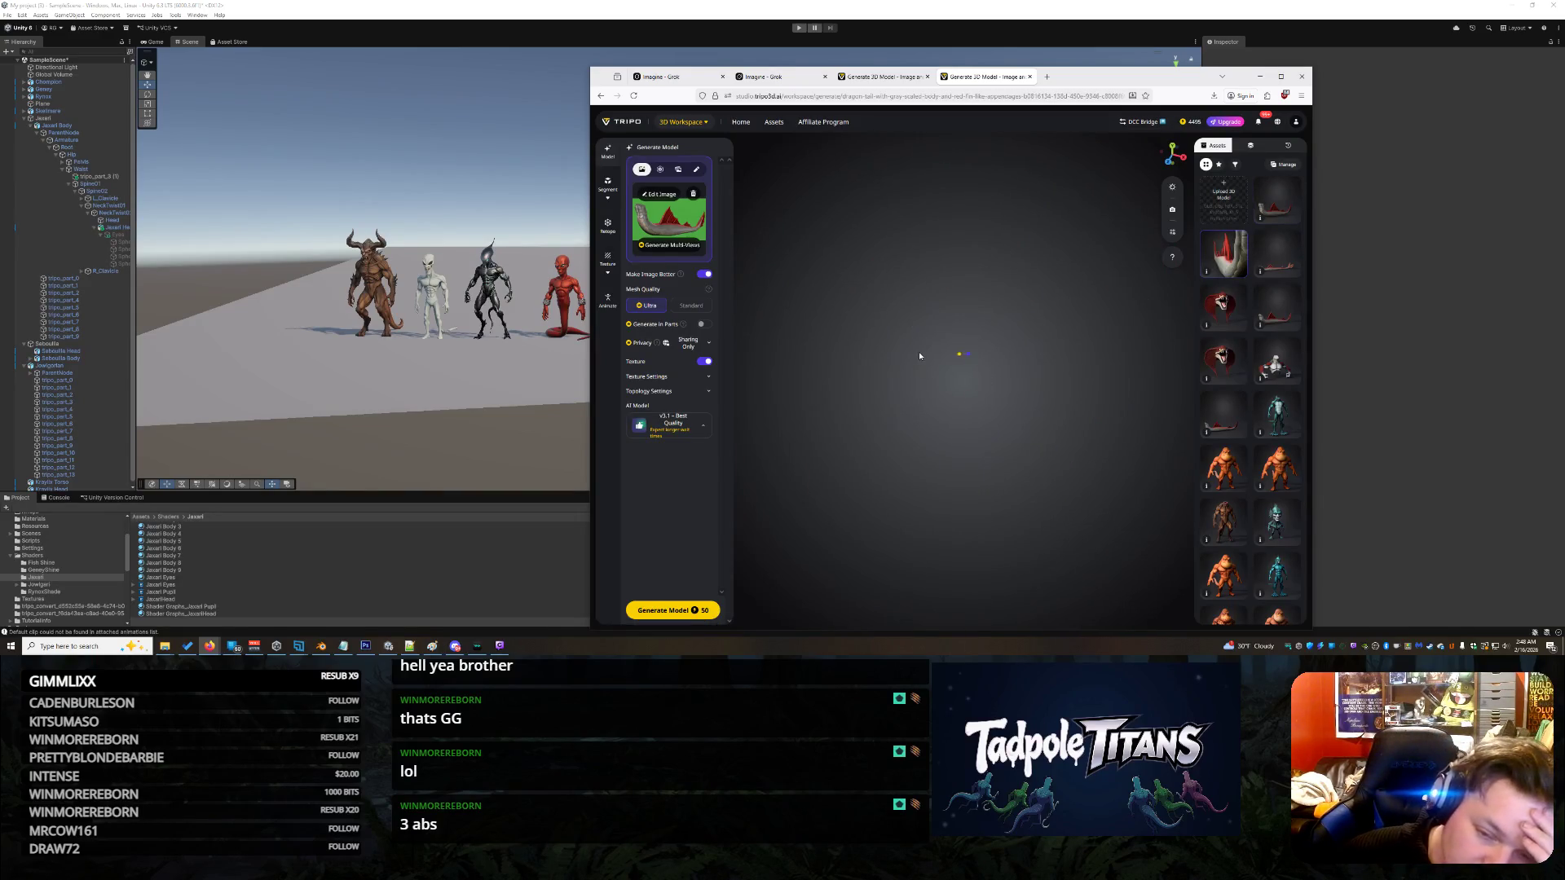
mouse_move(926, 413)
left_mouse_down()
mouse_move(1053, 452)
mouse_move(936, 377)
mouse_move(781, 354)
mouse_move(1010, 444)
mouse_move(916, 408)
mouse_move(943, 463)
left_mouse_up()
mouse_move(922, 358)
left_mouse_down()
mouse_move(967, 451)
mouse_move(973, 521)
mouse_move(990, 518)
mouse_move(962, 471)
left_mouse_up()
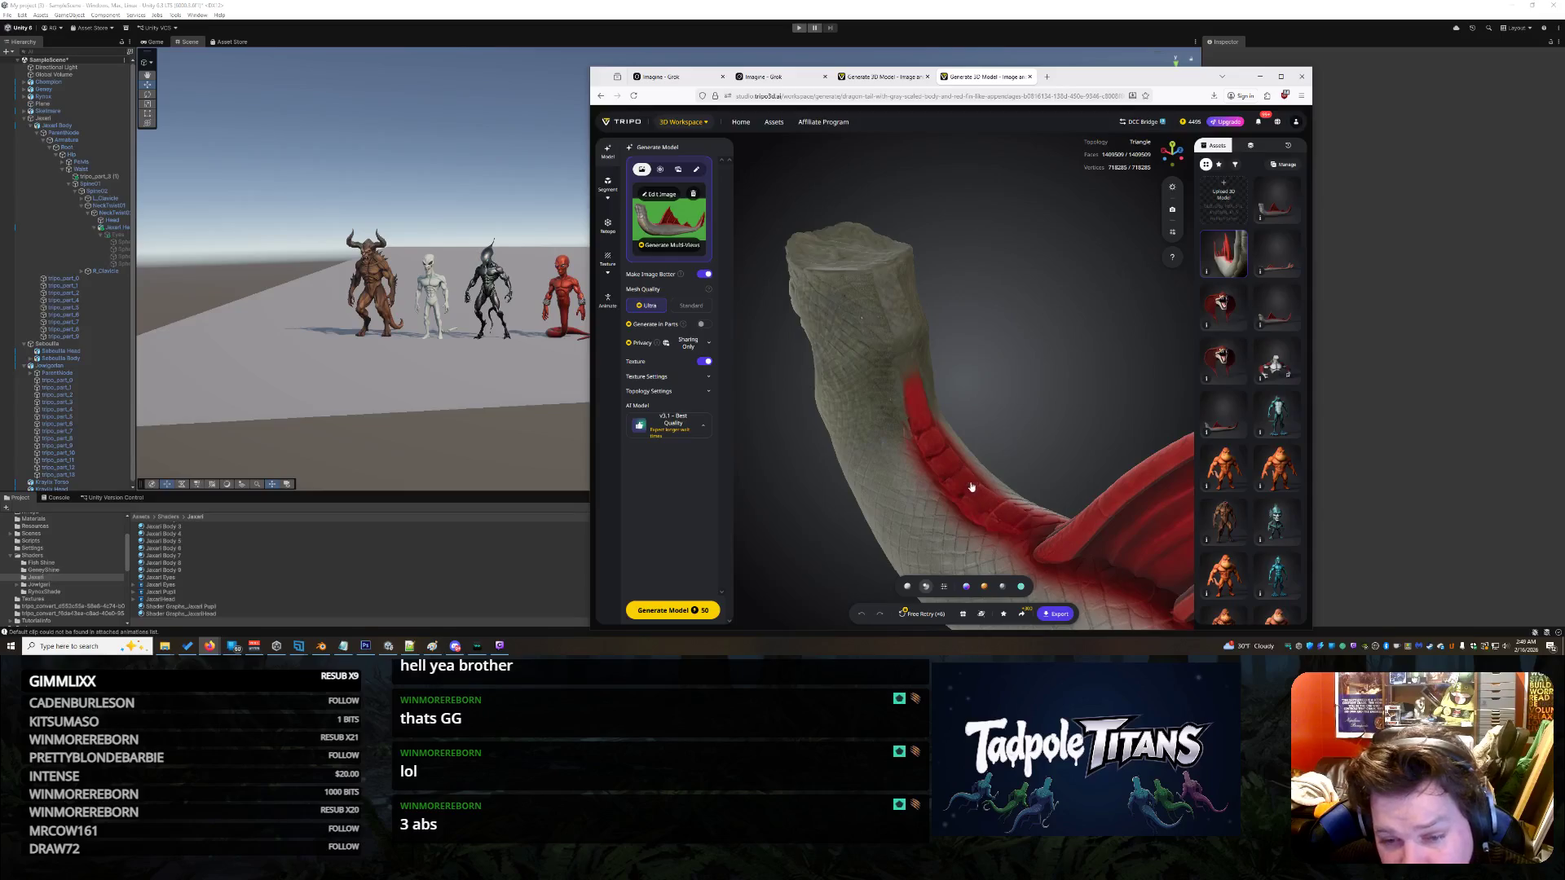
mouse_move(1025, 523)
left_mouse_down()
mouse_move(1019, 408)
mouse_move(912, 290)
mouse_move(988, 315)
mouse_move(1029, 292)
mouse_move(913, 430)
mouse_move(879, 407)
left_mouse_up()
left_click_drag(980, 436, 993, 477)
mouse_move(1063, 433)
left_mouse_down()
mouse_move(1093, 413)
mouse_move(814, 472)
mouse_move(1076, 486)
mouse_move(847, 457)
mouse_move(842, 437)
mouse_move(962, 477)
mouse_move(937, 456)
mouse_move(1065, 473)
mouse_move(877, 420)
mouse_move(916, 504)
mouse_move(866, 423)
mouse_move(1116, 618)
left_mouse_up()
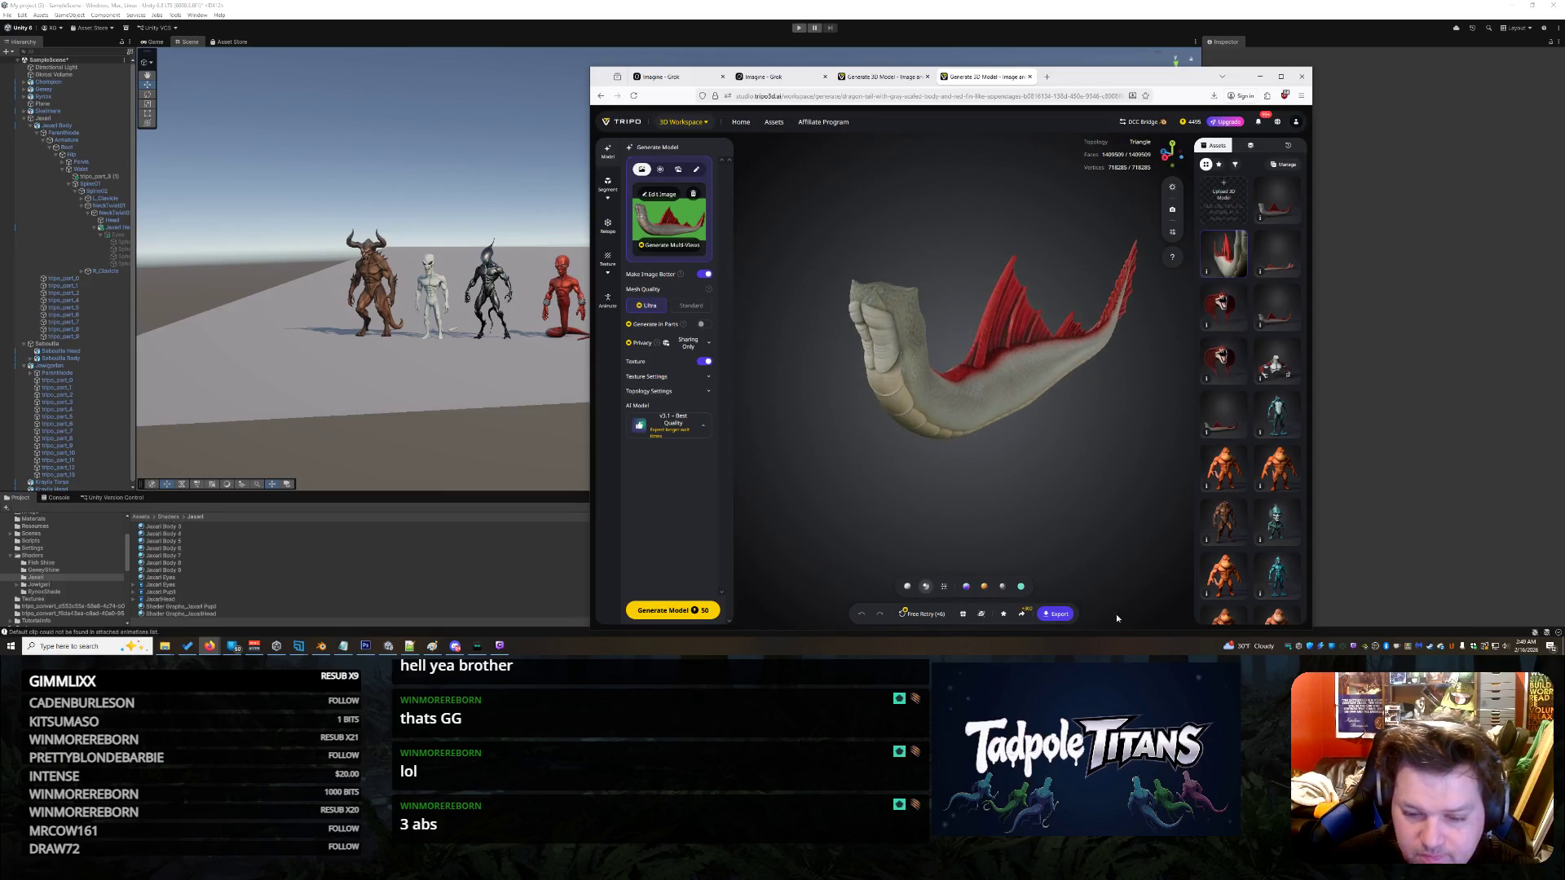
- Export the dragon tail as a GLB file named 'dragon tail 3d model' and minimize the browser
left_click(1061, 616)
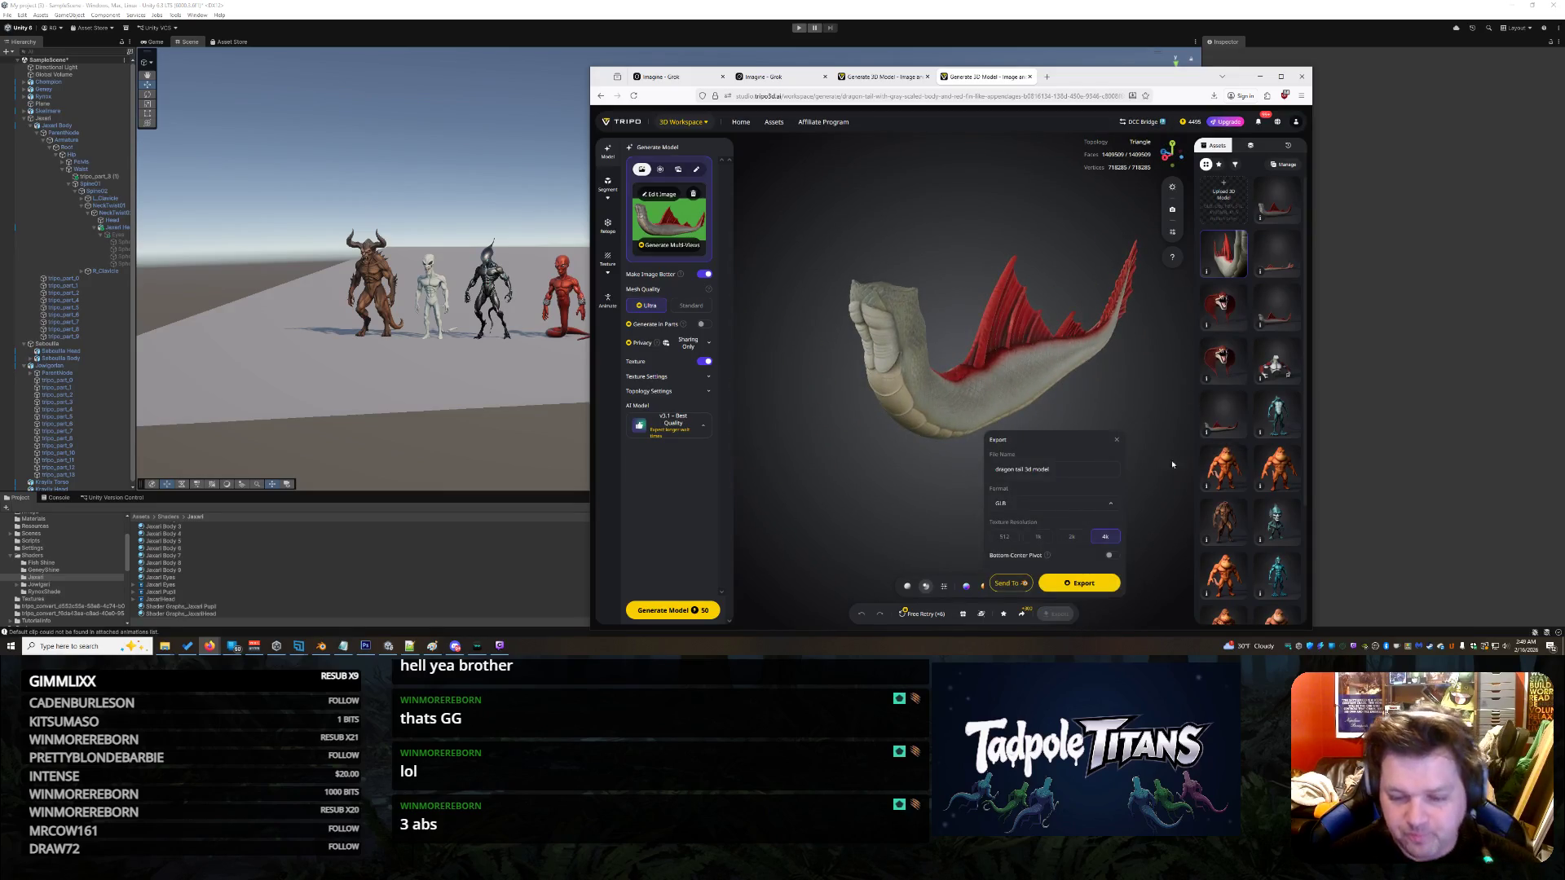
left_click(1095, 581)
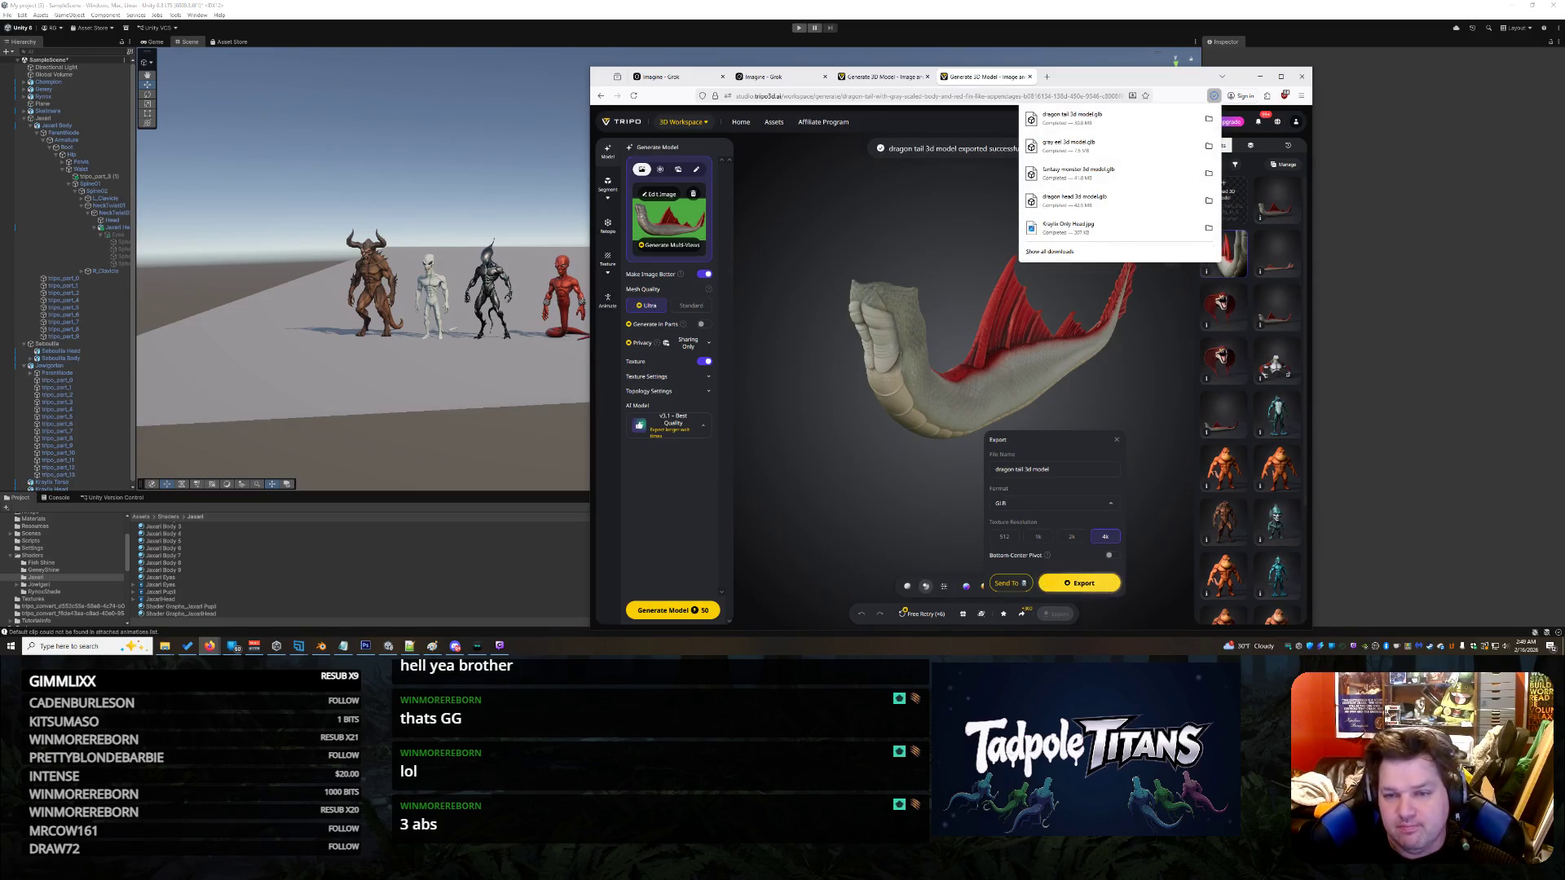
left_click(1257, 75)
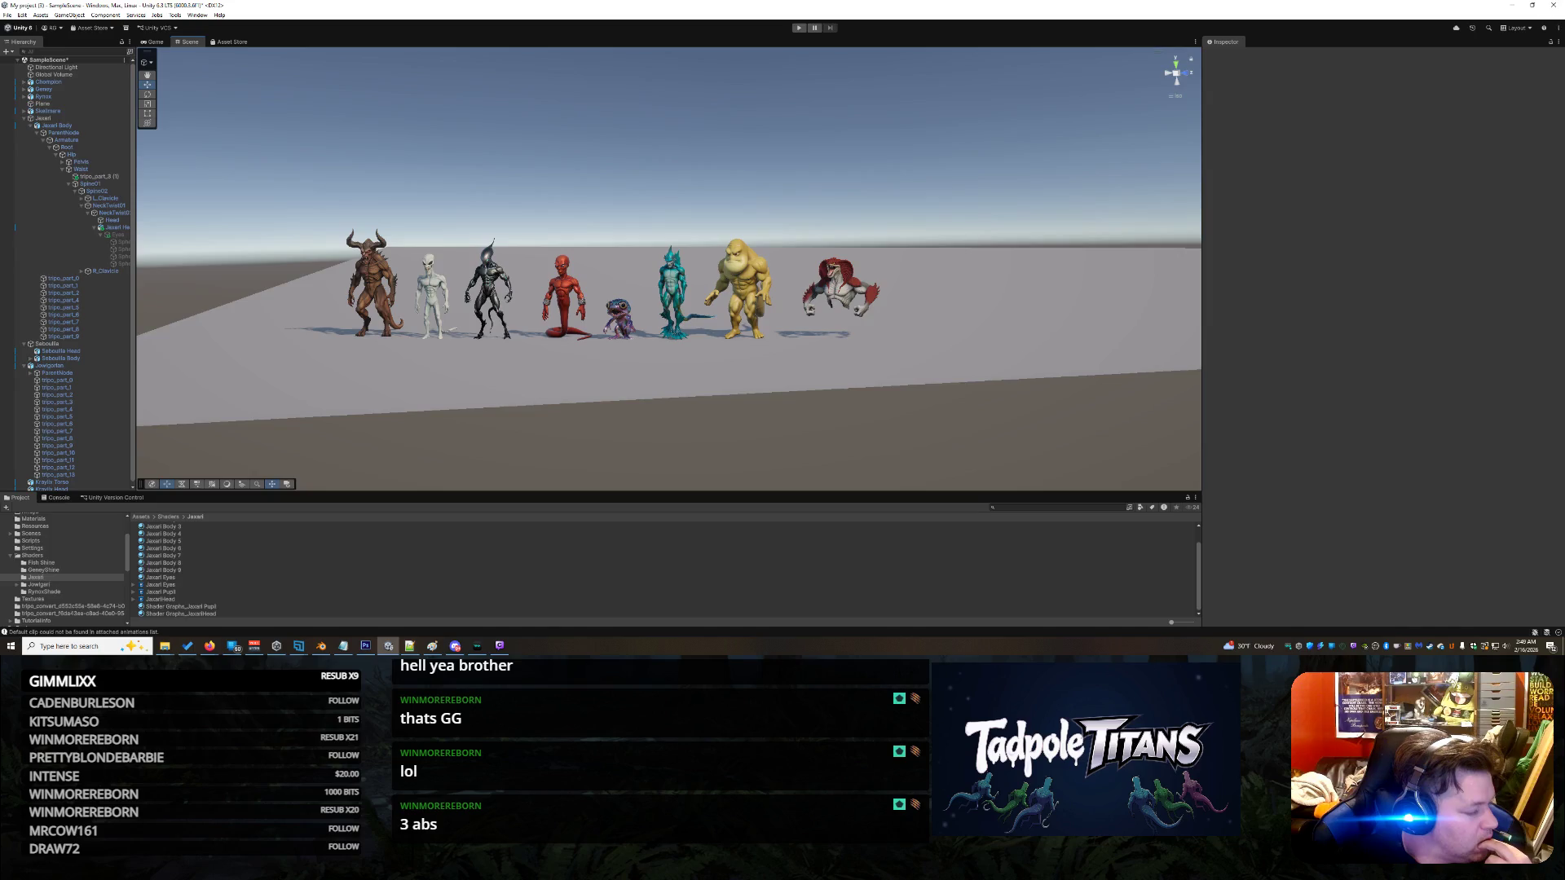
- Import the dragon tail GLB into the current scene and select its bones in Pose mode
key("alt+Tab")
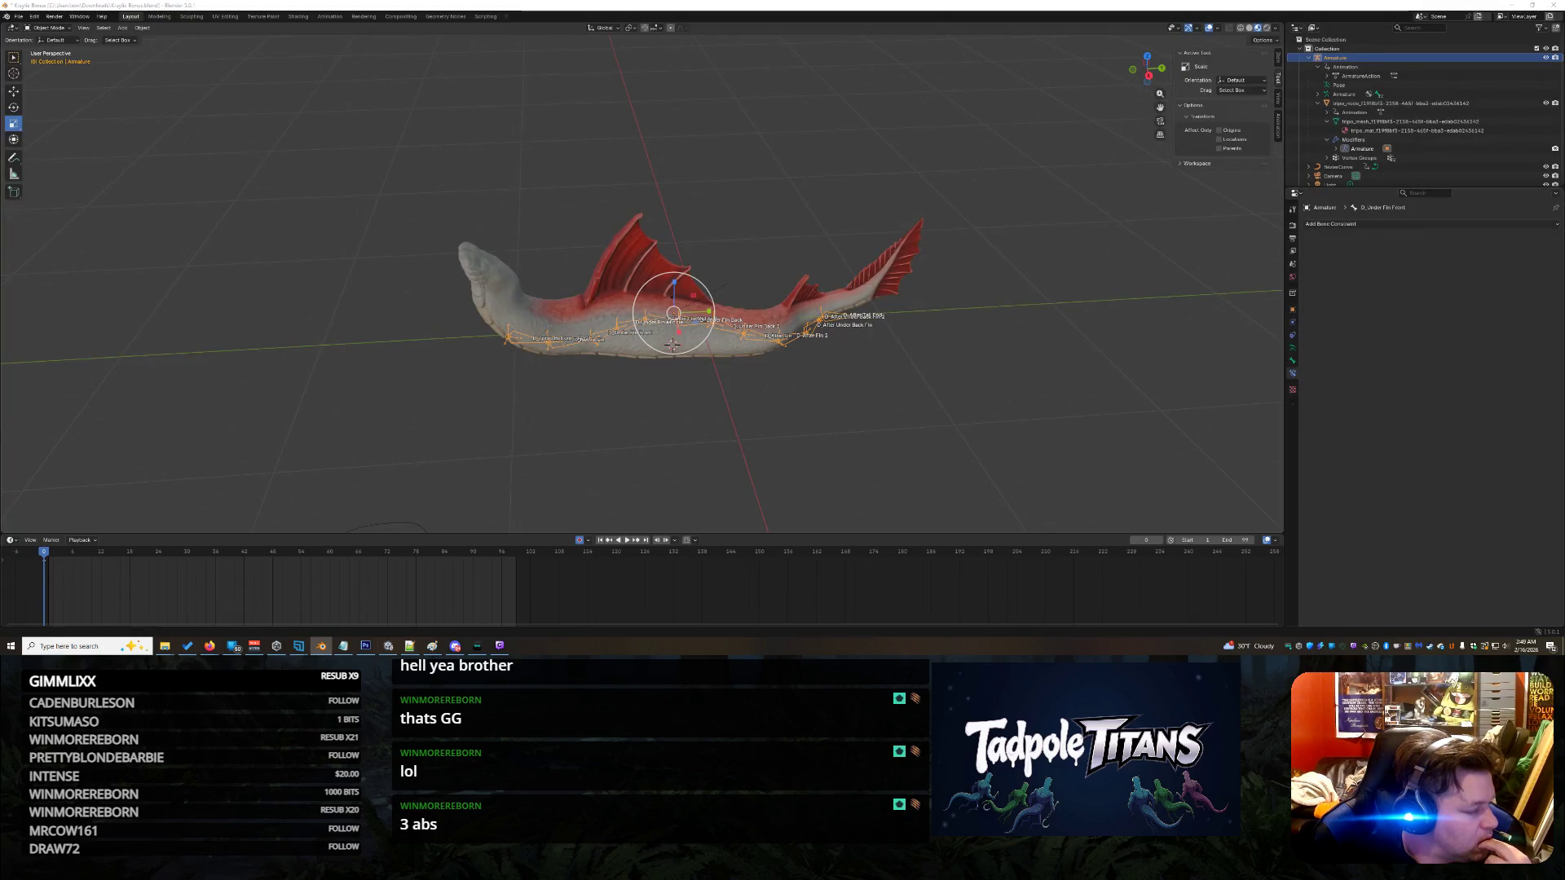
key("alt+Tab")
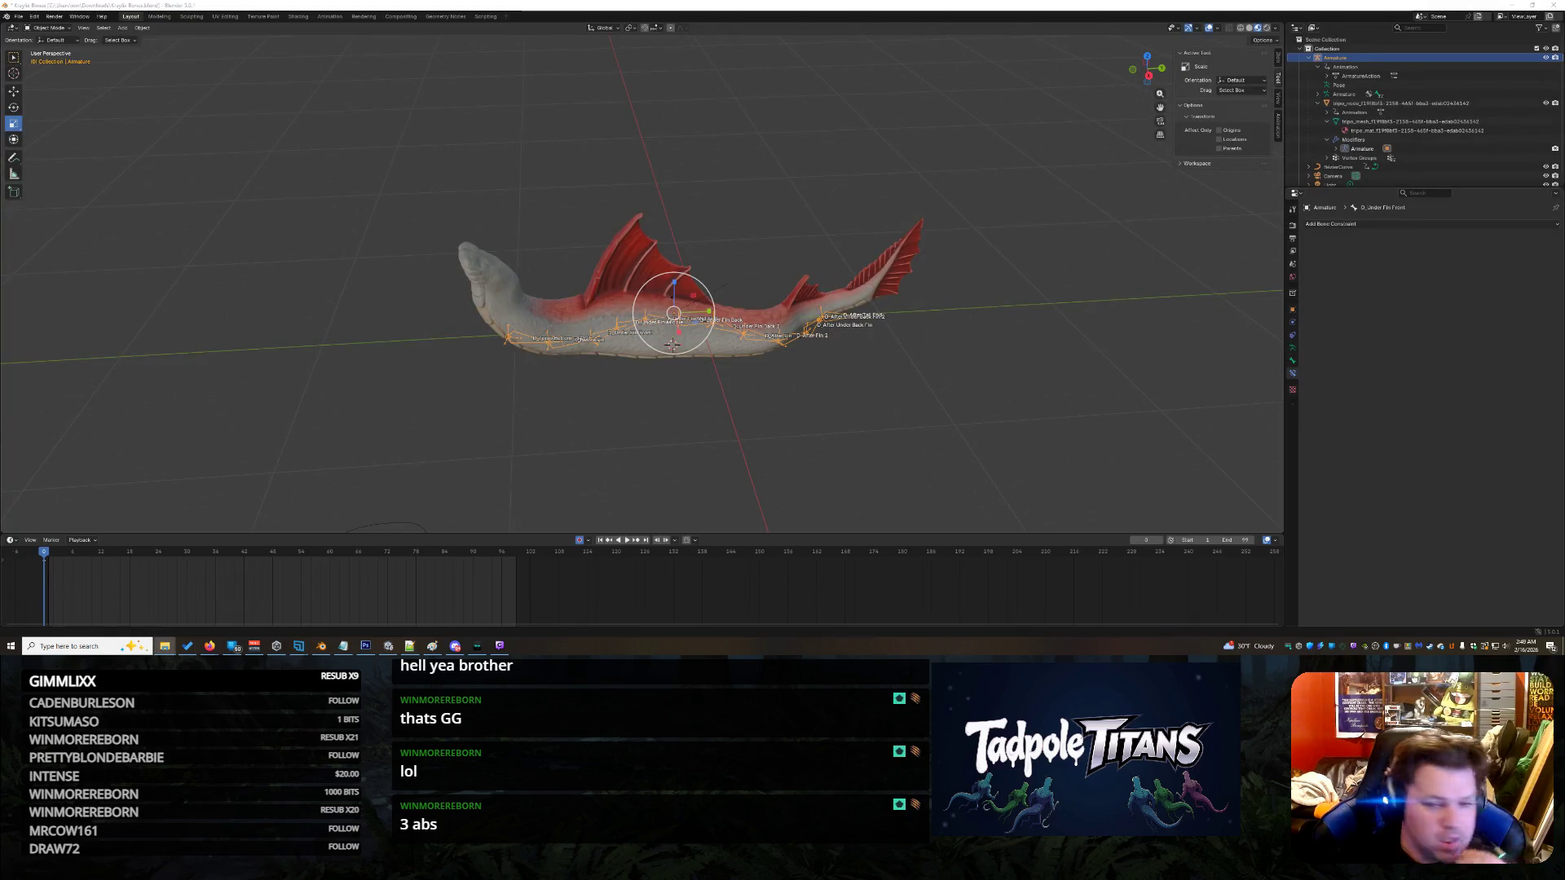
left_click_drag(820, 407, 820, 406)
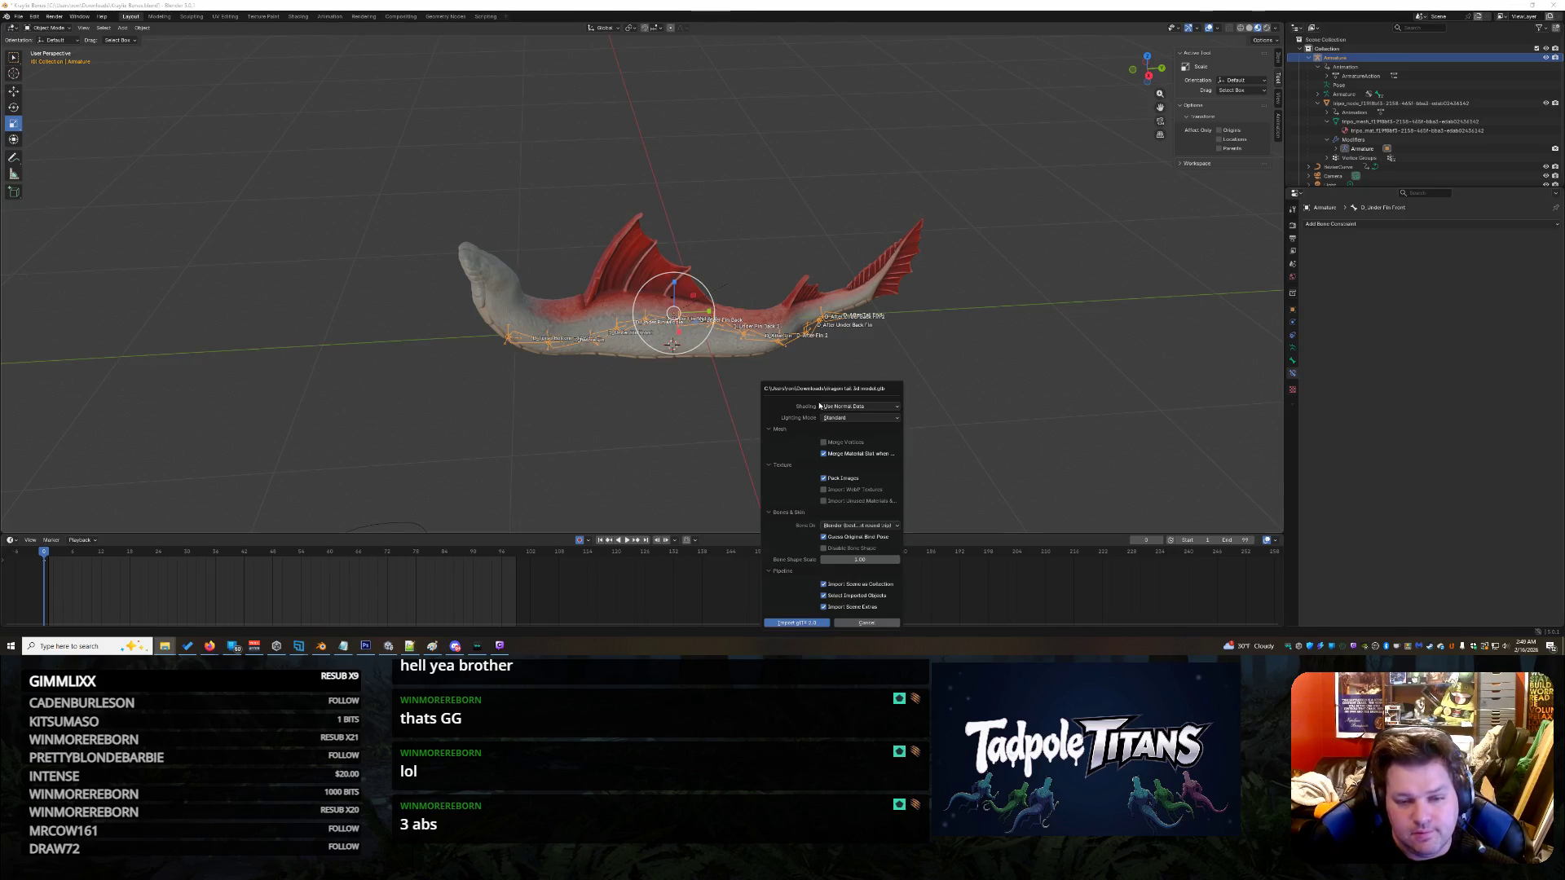
left_click(806, 623)
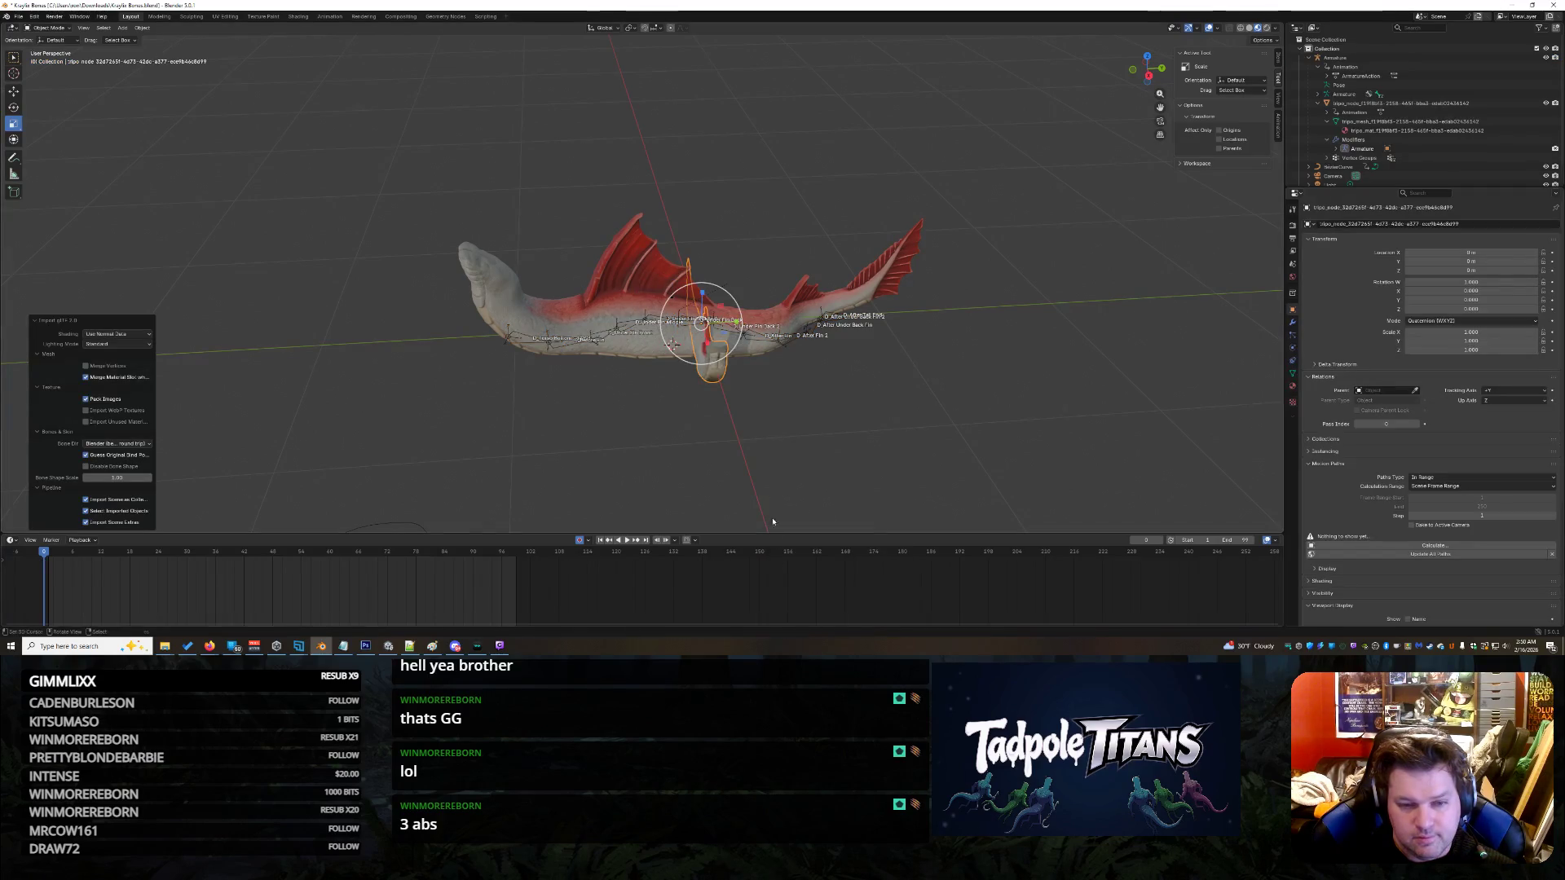
scroll(802, 473, "up", 3)
scroll(803, 472, "down", 2)
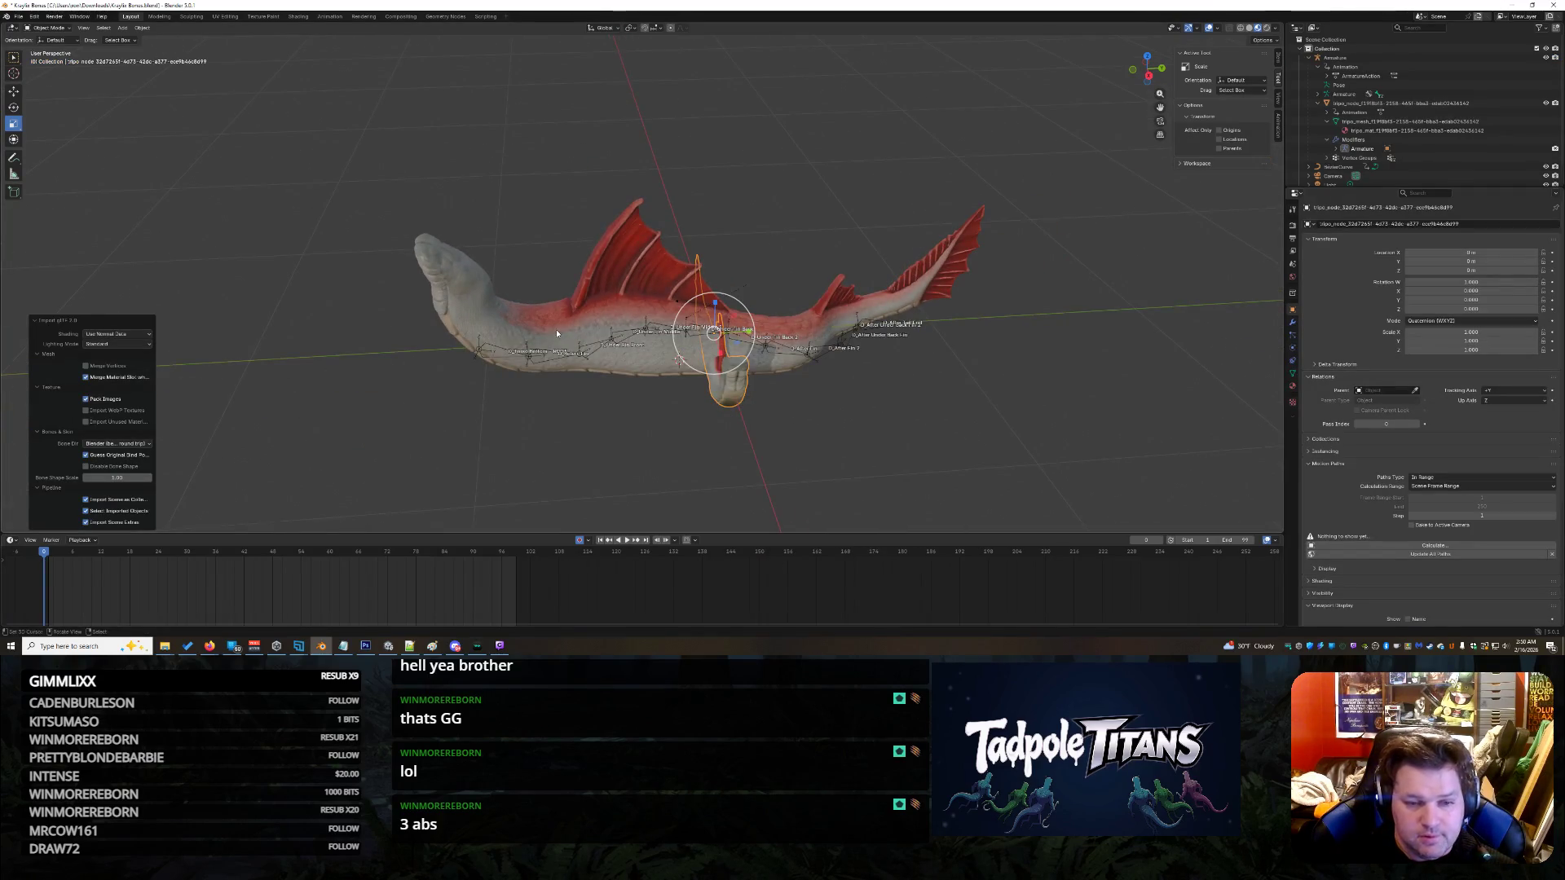
left_click(597, 366)
key("ctrl+Tab")
mouse_move(298, 126)
left_mouse_down()
mouse_move(1098, 454)
mouse_move(1077, 457)
left_mouse_up()
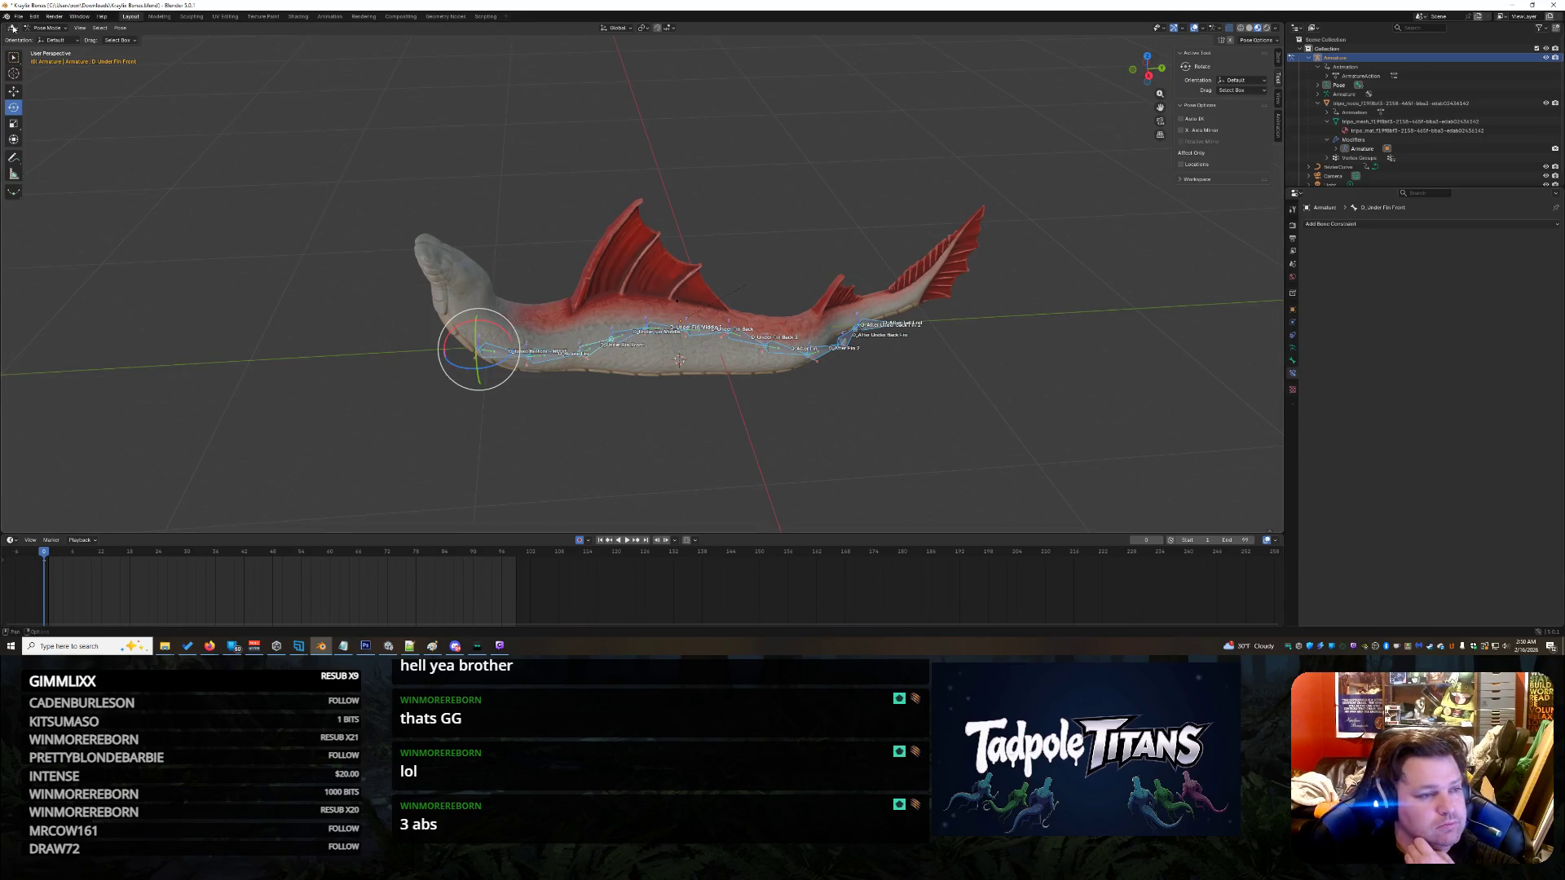
- Start a new General file without saving the old one and delete the default cube
left_click(18, 16)
mouse_move(73, 27)
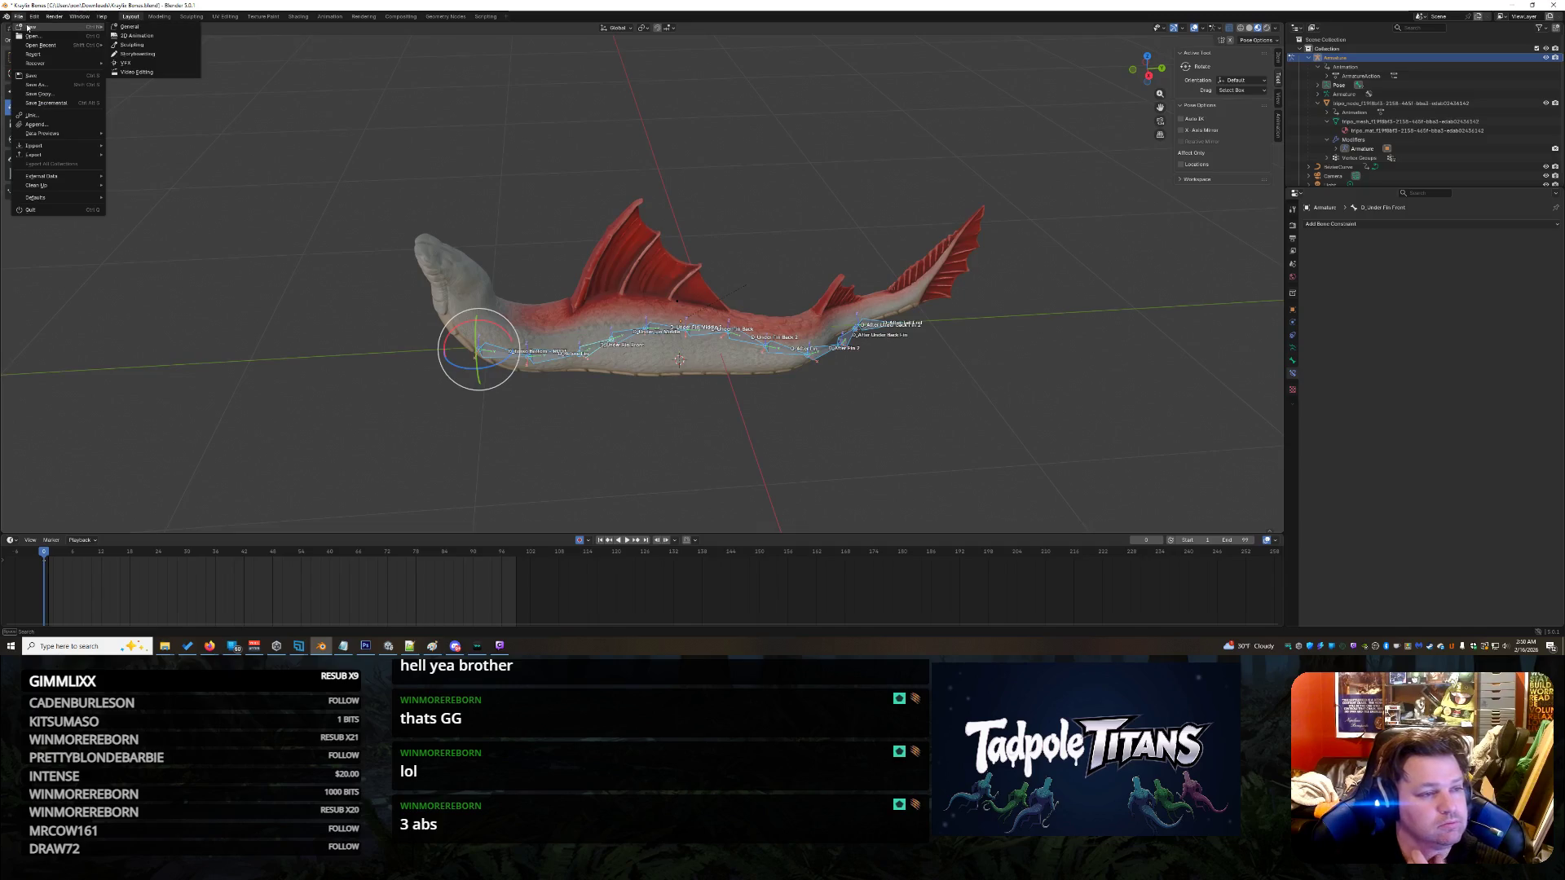
left_click(148, 27)
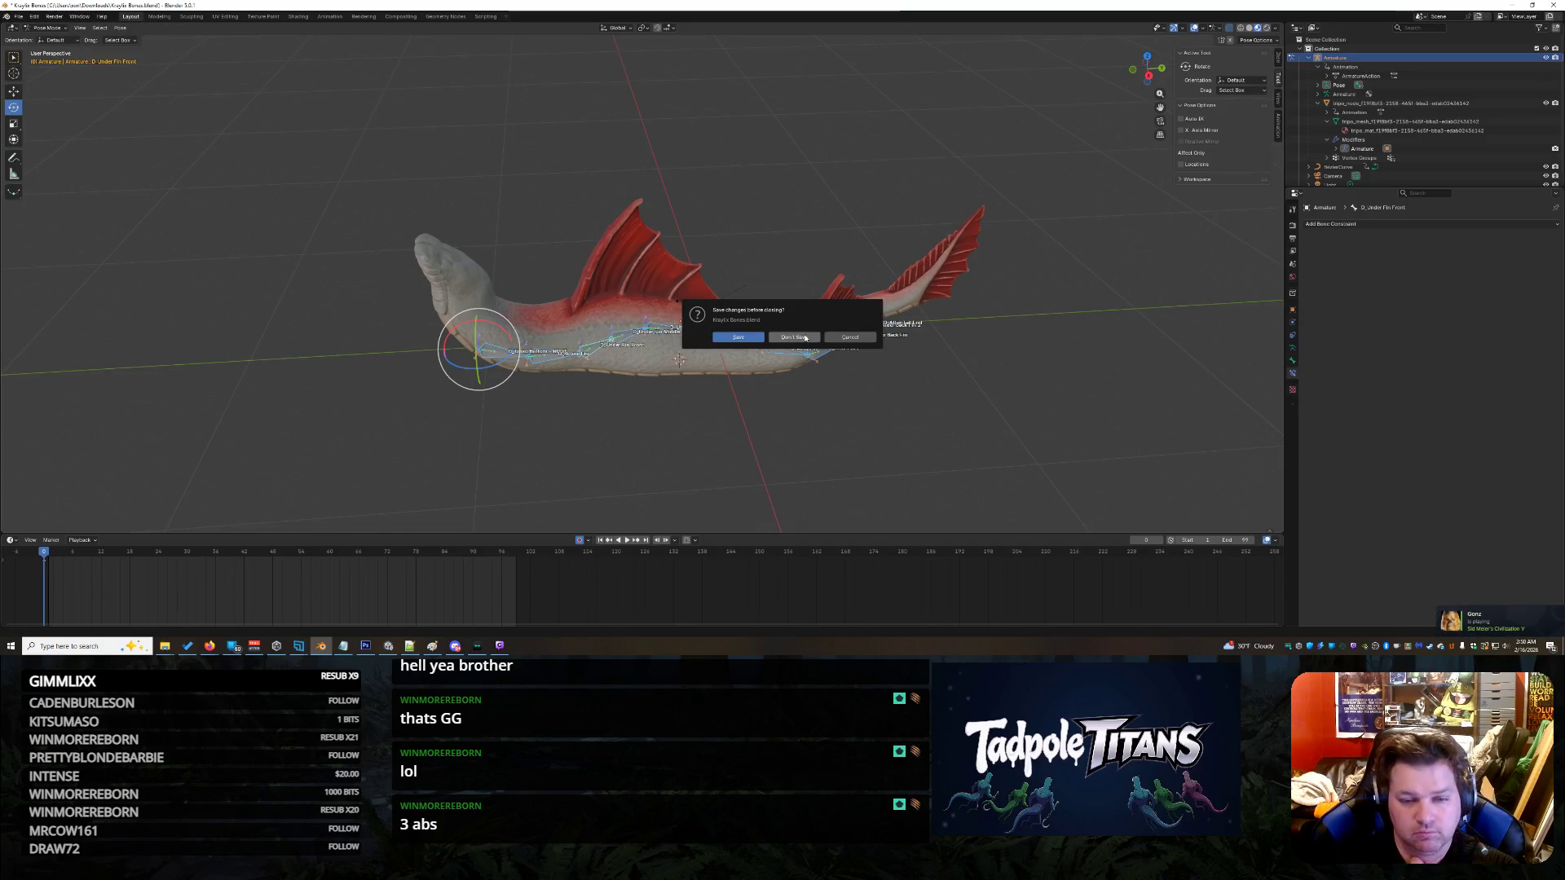
left_click(803, 337)
key("Delete")
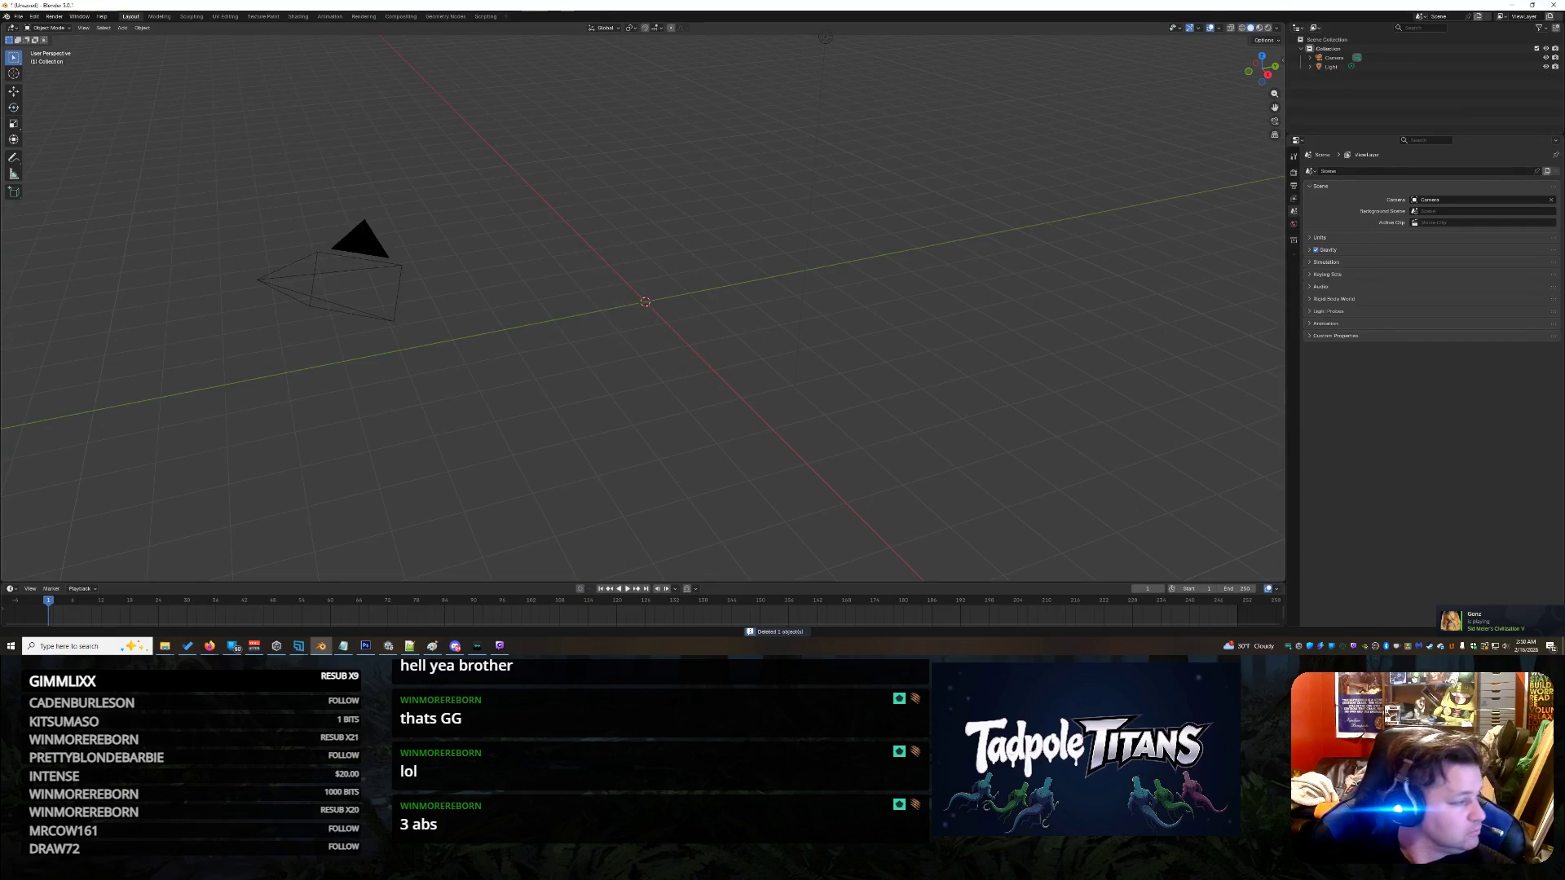
- Import the dragon tail GLB into the fresh scene and orbit so it lies horizontally
left_click_drag(0, 407, 671, 536)
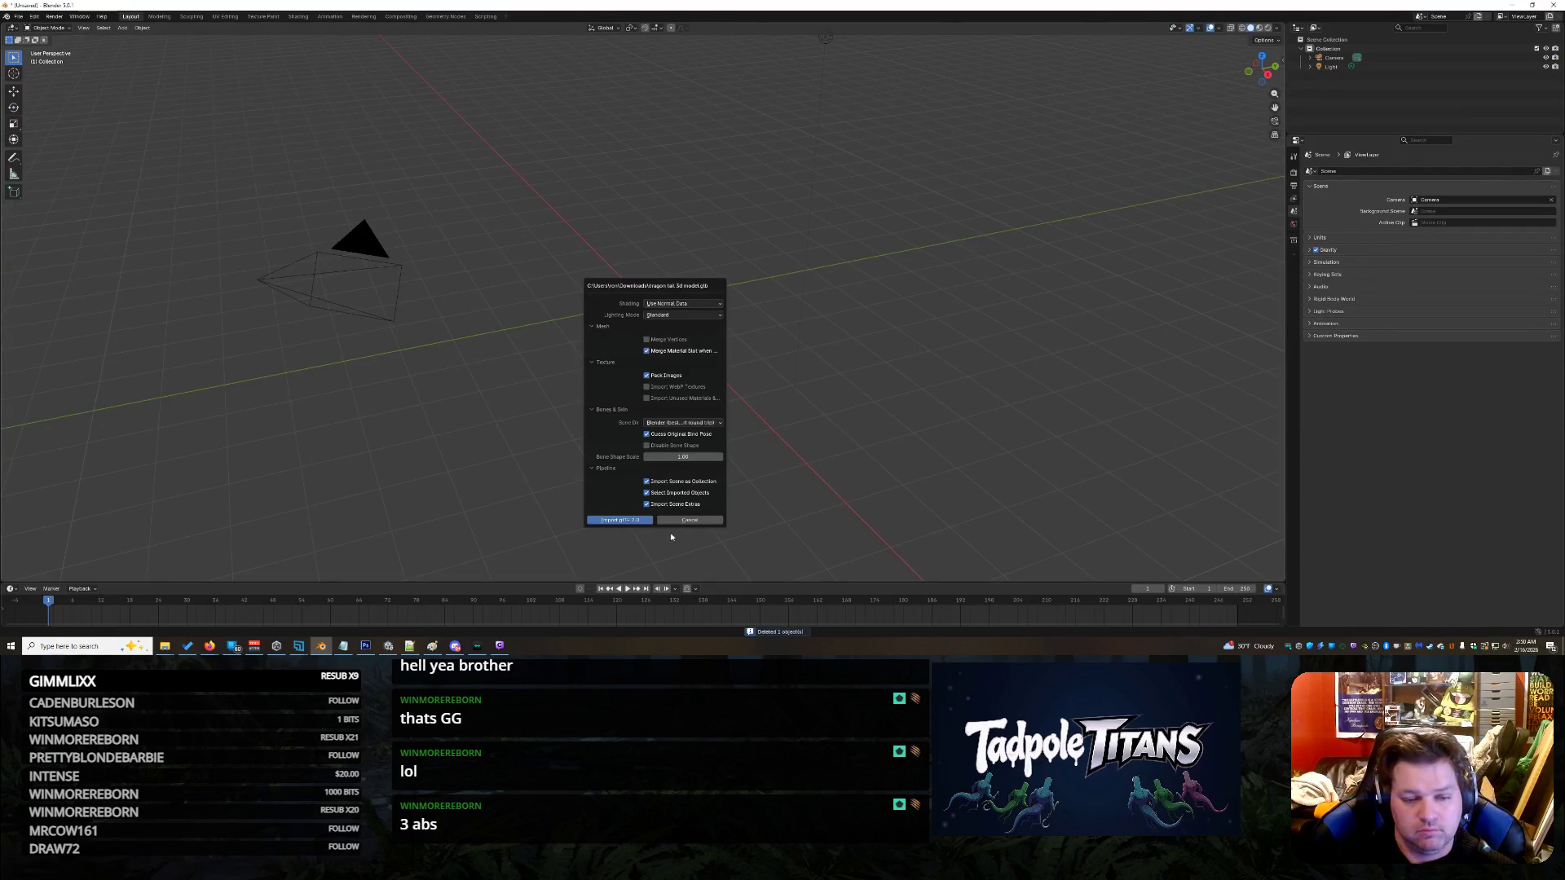
left_click(628, 520)
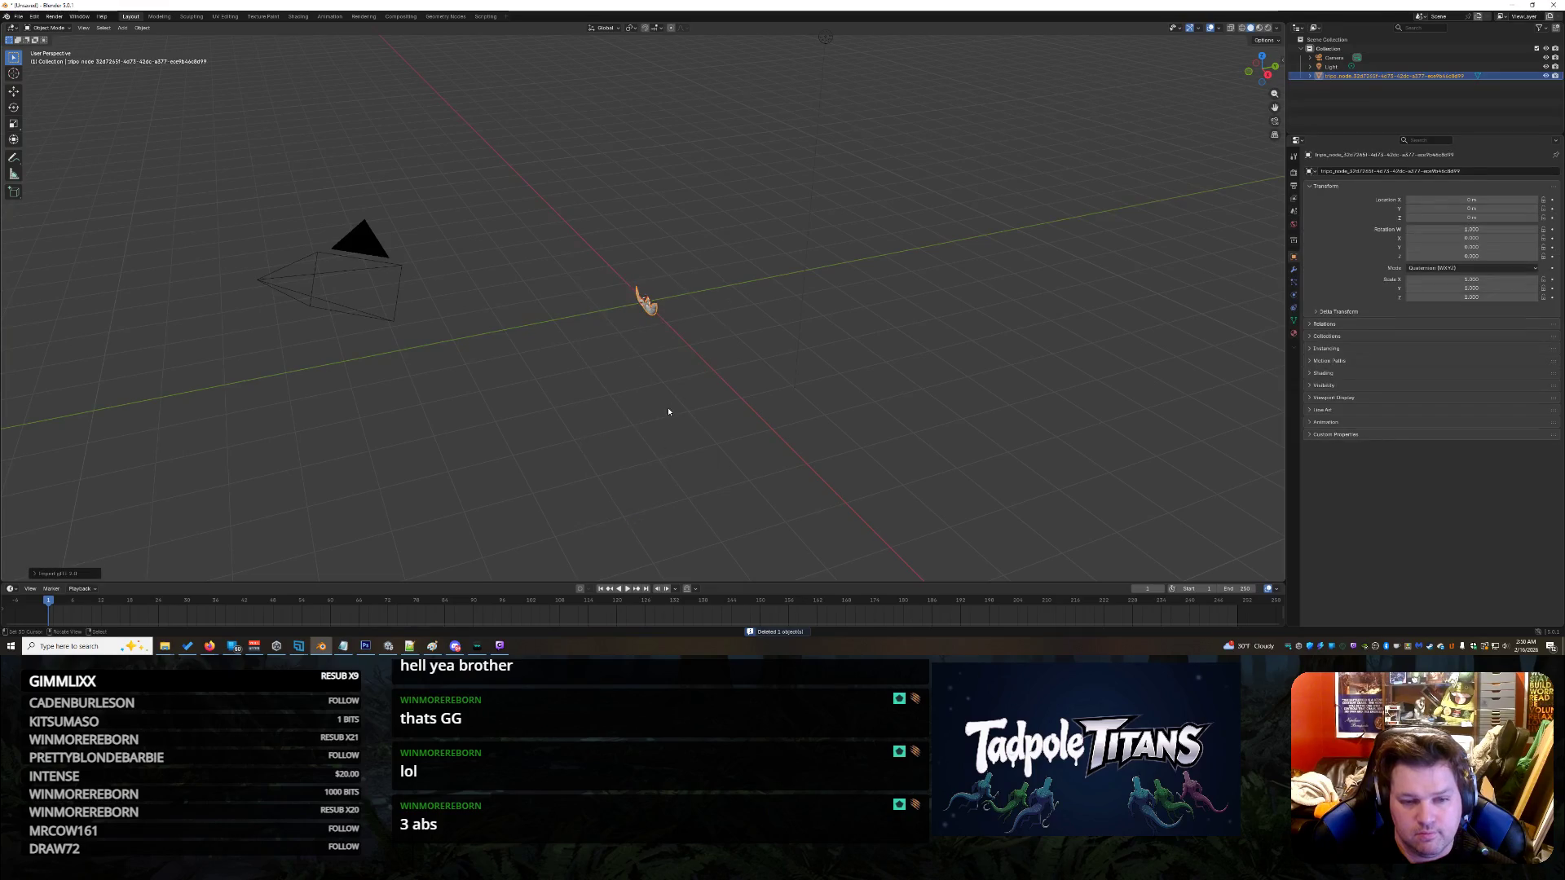
mouse_move(667, 447)
left_mouse_down()
mouse_move(640, 450)
mouse_move(707, 471)
left_mouse_up()
- Select the dragon tail model and scale it up
left_click(733, 334)
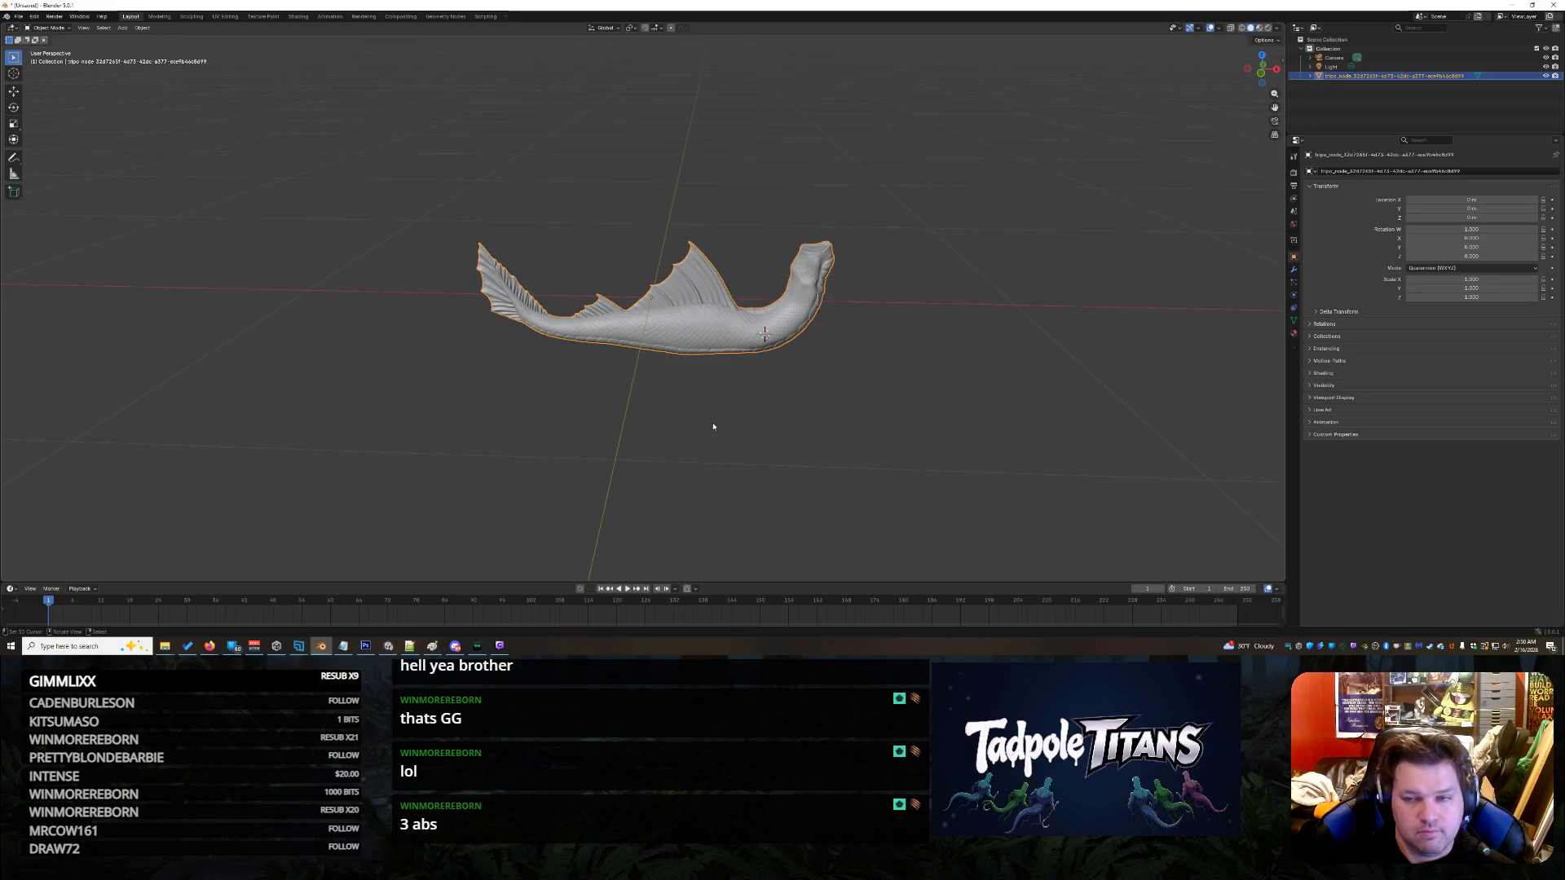
scroll(711, 422, "up", 2)
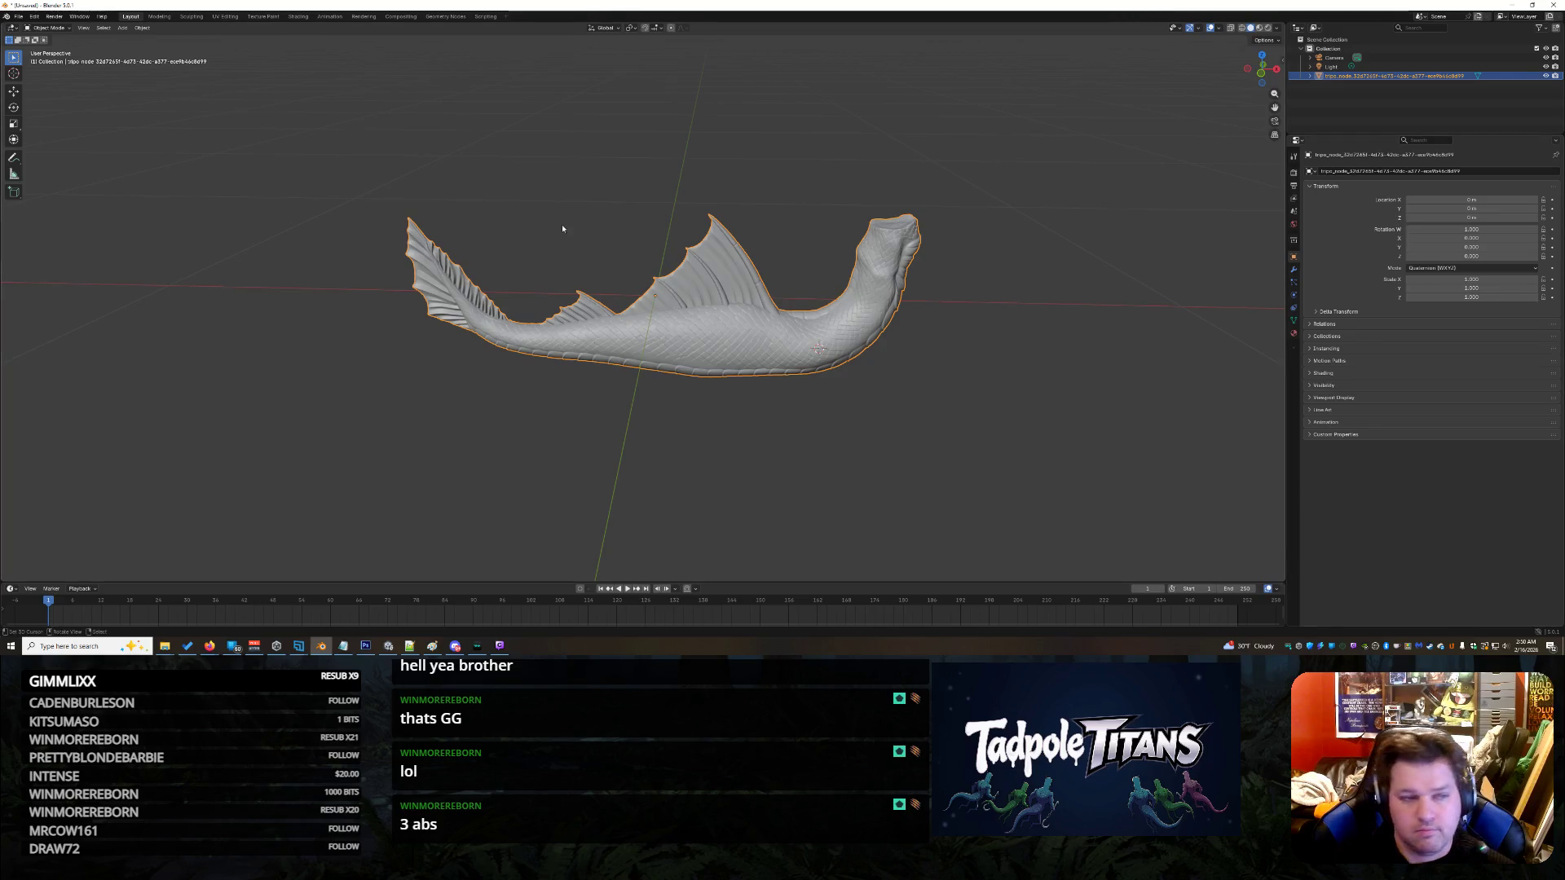
scroll(564, 231, "down", 2)
left_click(16, 126)
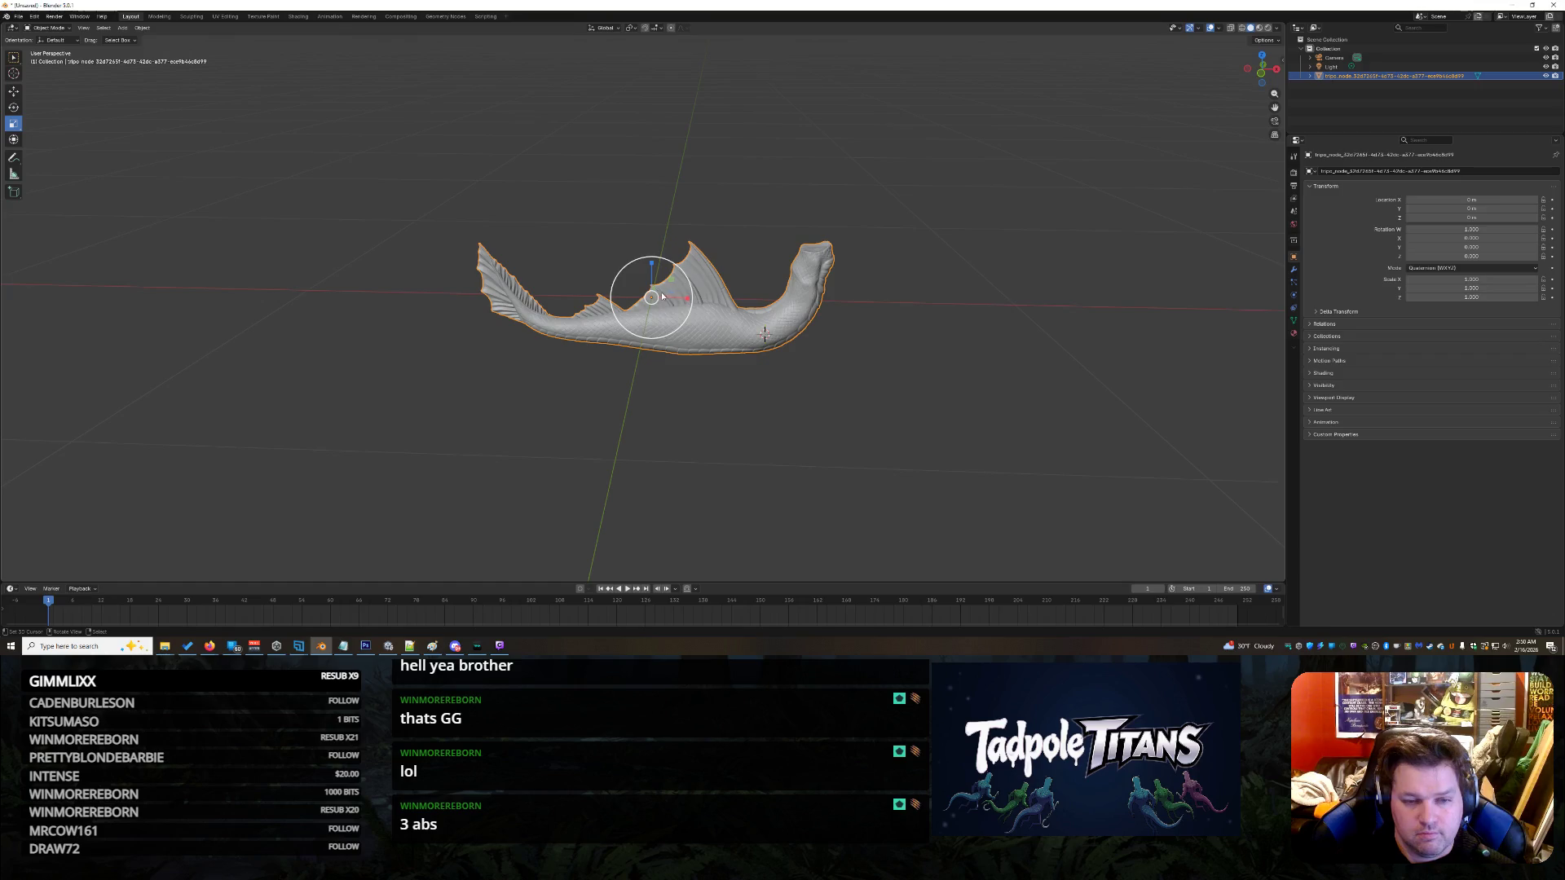
mouse_move(652, 301)
left_mouse_down()
mouse_move(727, 264)
mouse_move(672, 318)
mouse_move(342, 139)
mouse_move(522, 227)
left_mouse_up()
key("Escape")
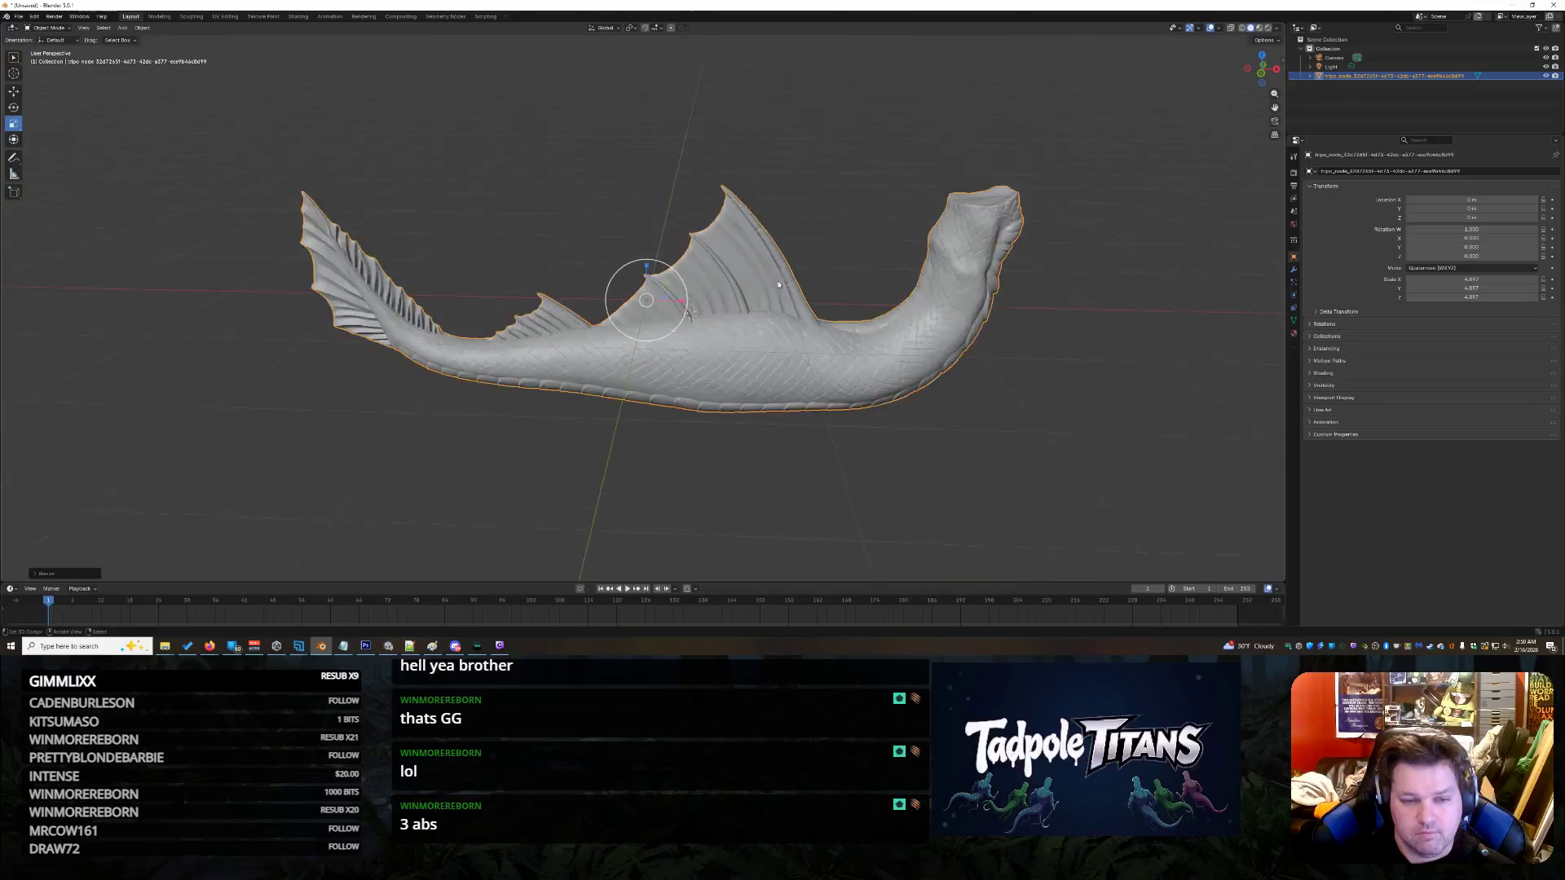
- Lift the model above the grid and set its X location to 0
key("shift+space")
key("g")
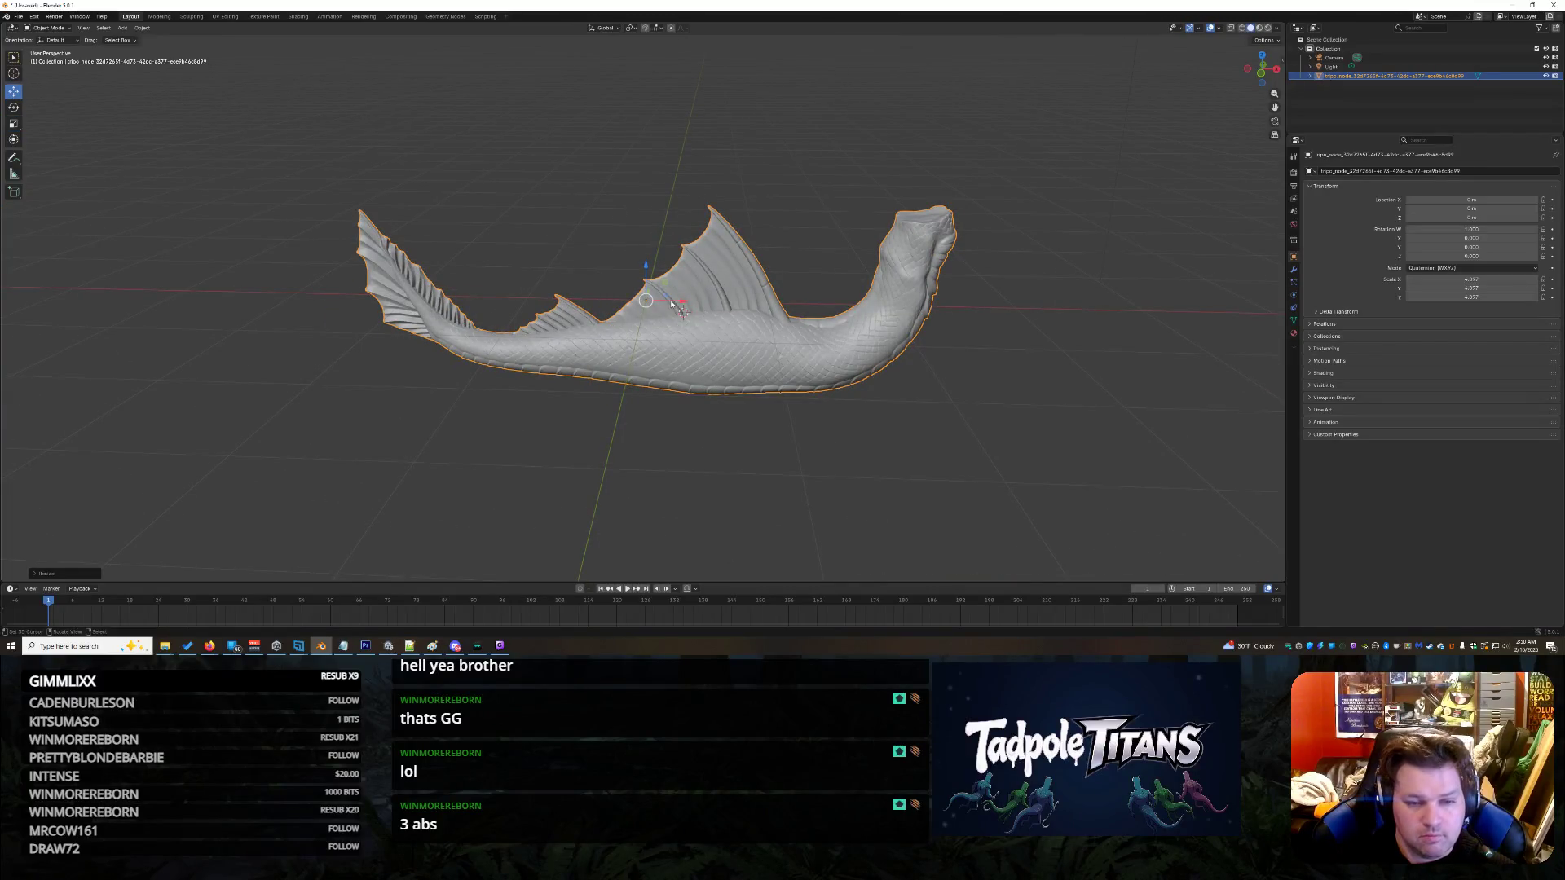
mouse_move(951, 231)
left_mouse_down()
mouse_move(864, 292)
mouse_move(946, 167)
left_mouse_up()
double_click(1471, 199)
type("0")
key("Return")
double_click(1494, 215)
key("Return")
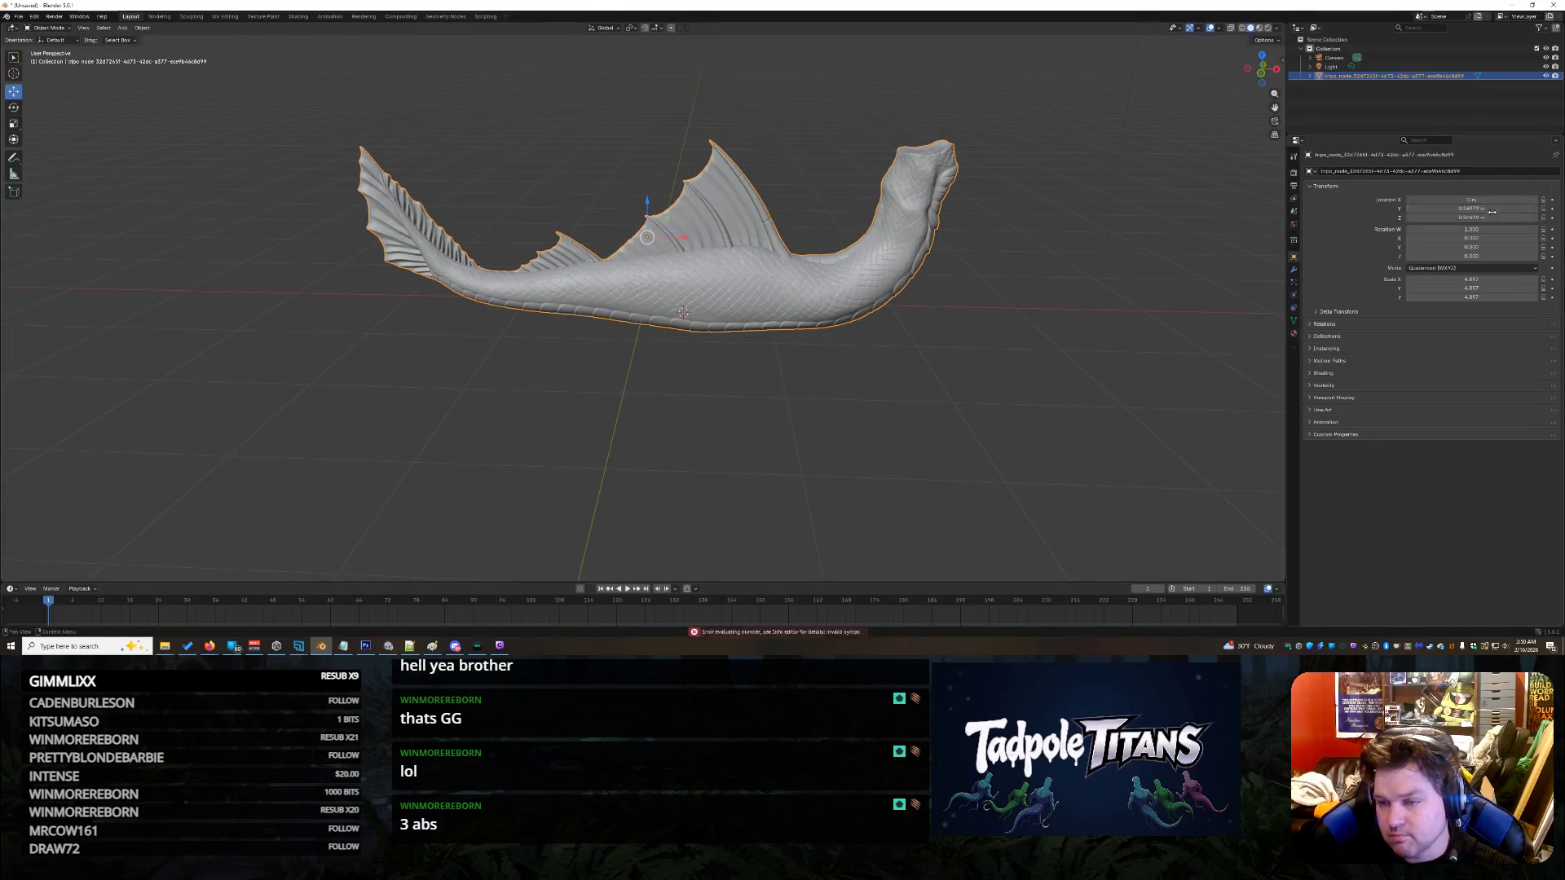
- Orbit around the tail's belly and scales, then reselect the model
right_click(962, 423, "shift")
left_click(961, 422)
mouse_move(1031, 346)
left_mouse_down()
mouse_move(950, 376)
mouse_move(844, 350)
mouse_move(920, 362)
mouse_move(918, 385)
left_mouse_up()
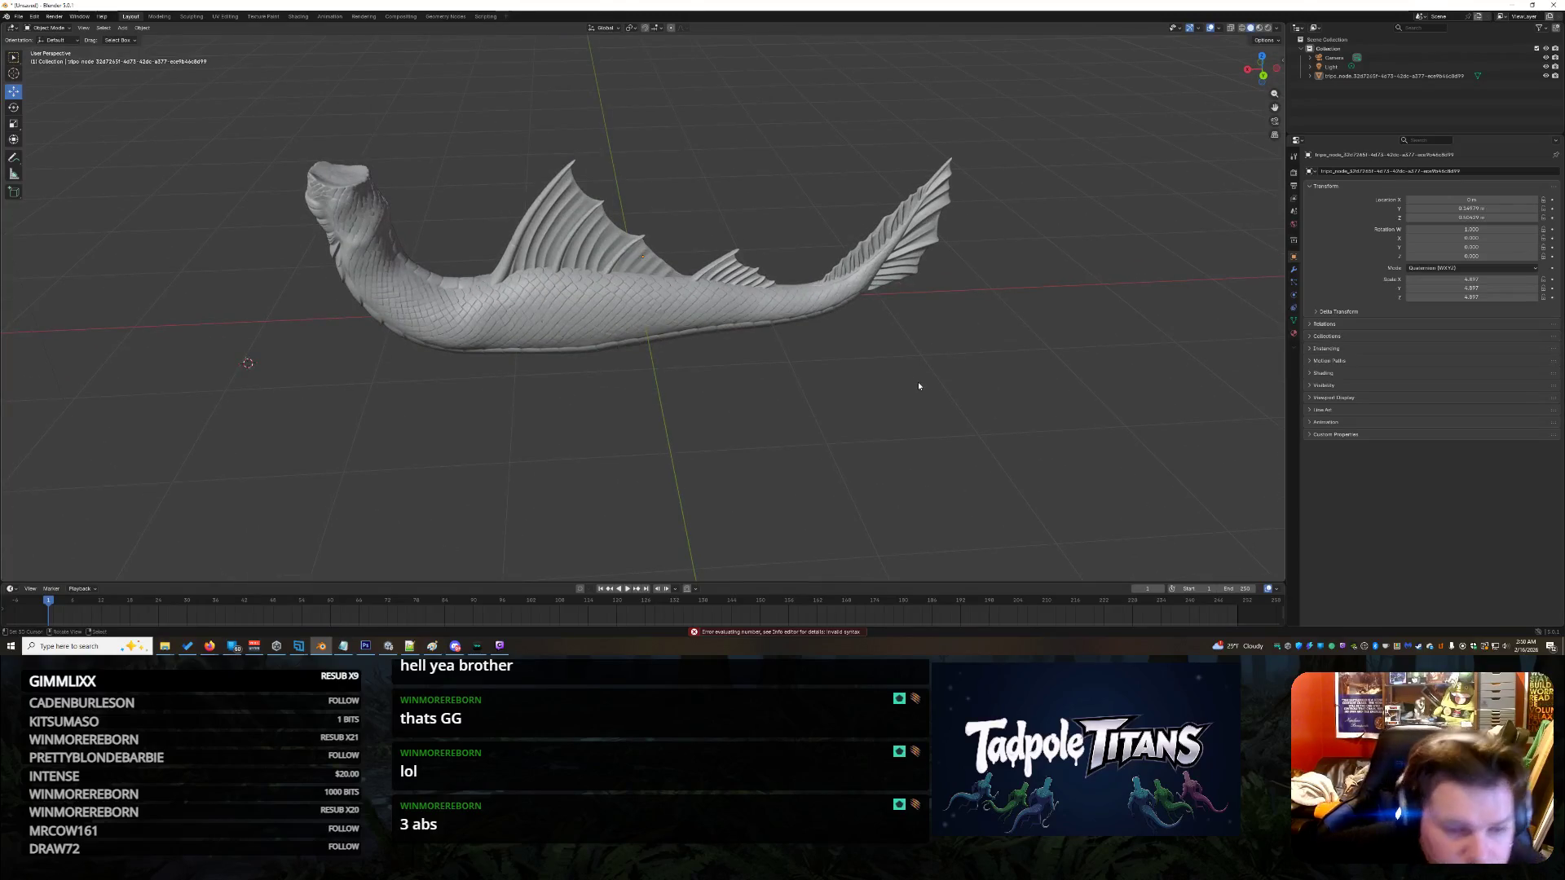
scroll(205, 544, "up", 4)
mouse_move(206, 543)
left_mouse_down()
mouse_move(412, 489)
mouse_move(424, 391)
mouse_move(557, 364)
mouse_move(356, 323)
mouse_move(421, 302)
mouse_move(815, 375)
mouse_move(204, 342)
mouse_move(436, 326)
mouse_move(574, 373)
left_mouse_up()
left_click(560, 366)
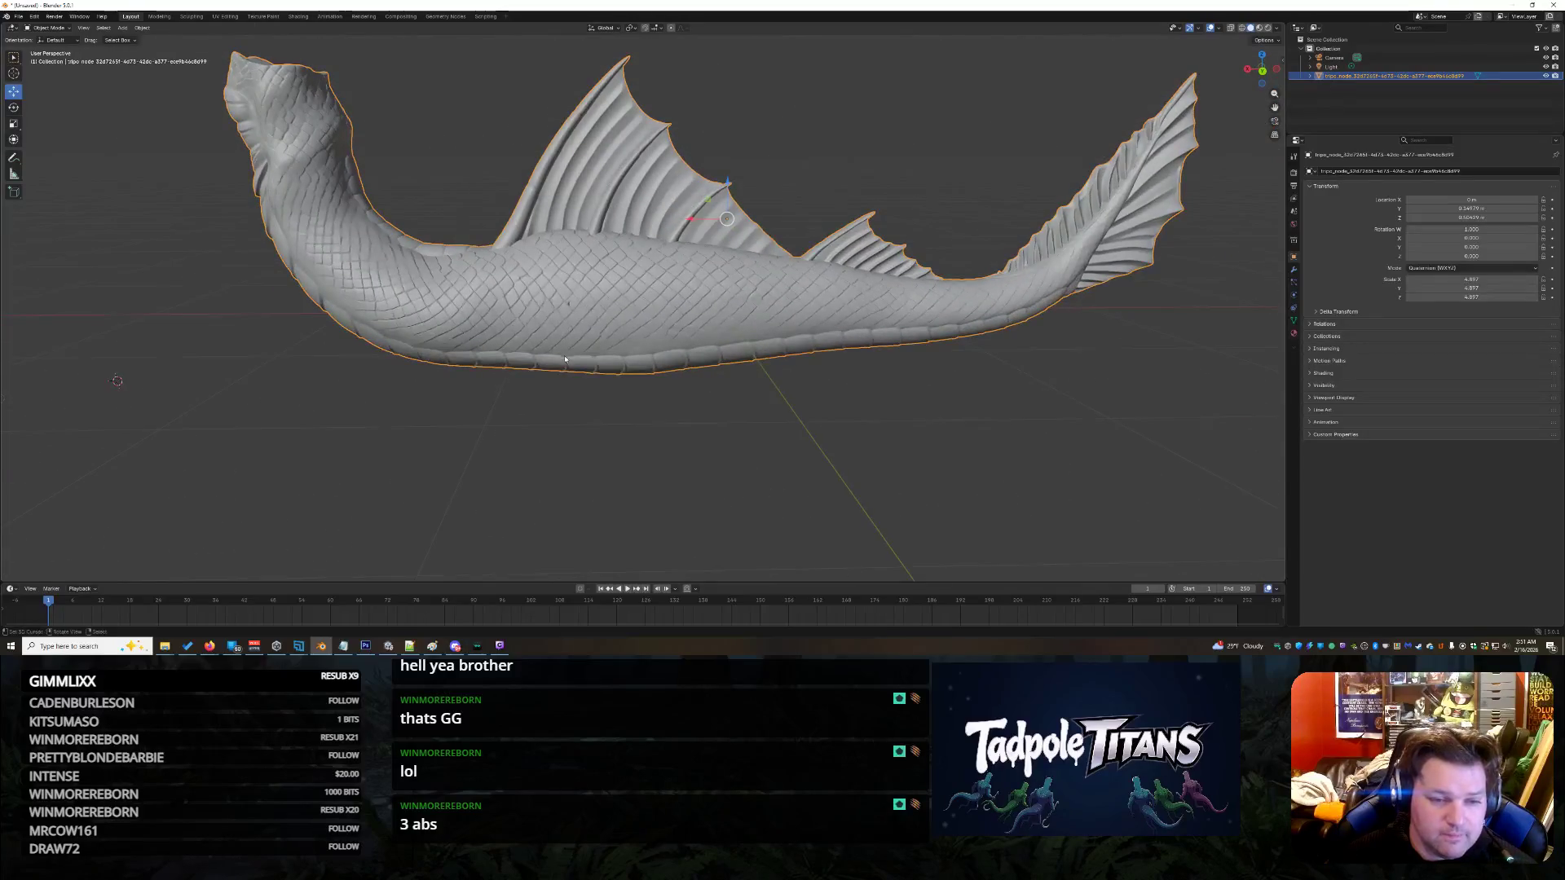
scroll(579, 375, "up", 8)
scroll(326, 308, "up", 3)
mouse_move(326, 308)
left_mouse_down()
mouse_move(342, 313)
mouse_move(327, 308)
left_mouse_up()
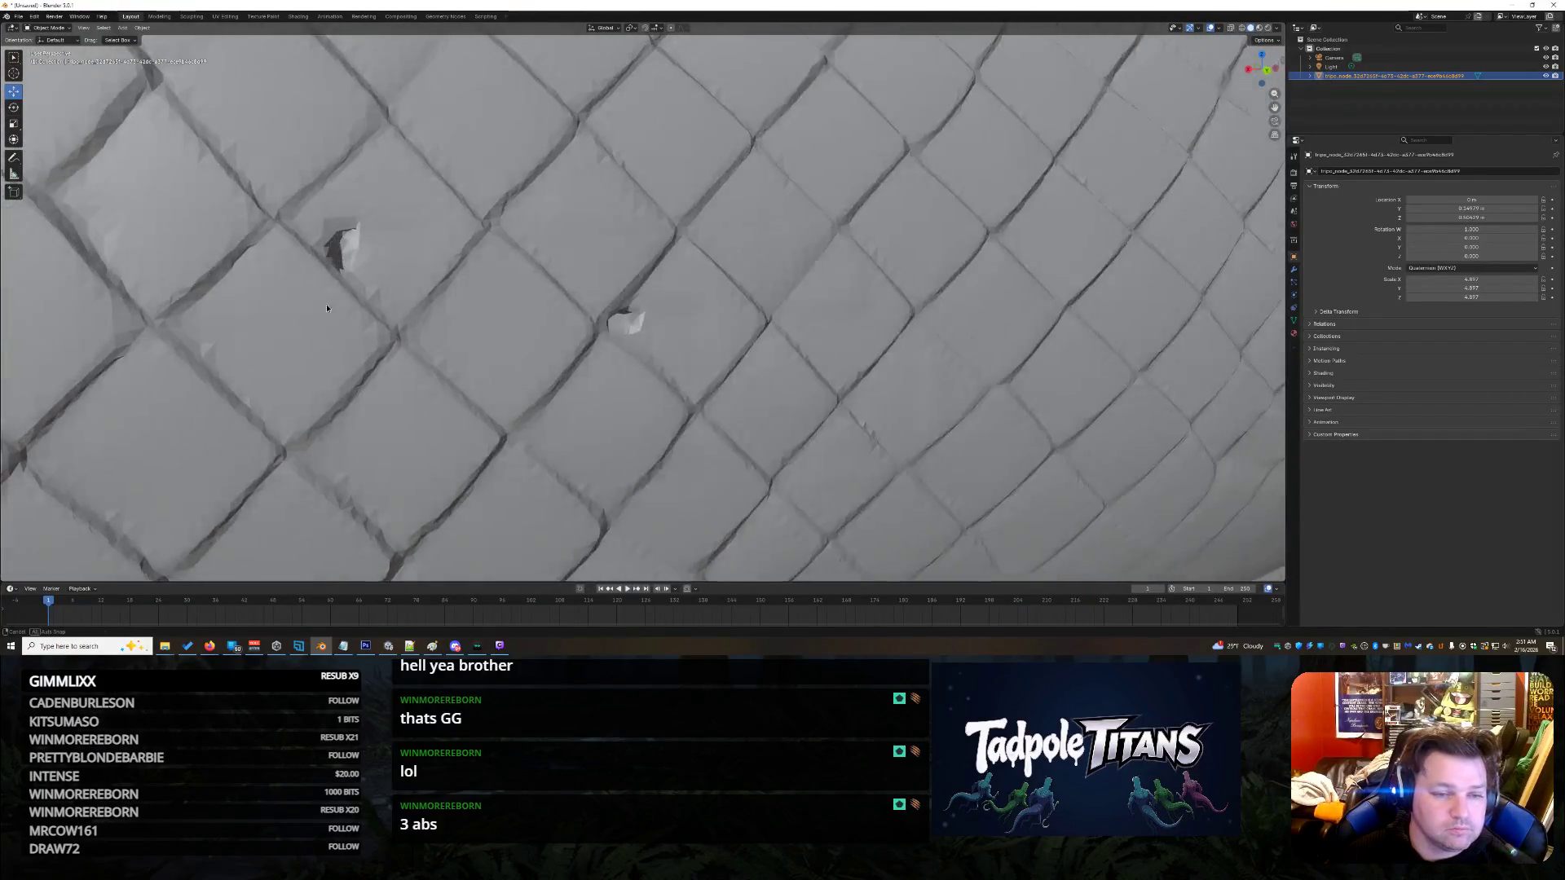
- Switch to the Sculpting workspace and close in on the broken scales
left_click(192, 17)
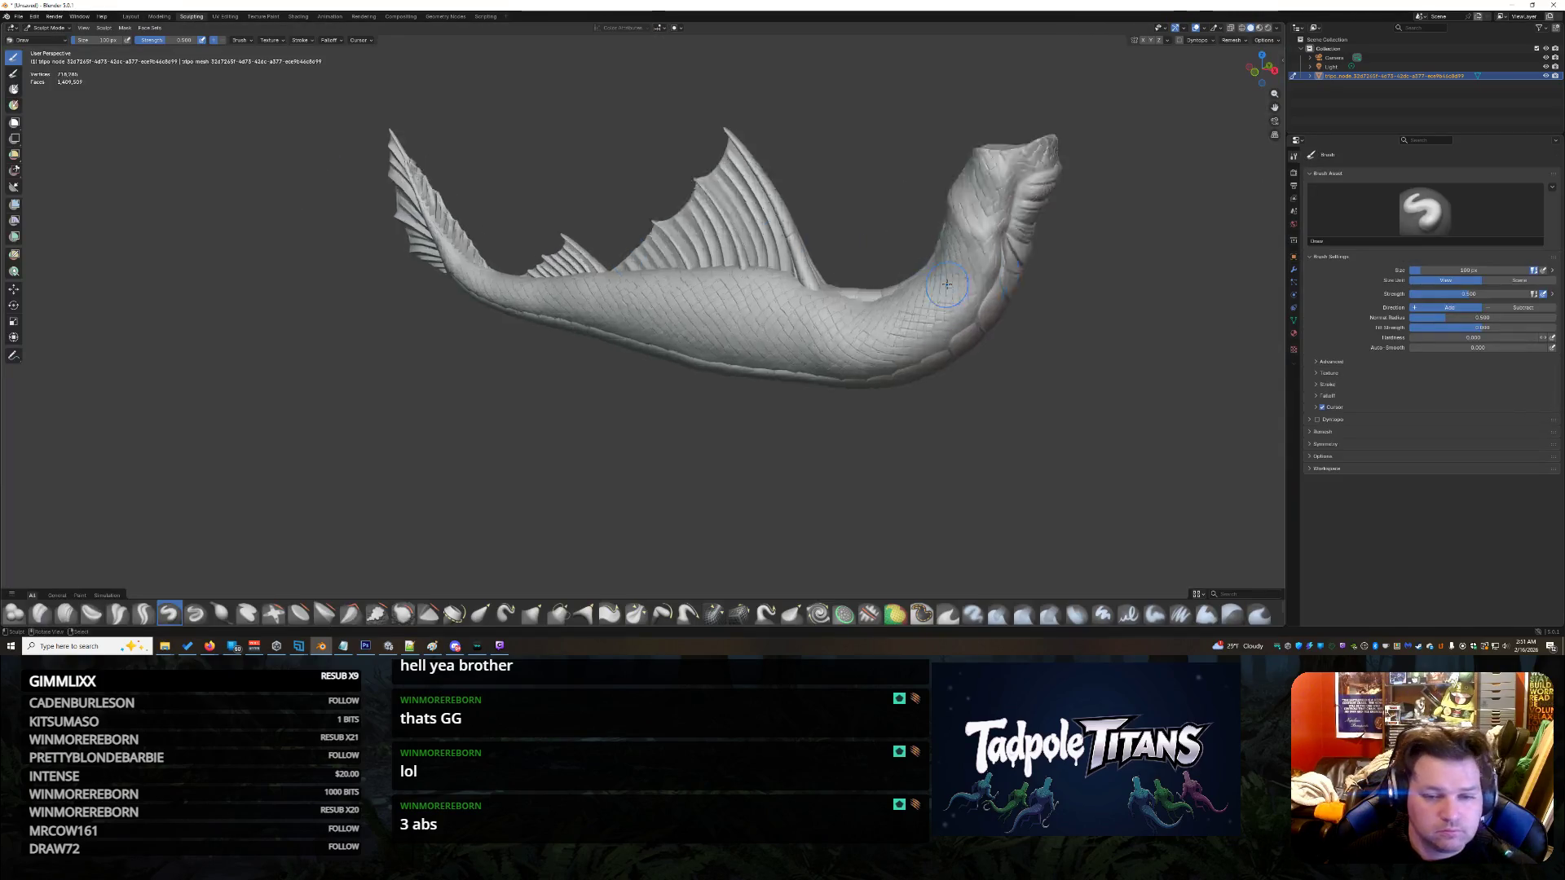
scroll(946, 284, "up", 4)
mouse_move(946, 284)
left_mouse_down()
mouse_move(890, 321)
mouse_move(837, 299)
mouse_move(401, 392)
left_mouse_up()
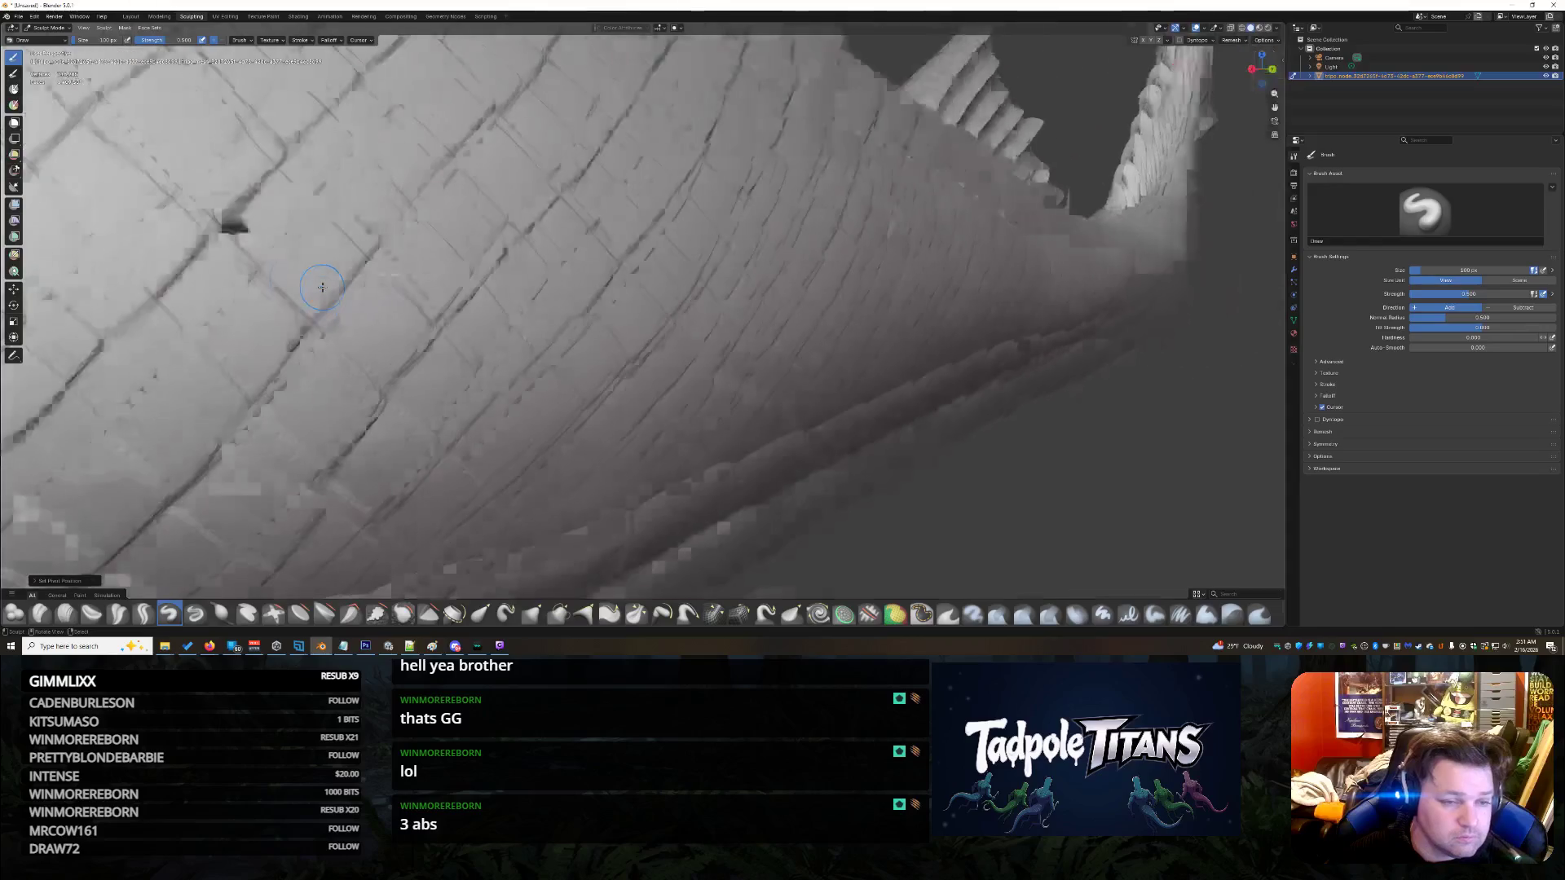
mouse_move(321, 281)
left_mouse_down()
mouse_move(325, 301)
mouse_move(223, 334)
mouse_move(508, 359)
mouse_move(454, 349)
mouse_move(499, 385)
left_mouse_up()
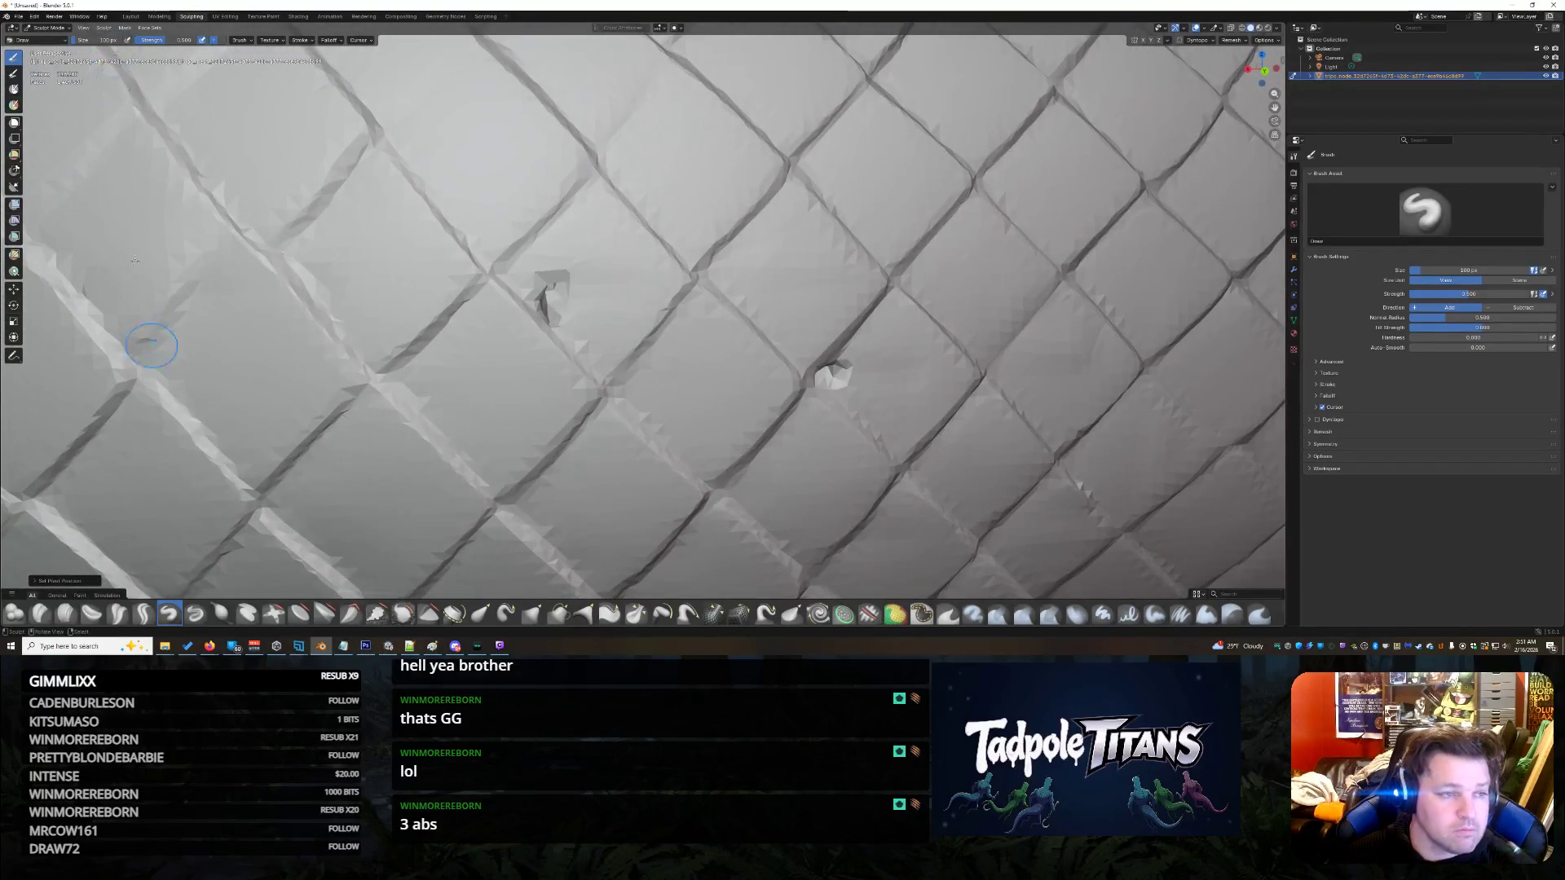
- Press the broken fragment flat with the Flatten/Contrast brush
left_click(300, 613)
left_click_drag(548, 273, 569, 314)
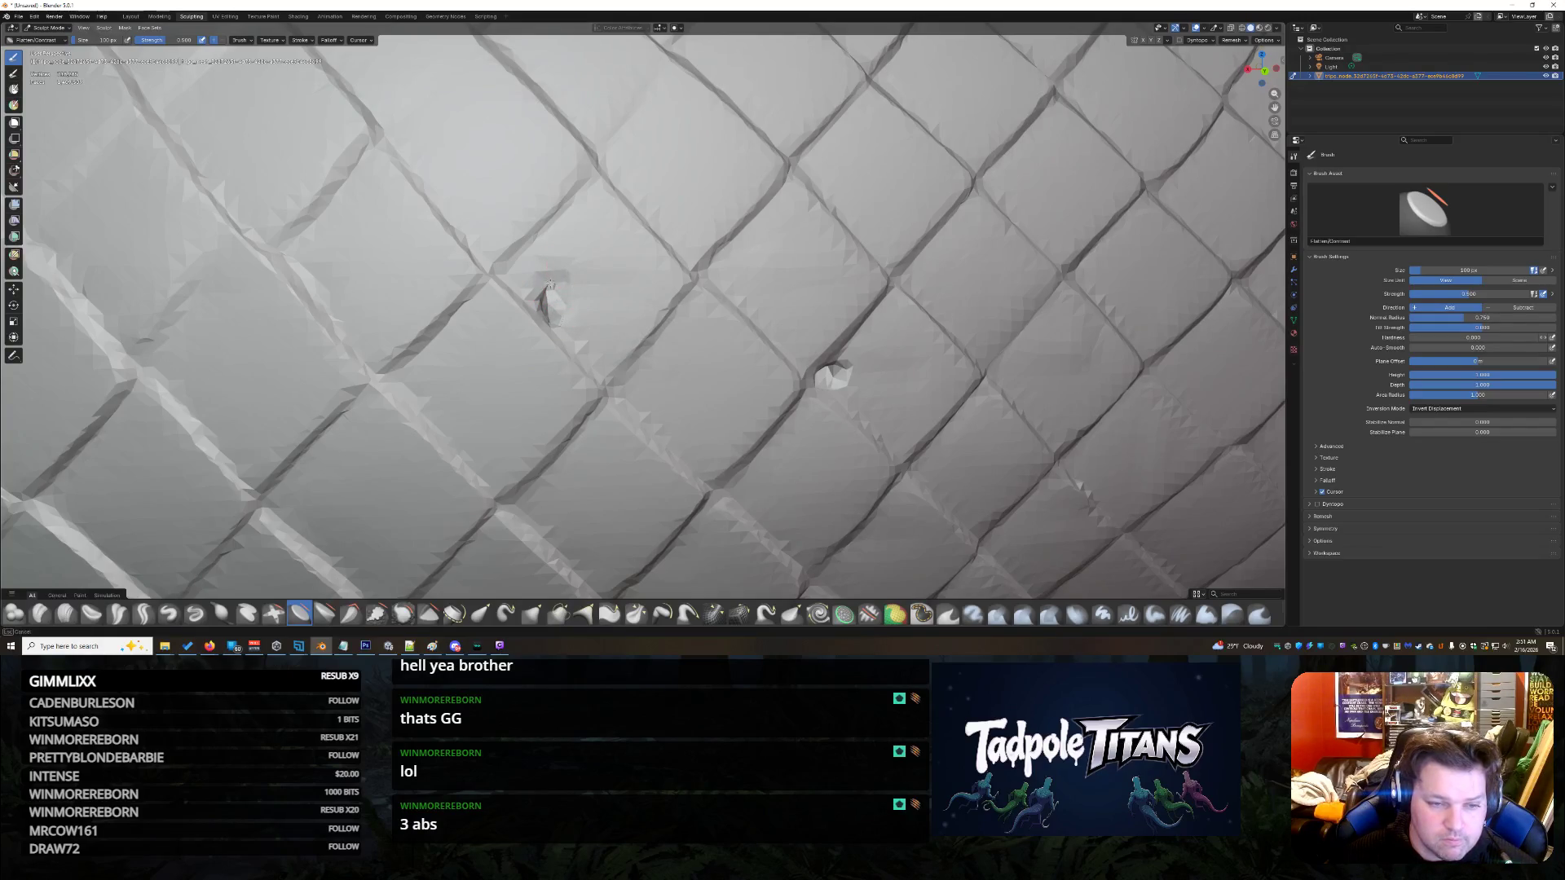
left_click_drag(529, 286, 548, 304)
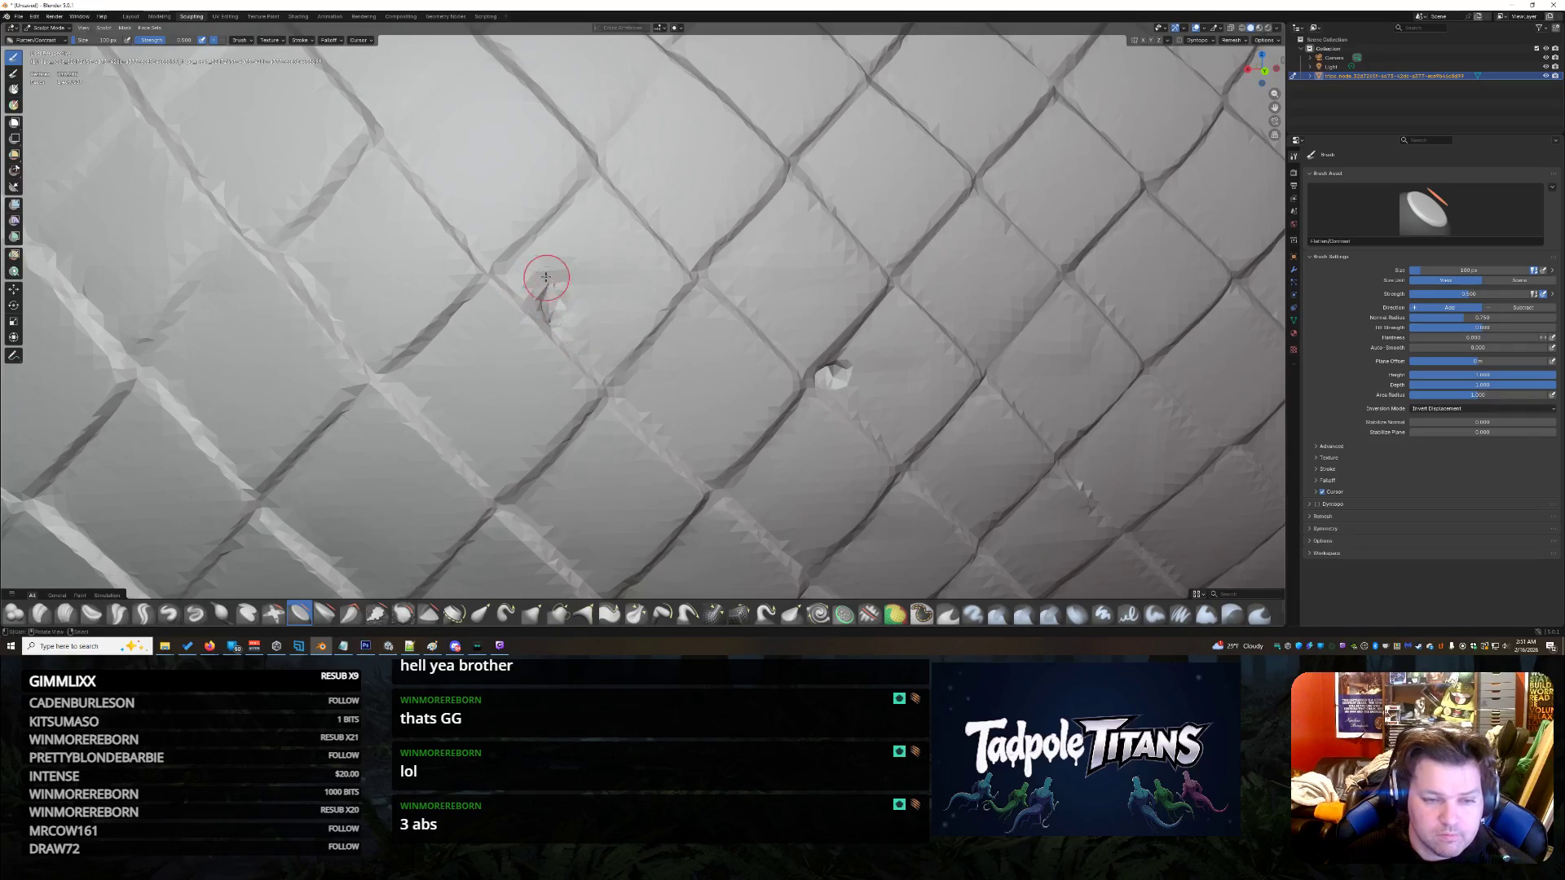
mouse_move(562, 276)
left_mouse_down()
mouse_move(549, 308)
mouse_move(538, 299)
mouse_move(559, 297)
left_mouse_up()
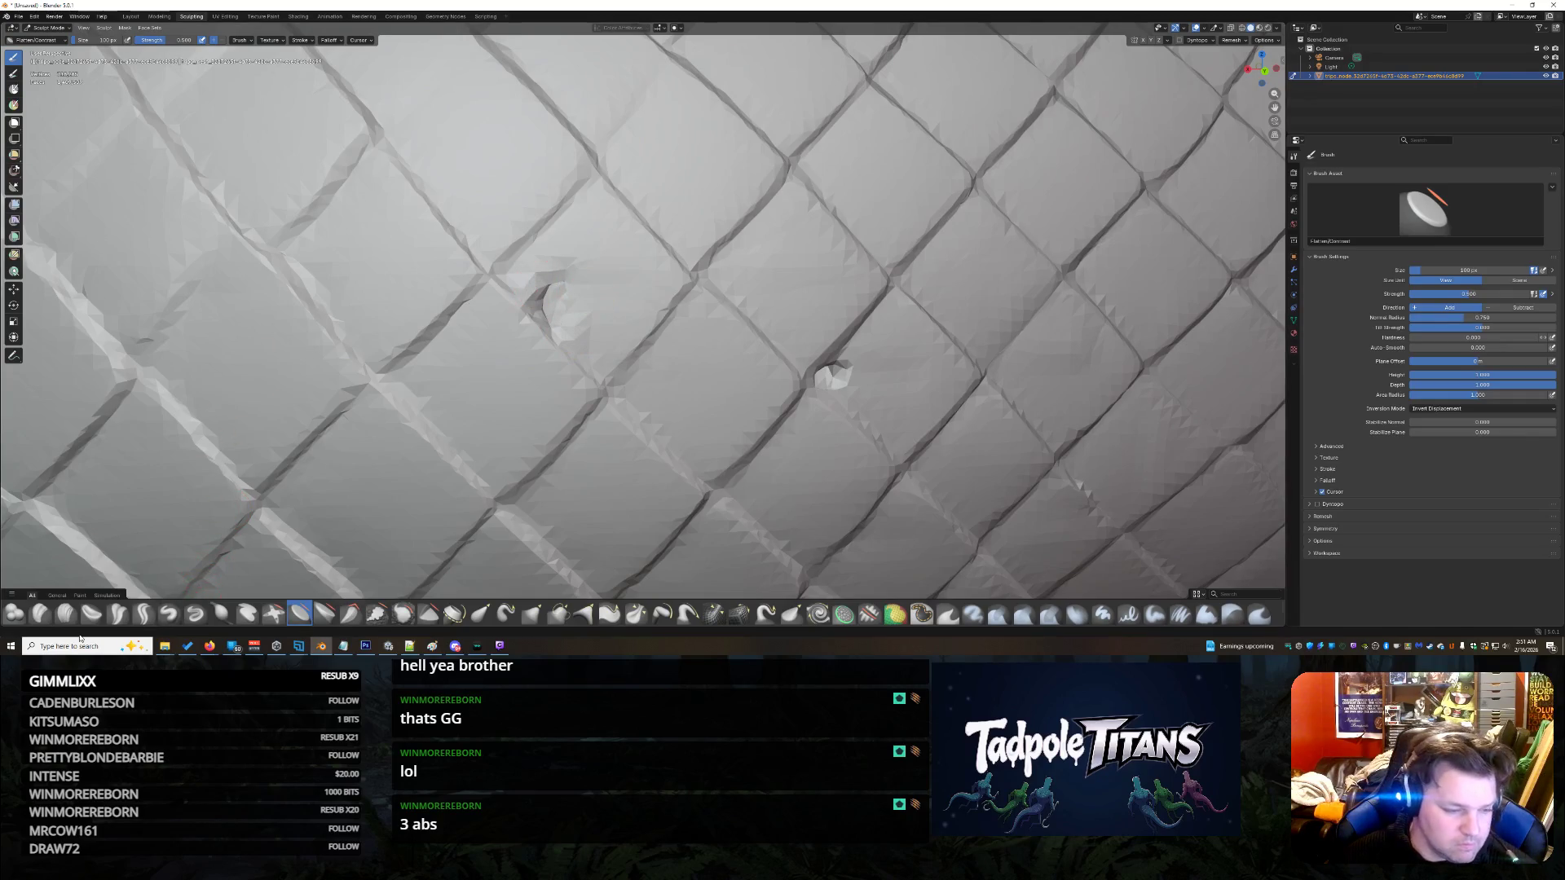
- Build up the surface over the hole with the Blob brush, then pick Plateau
left_click(15, 614)
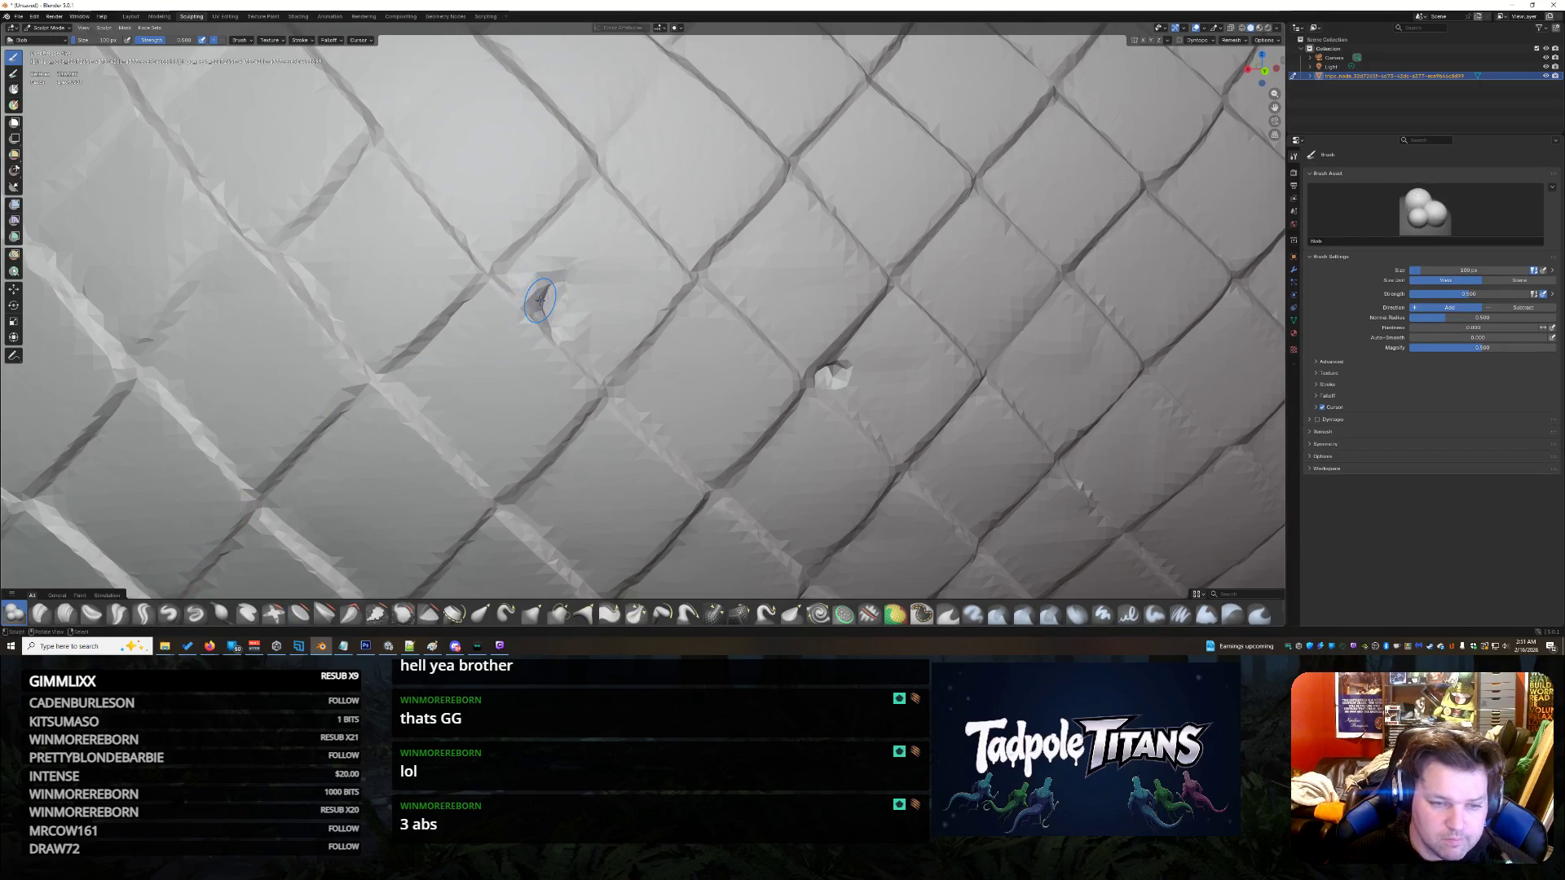
mouse_move(541, 310)
left_mouse_down()
mouse_move(555, 291)
mouse_move(556, 315)
mouse_move(562, 280)
left_mouse_up()
left_click(324, 614)
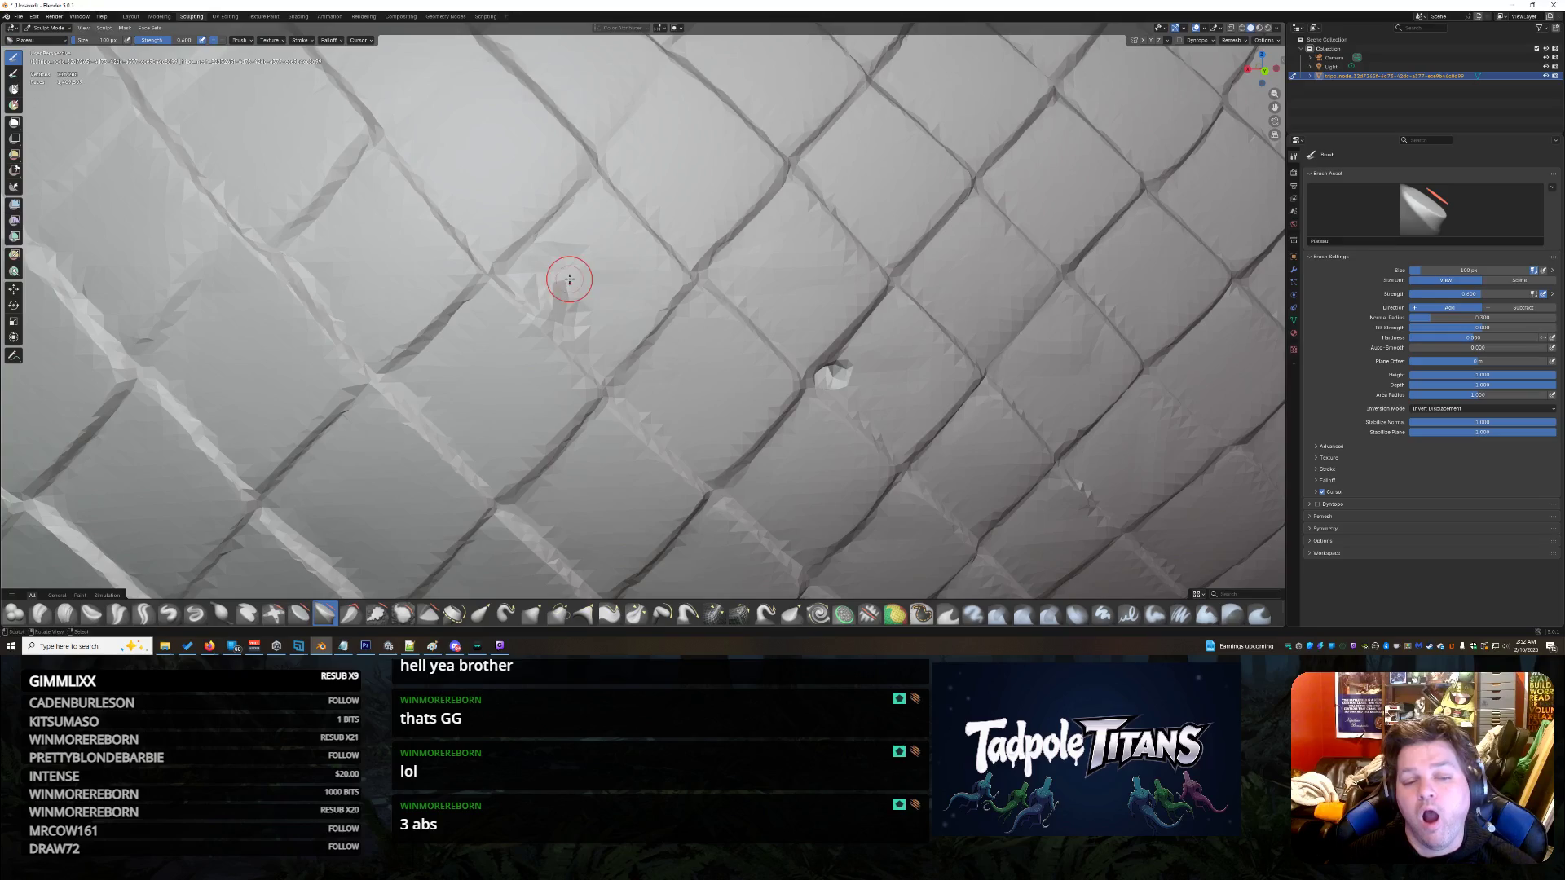
left_click(261, 18)
scroll(1048, 326, "up", 5)
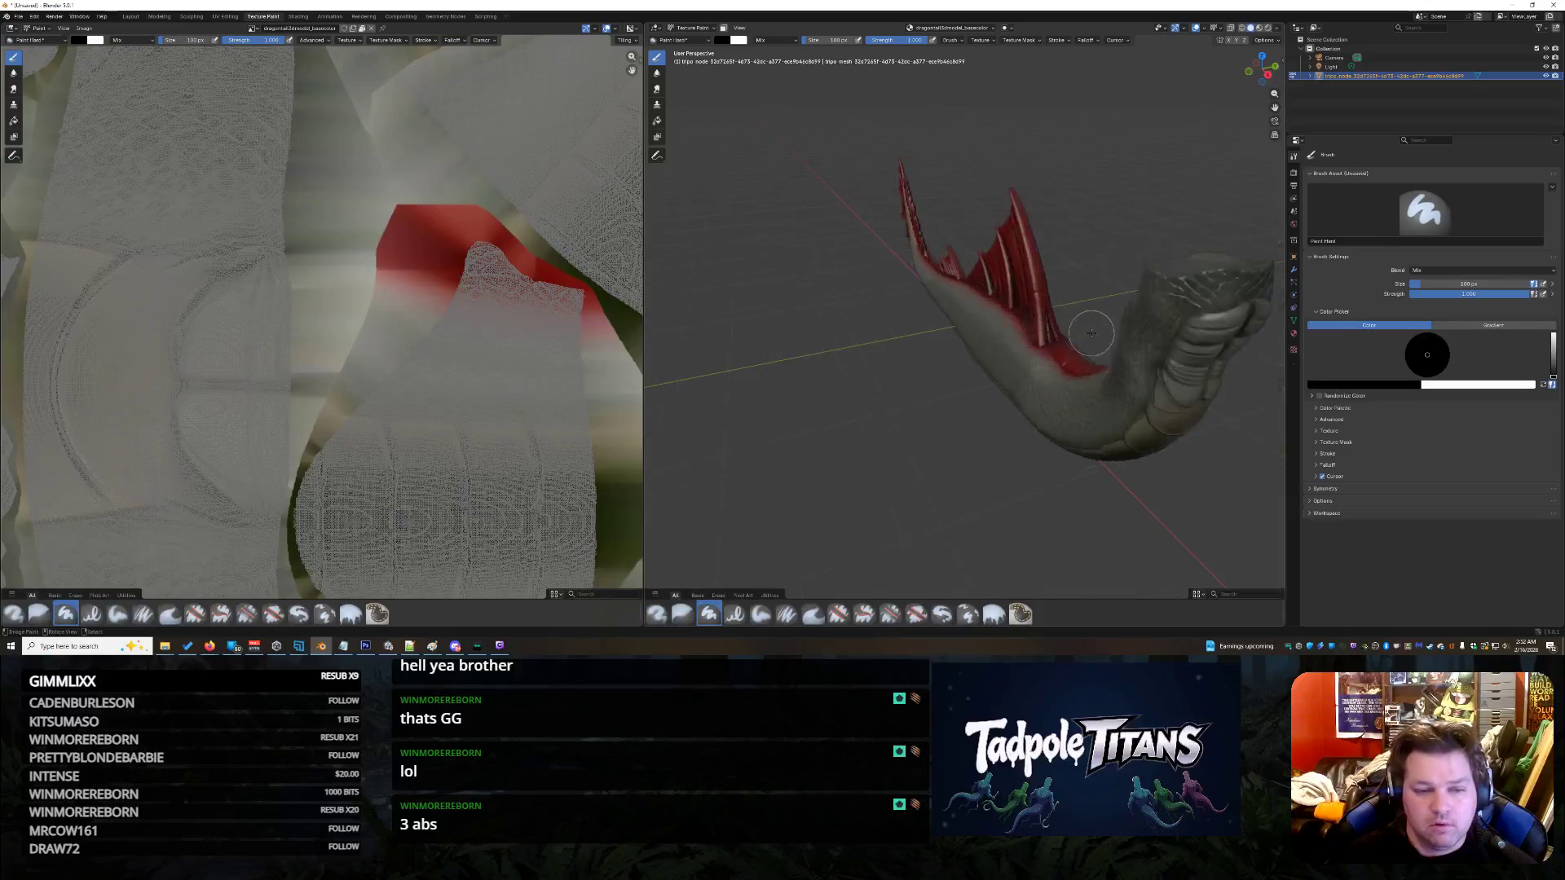
mouse_move(1092, 295)
left_mouse_down()
mouse_move(838, 335)
mouse_move(868, 338)
mouse_move(836, 378)
mouse_move(868, 348)
left_mouse_up()
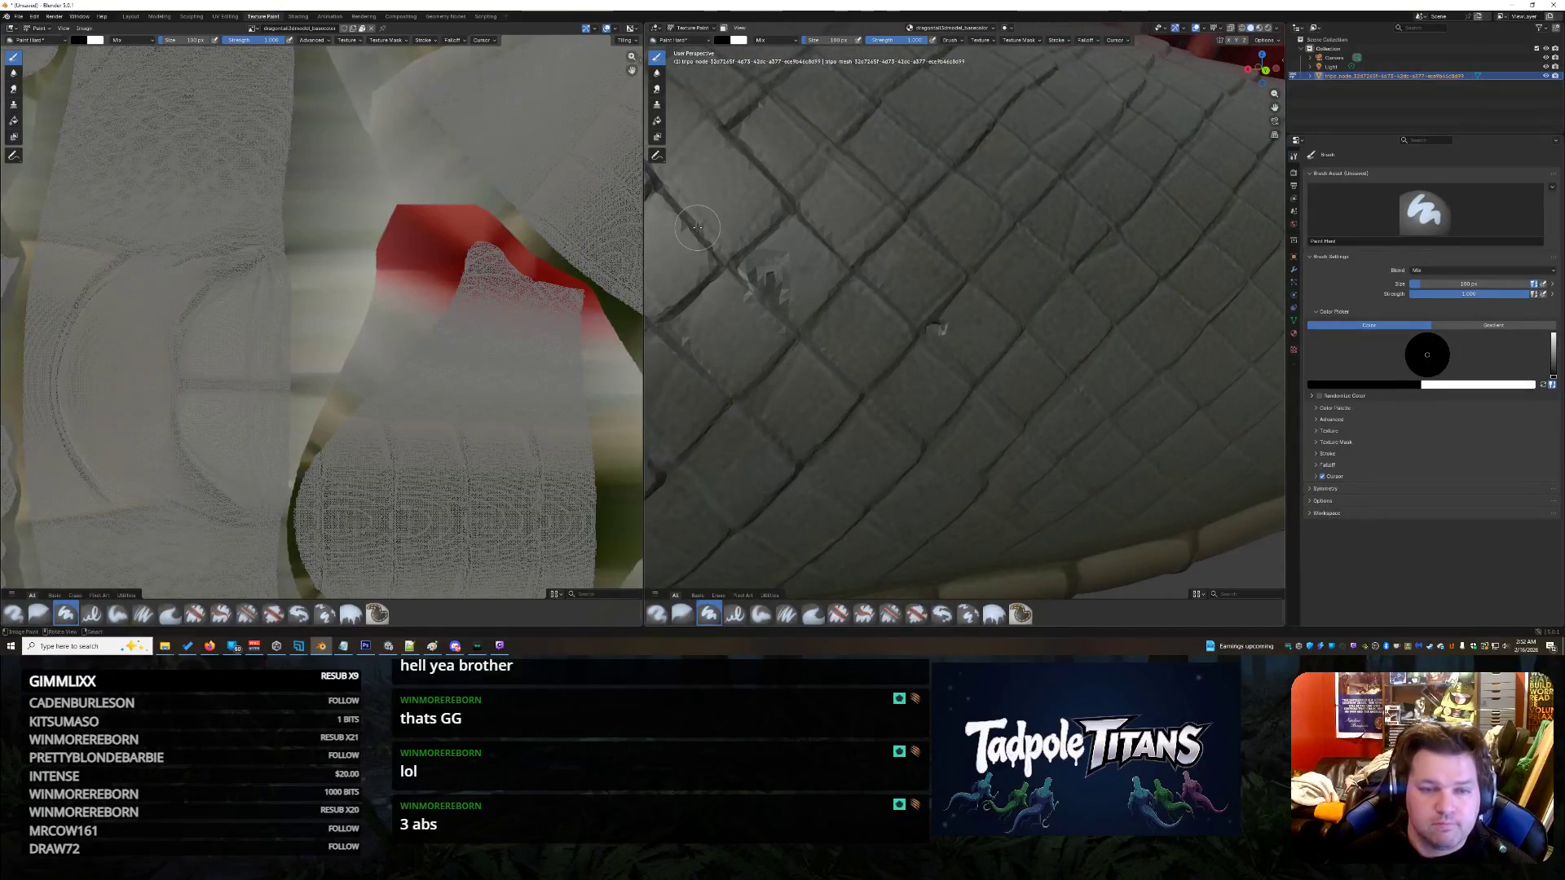
mouse_move(763, 279)
left_mouse_down()
mouse_move(766, 326)
mouse_move(807, 330)
mouse_move(731, 329)
mouse_move(995, 393)
left_mouse_up()
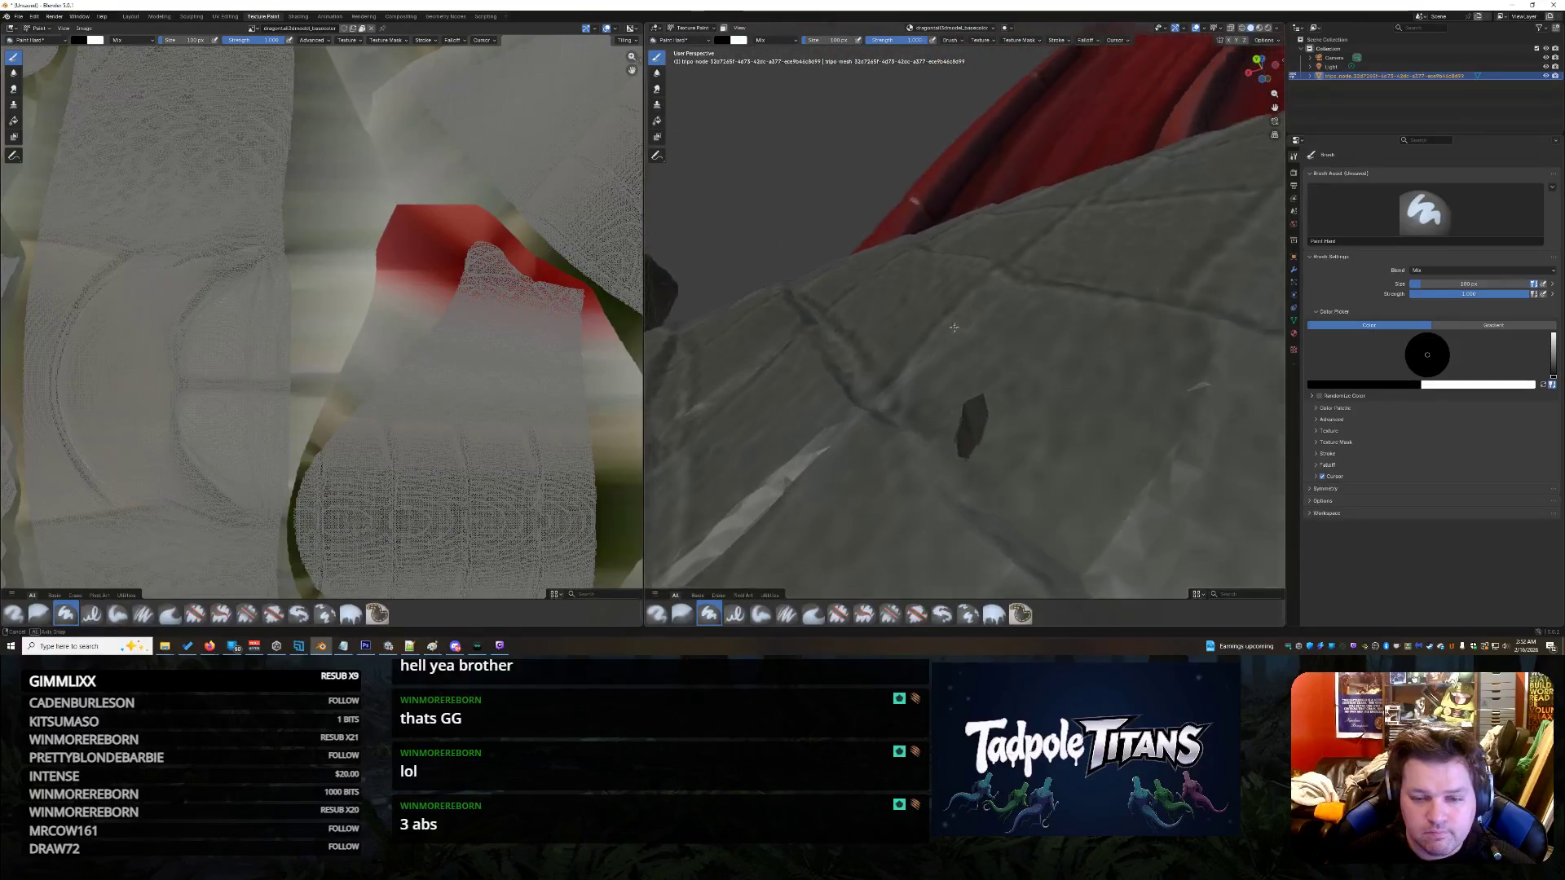
mouse_move(990, 371)
left_mouse_down()
mouse_move(1039, 383)
mouse_move(1016, 392)
left_mouse_up()
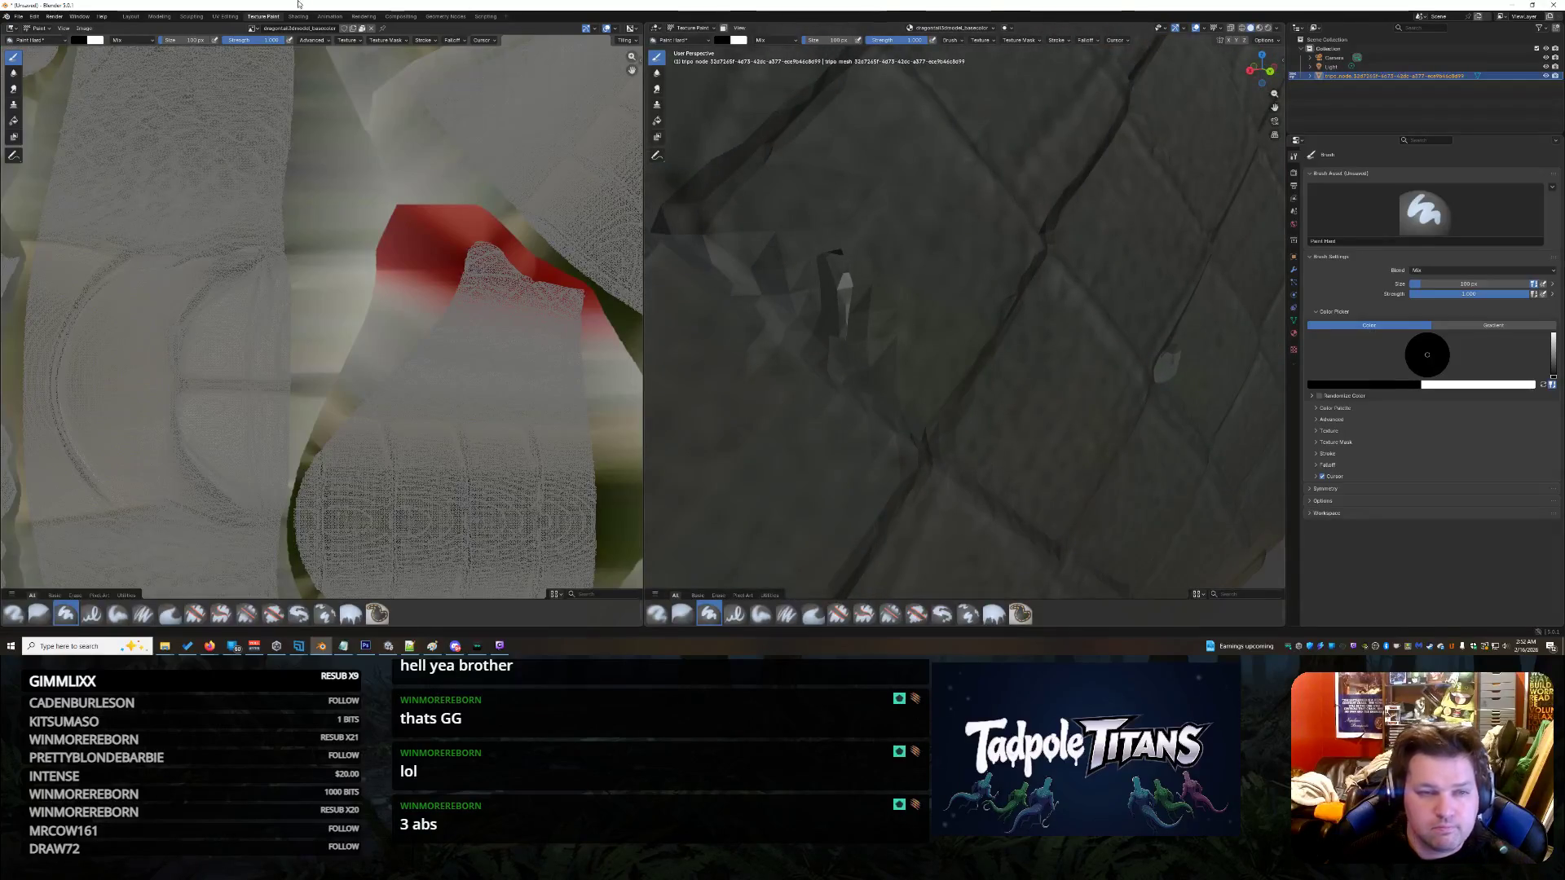
left_click(191, 16)
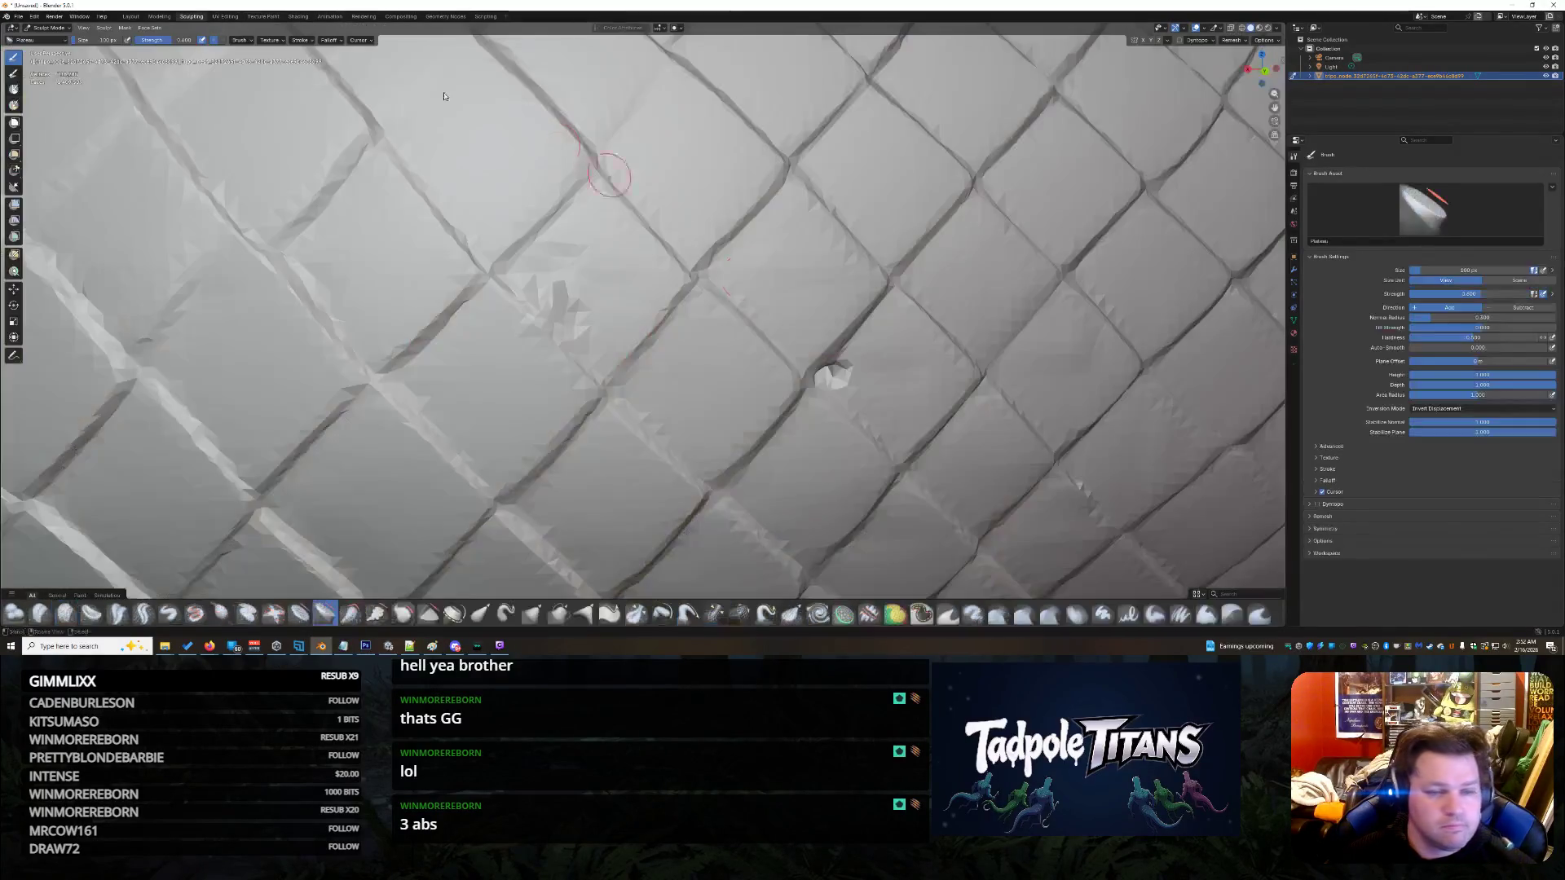
- Orbit the tail, enter Edit Mode in Modeling, and zoom in on the dense mesh
mouse_move(687, 341)
left_mouse_down()
mouse_move(554, 342)
mouse_move(765, 349)
mouse_move(552, 339)
mouse_move(807, 349)
mouse_move(750, 402)
mouse_move(877, 443)
mouse_move(811, 413)
left_mouse_up()
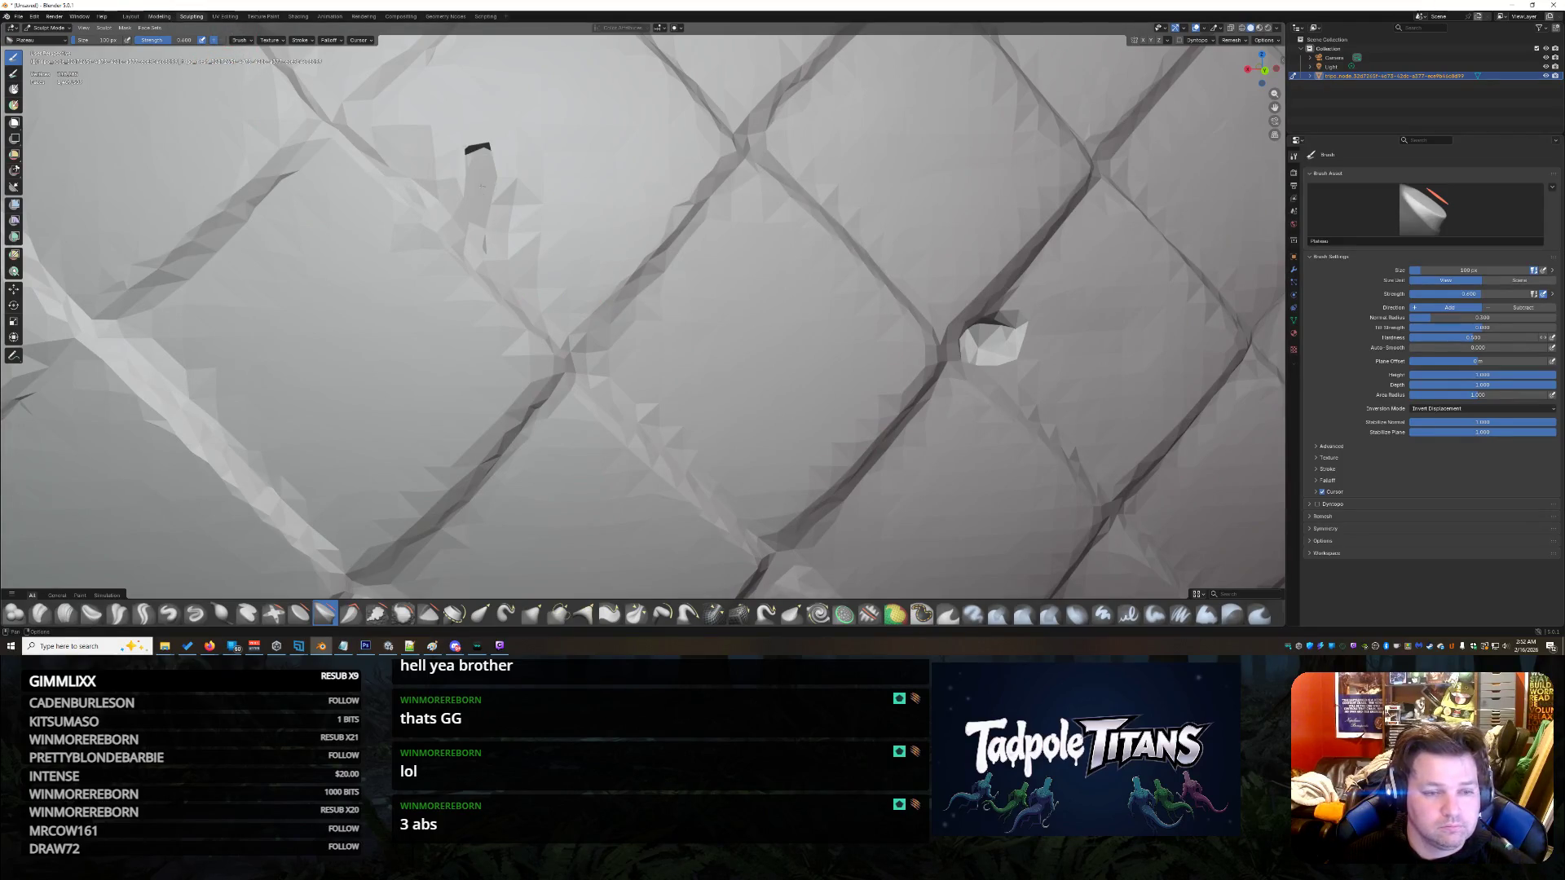
key("ctrl+Page_Up")
scroll(855, 322, "up", 6)
mouse_move(854, 322)
left_mouse_down()
mouse_move(481, 298)
mouse_move(505, 326)
mouse_move(356, 320)
left_mouse_up()
scroll(530, 342, "up", 5)
- Zoom into the hole and nudge a vertex on its edge
scroll(357, 307, "up", 5)
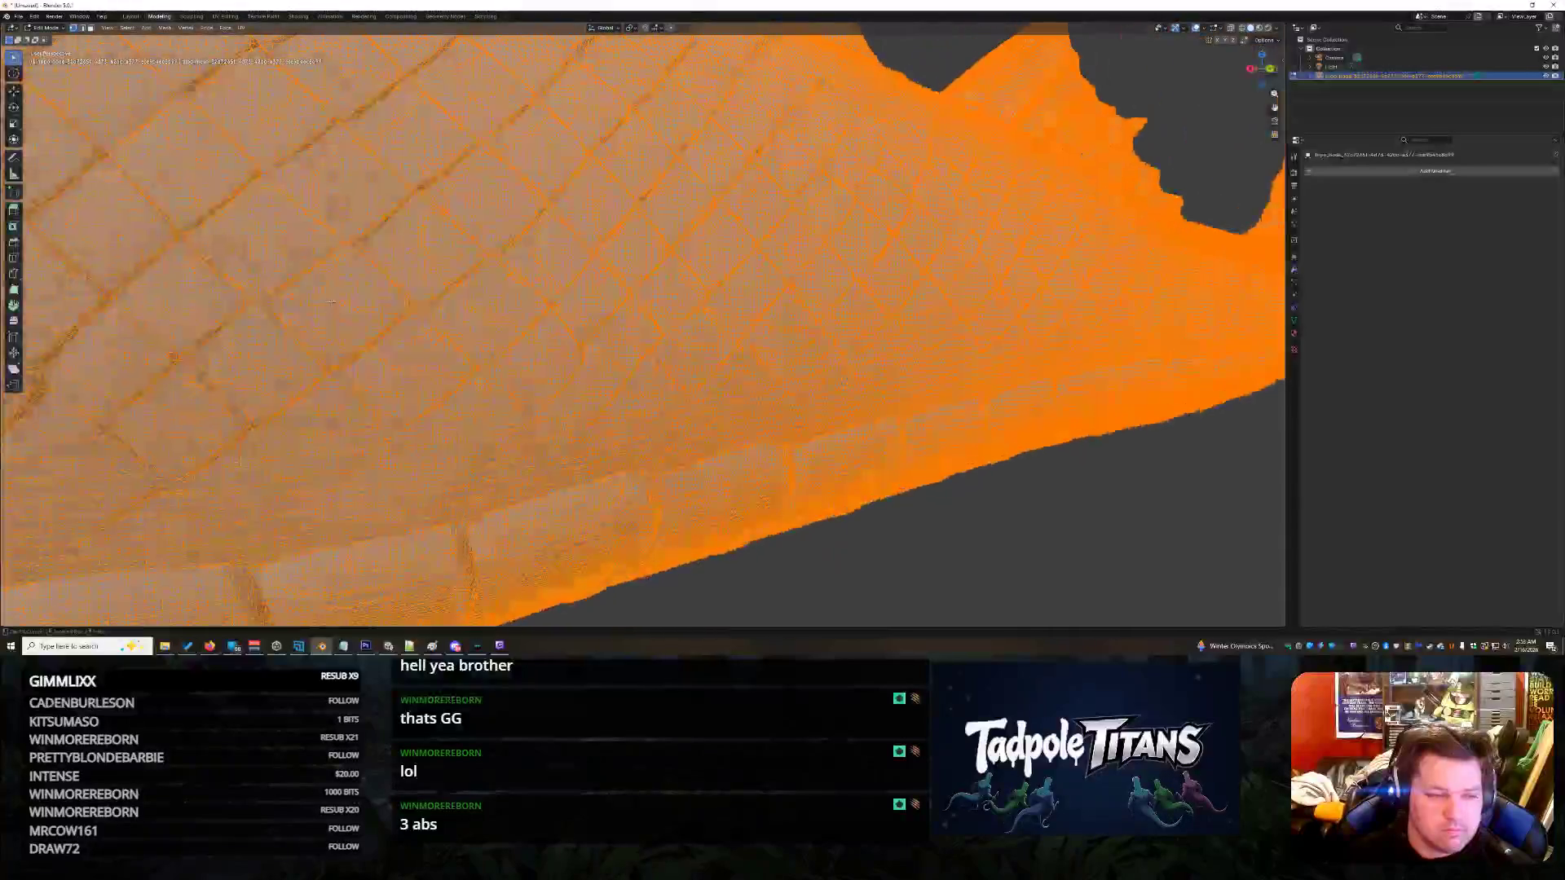
scroll(571, 374, "down", 1)
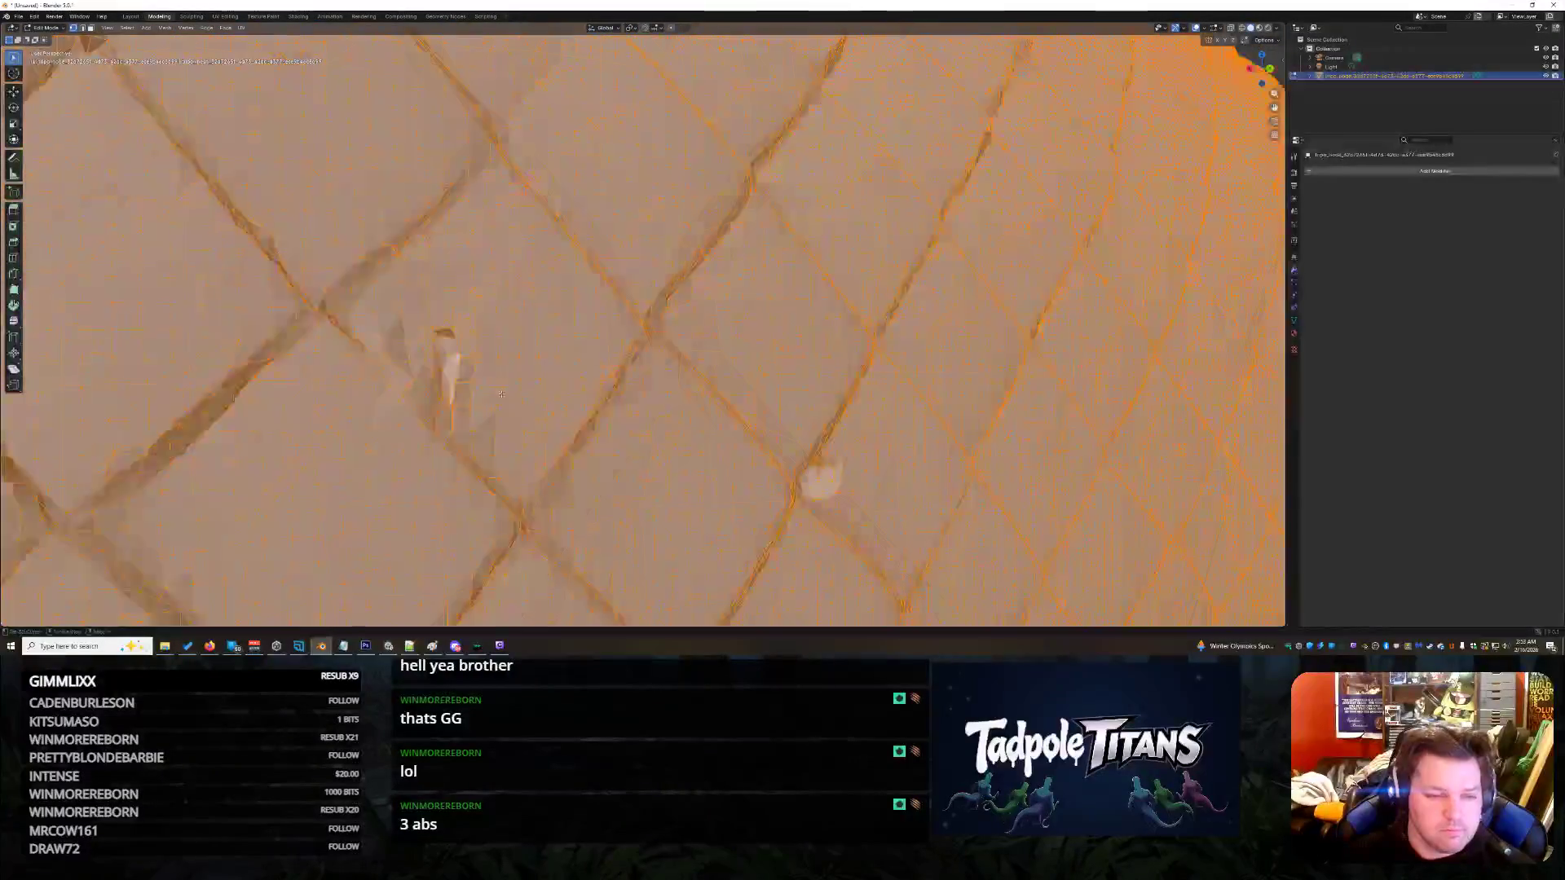
scroll(563, 375, "up", 3)
scroll(546, 379, "down", 4)
scroll(489, 370, "up", 2)
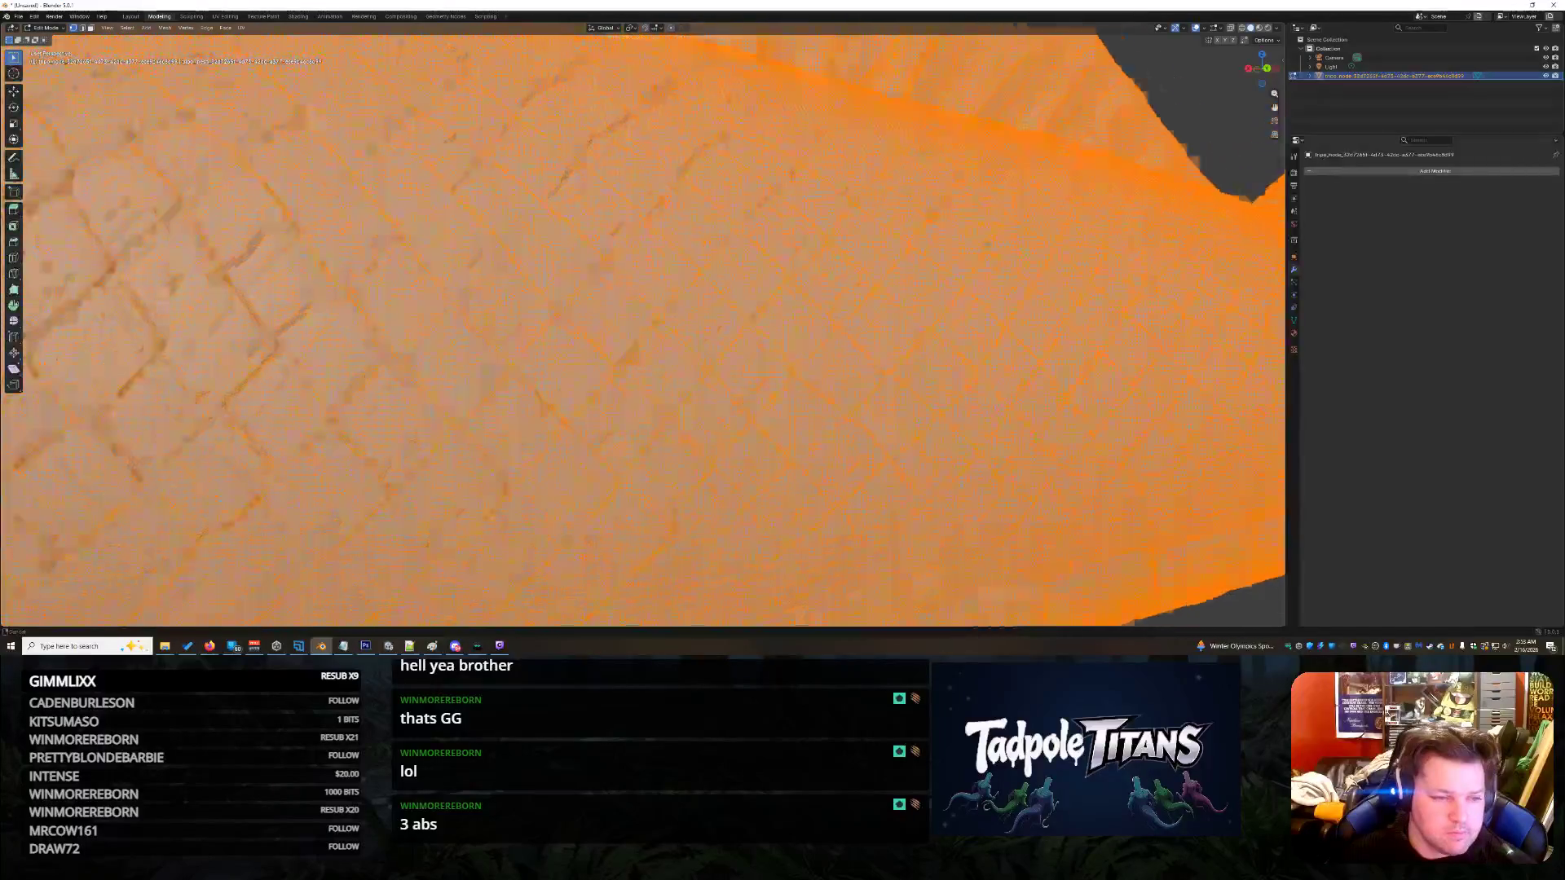
scroll(570, 407, "up", 5)
scroll(752, 471, "up", 3)
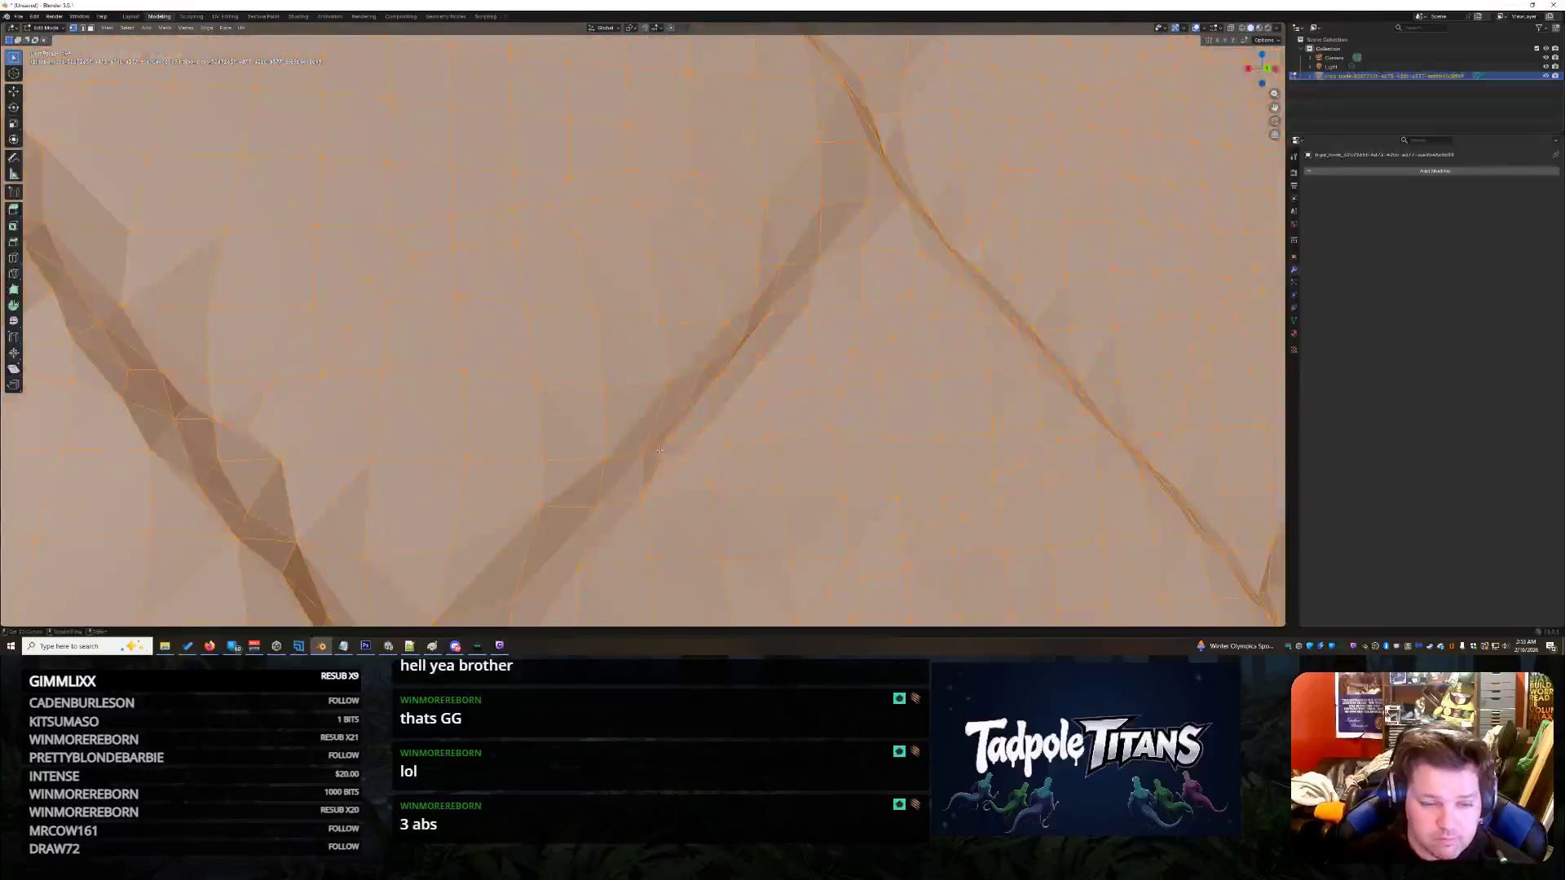
scroll(733, 468, "down", 2)
scroll(700, 462, "down", 1)
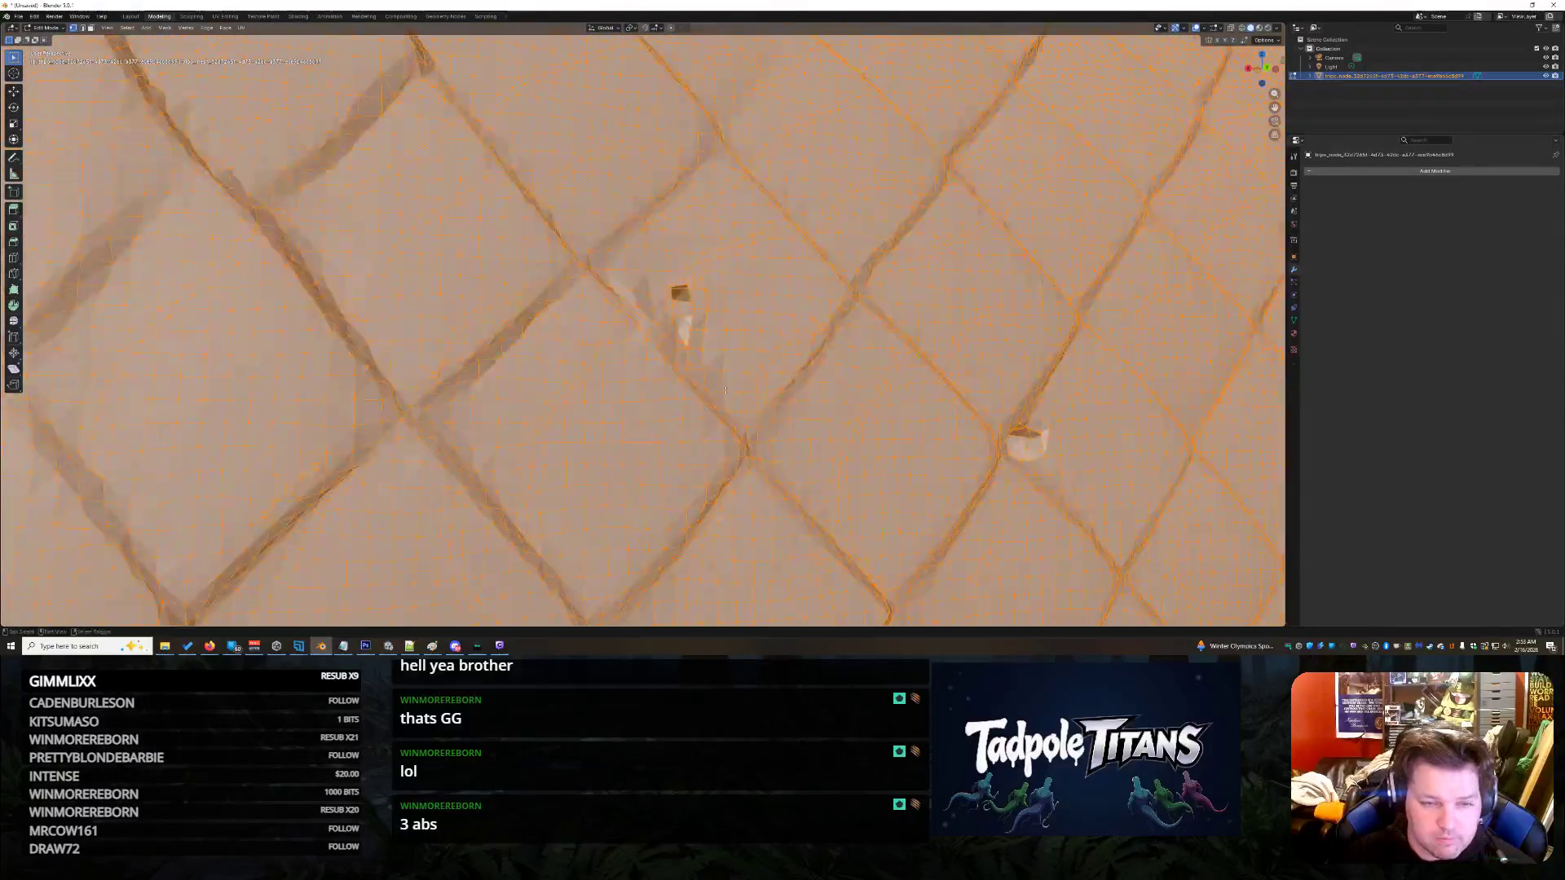
scroll(492, 375, "up", 2)
scroll(491, 376, "down", 5)
scroll(498, 376, "up", 5)
scroll(497, 375, "down", 3)
scroll(498, 375, "up", 8)
left_click(570, 279)
key("g")
left_click(582, 289)
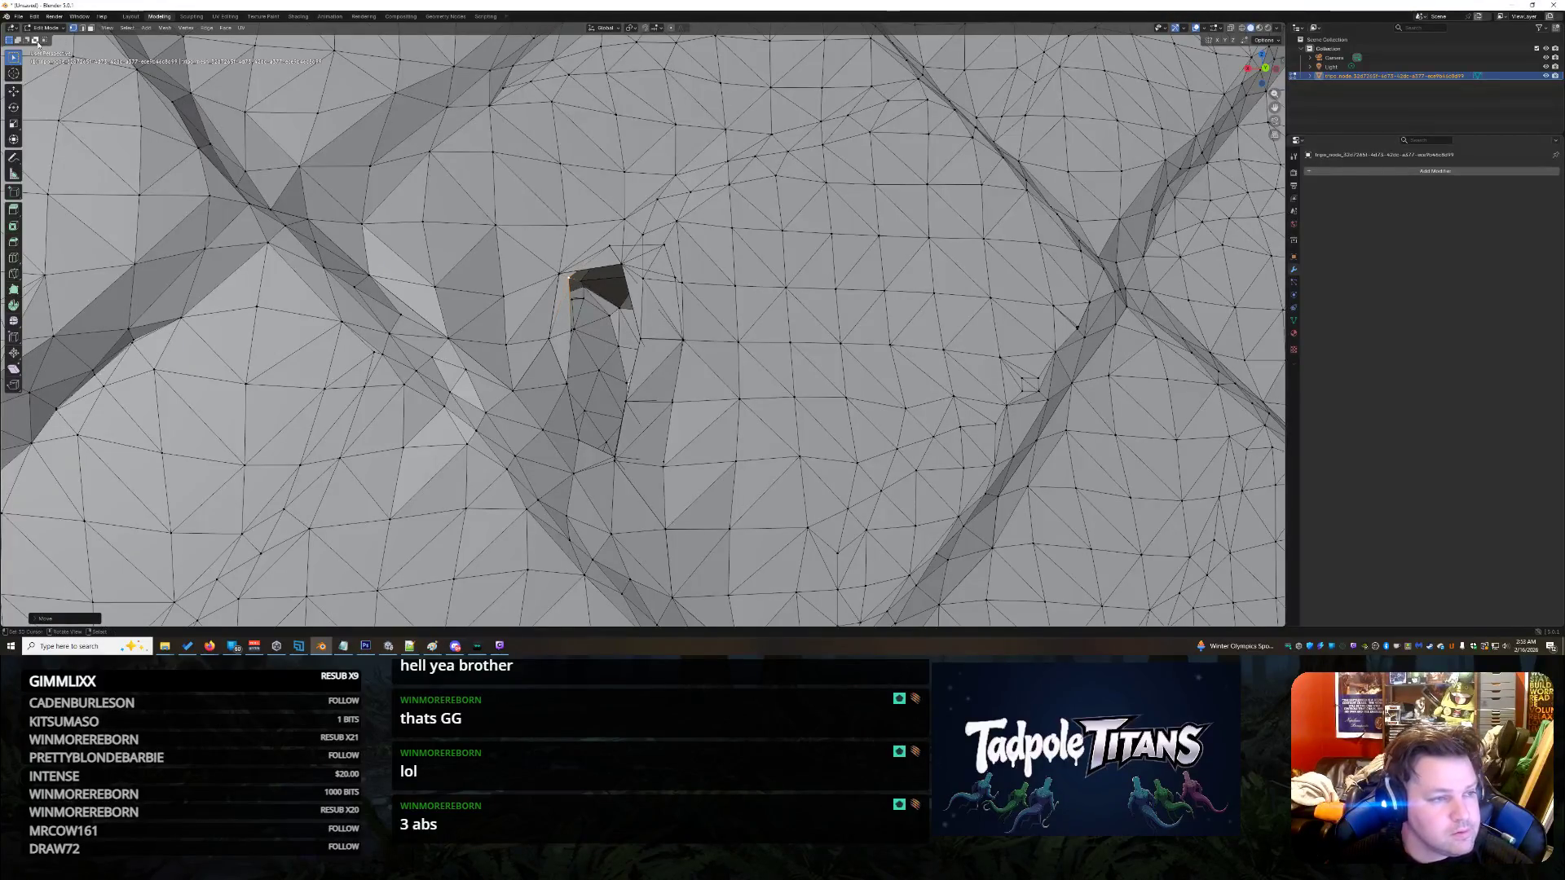
- Drag that vertex across the gap, then grab another vertex bordering the hole
key("g")
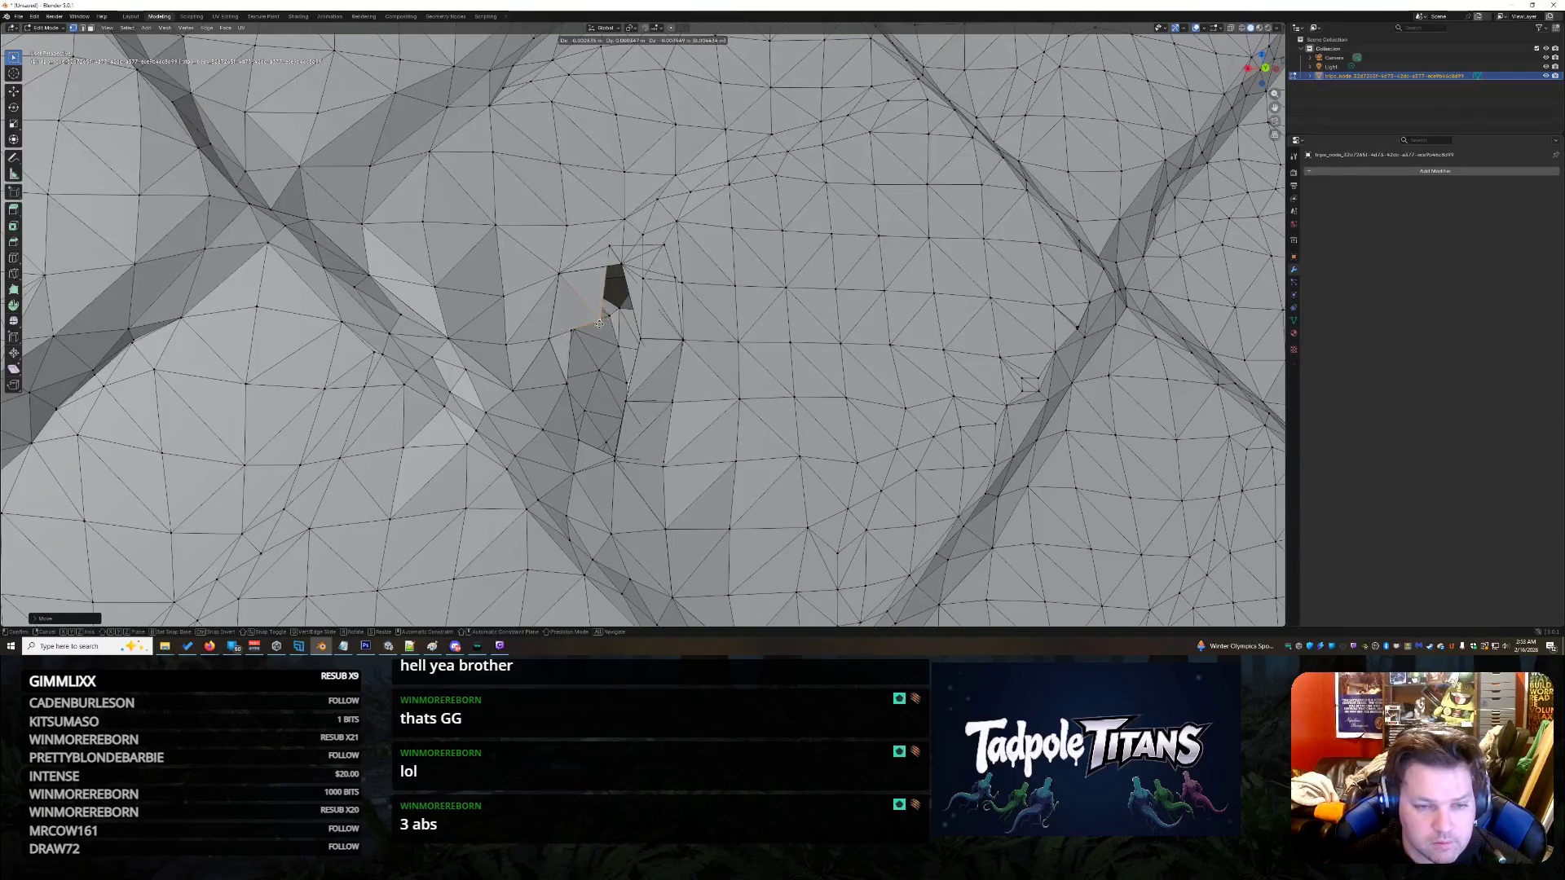
left_click(597, 323)
key("g")
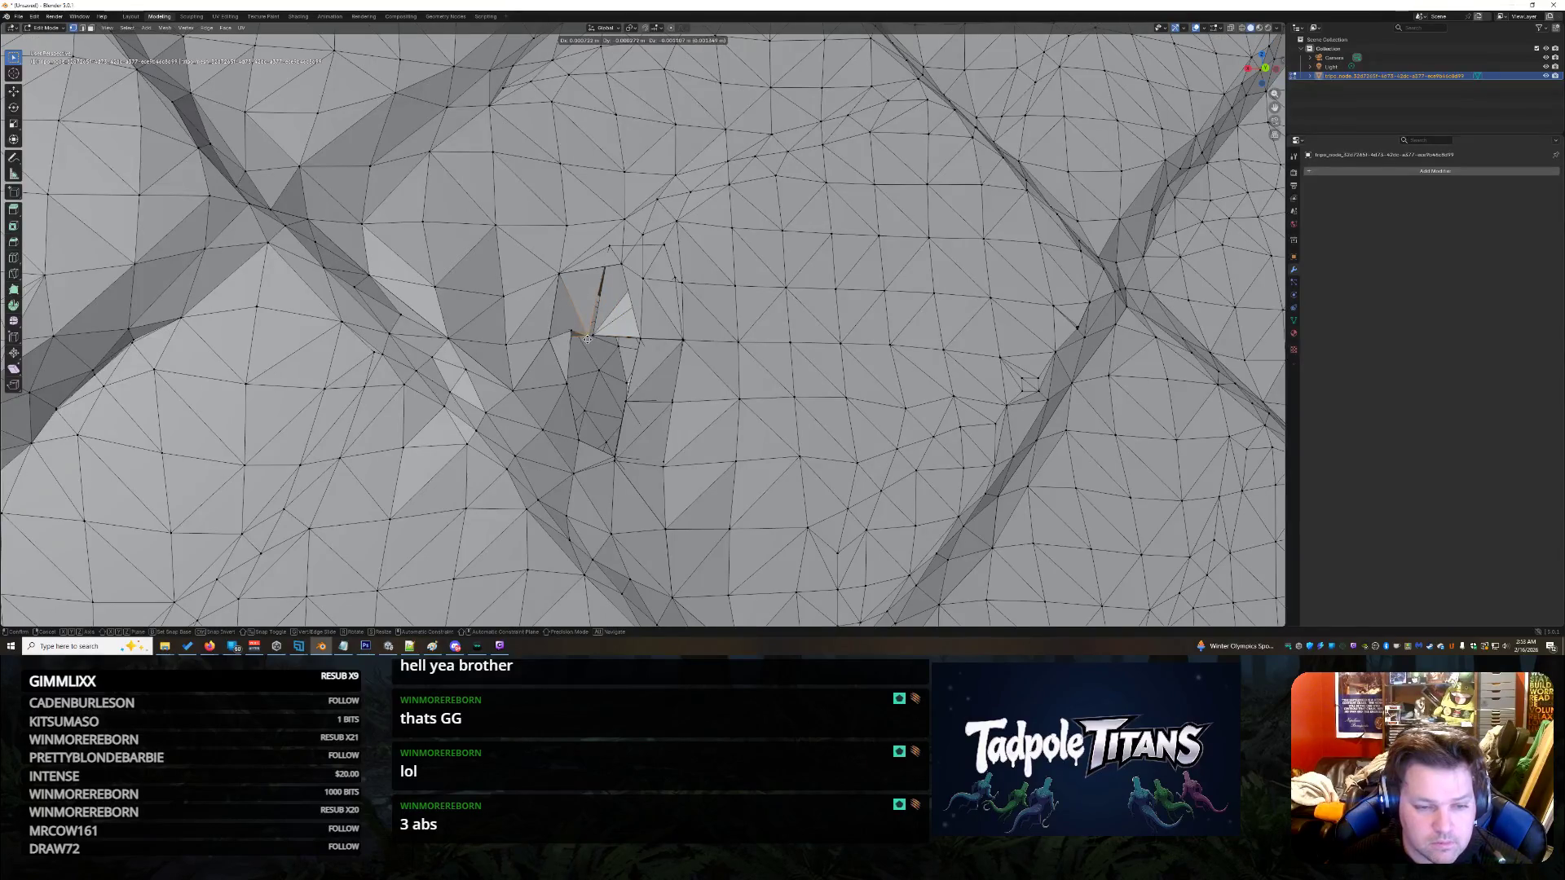
left_click(592, 338)
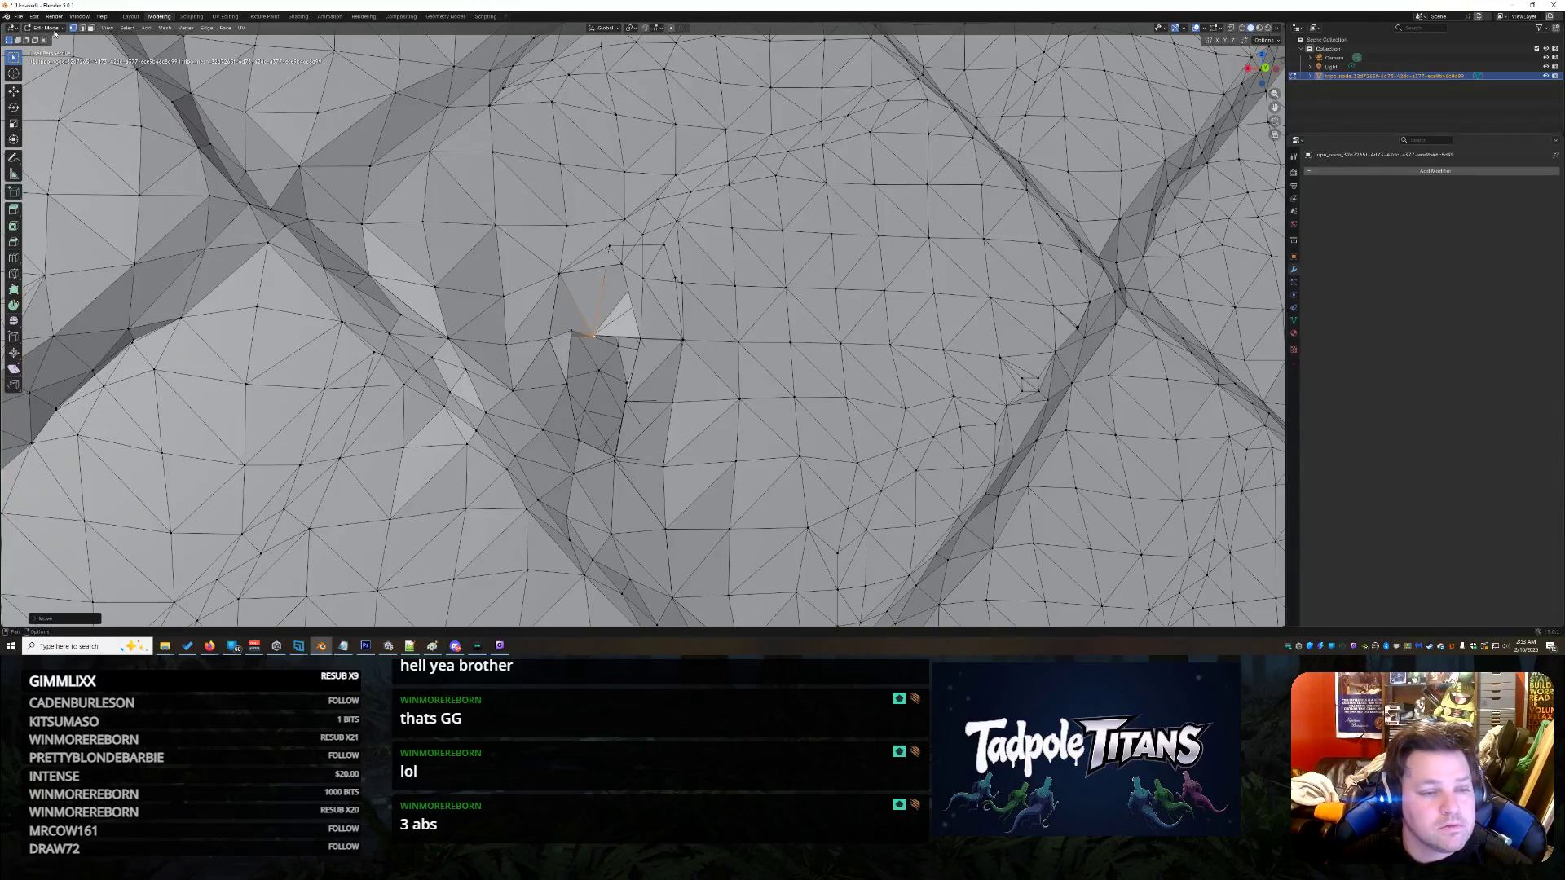
left_click(613, 458)
key("g")
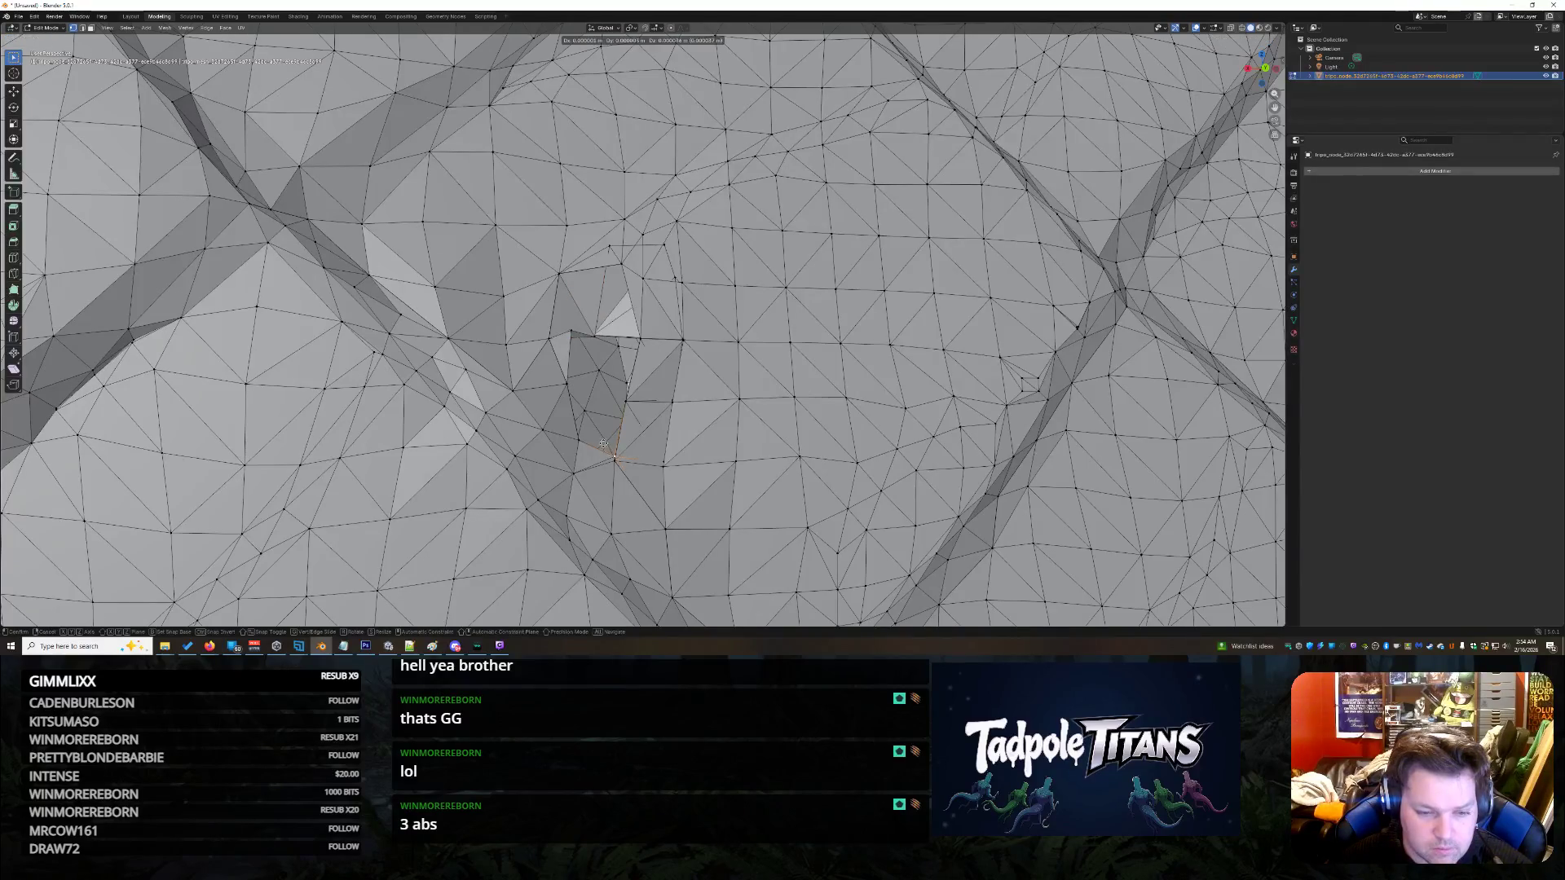
- Reposition the border vertex over the gap in several small nudges
right_click(580, 398)
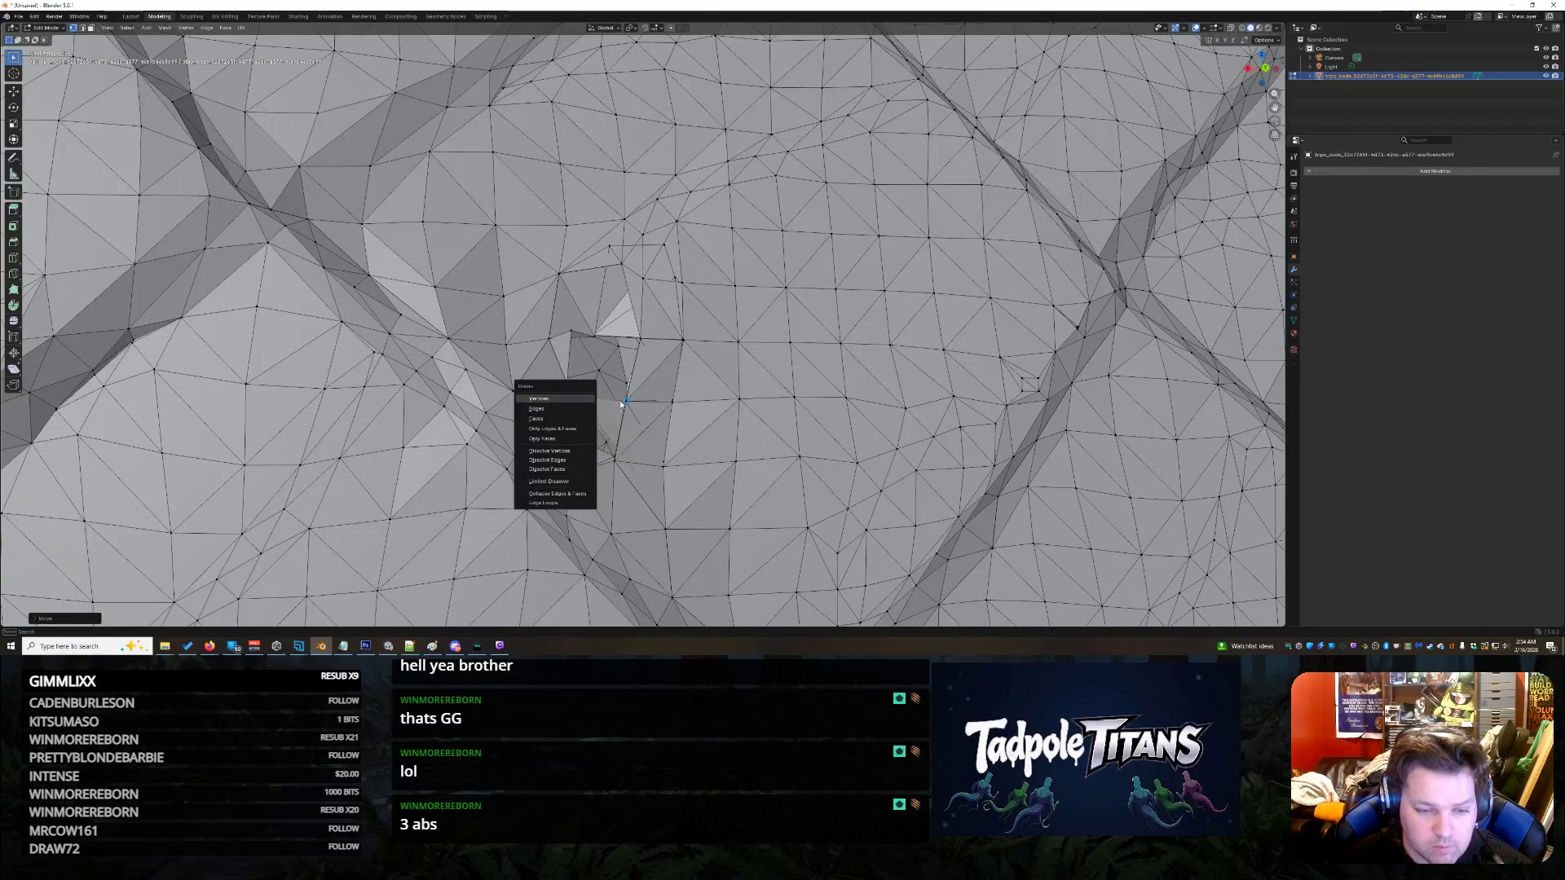
key("Escape")
key("g")
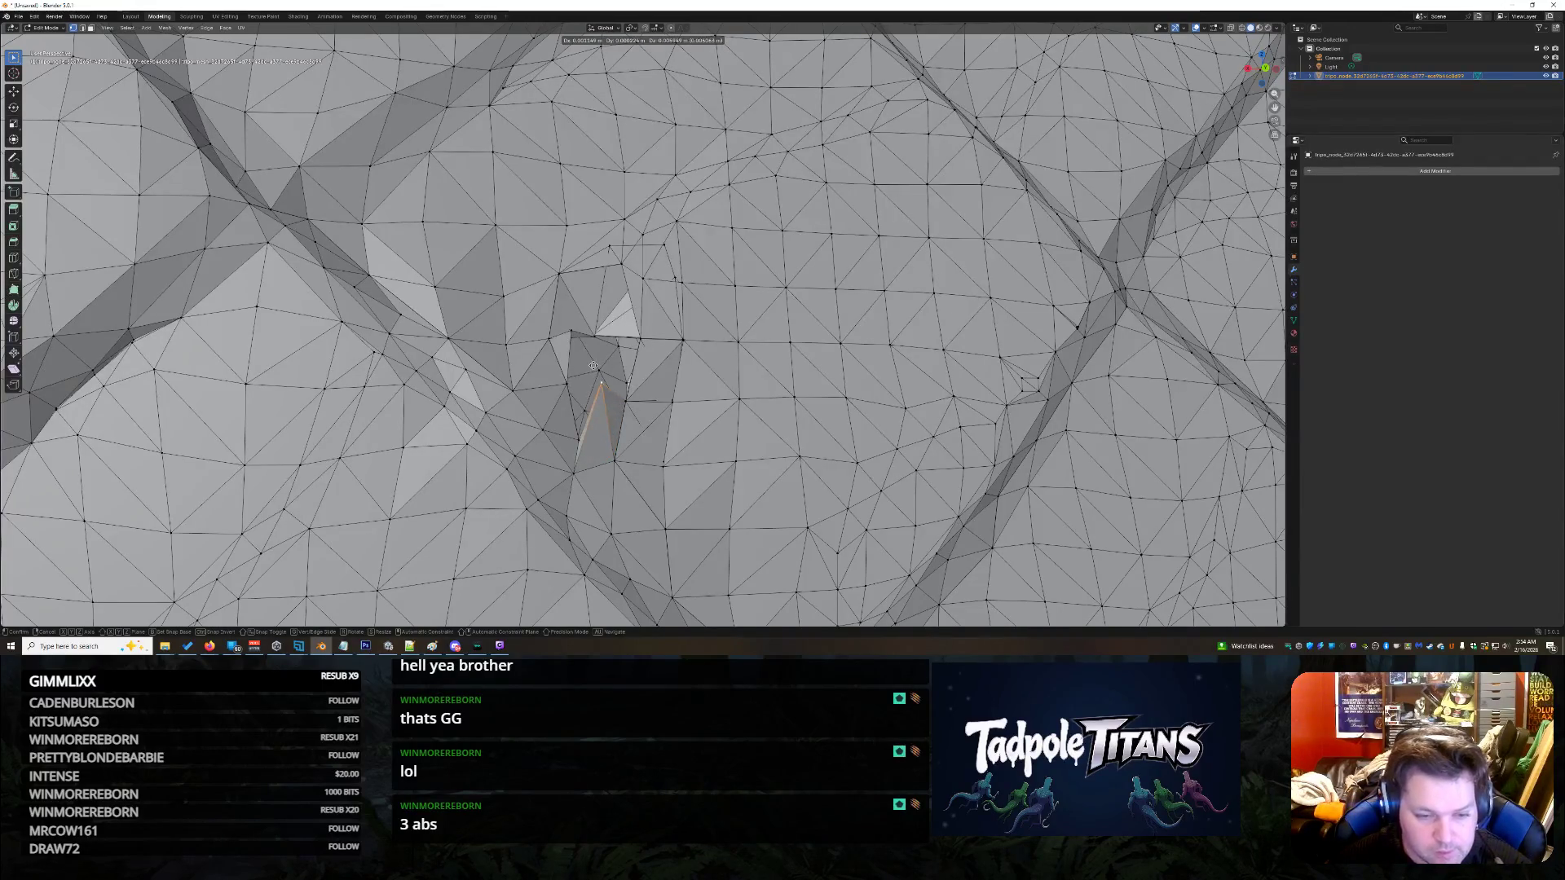
left_click(599, 380)
key("g")
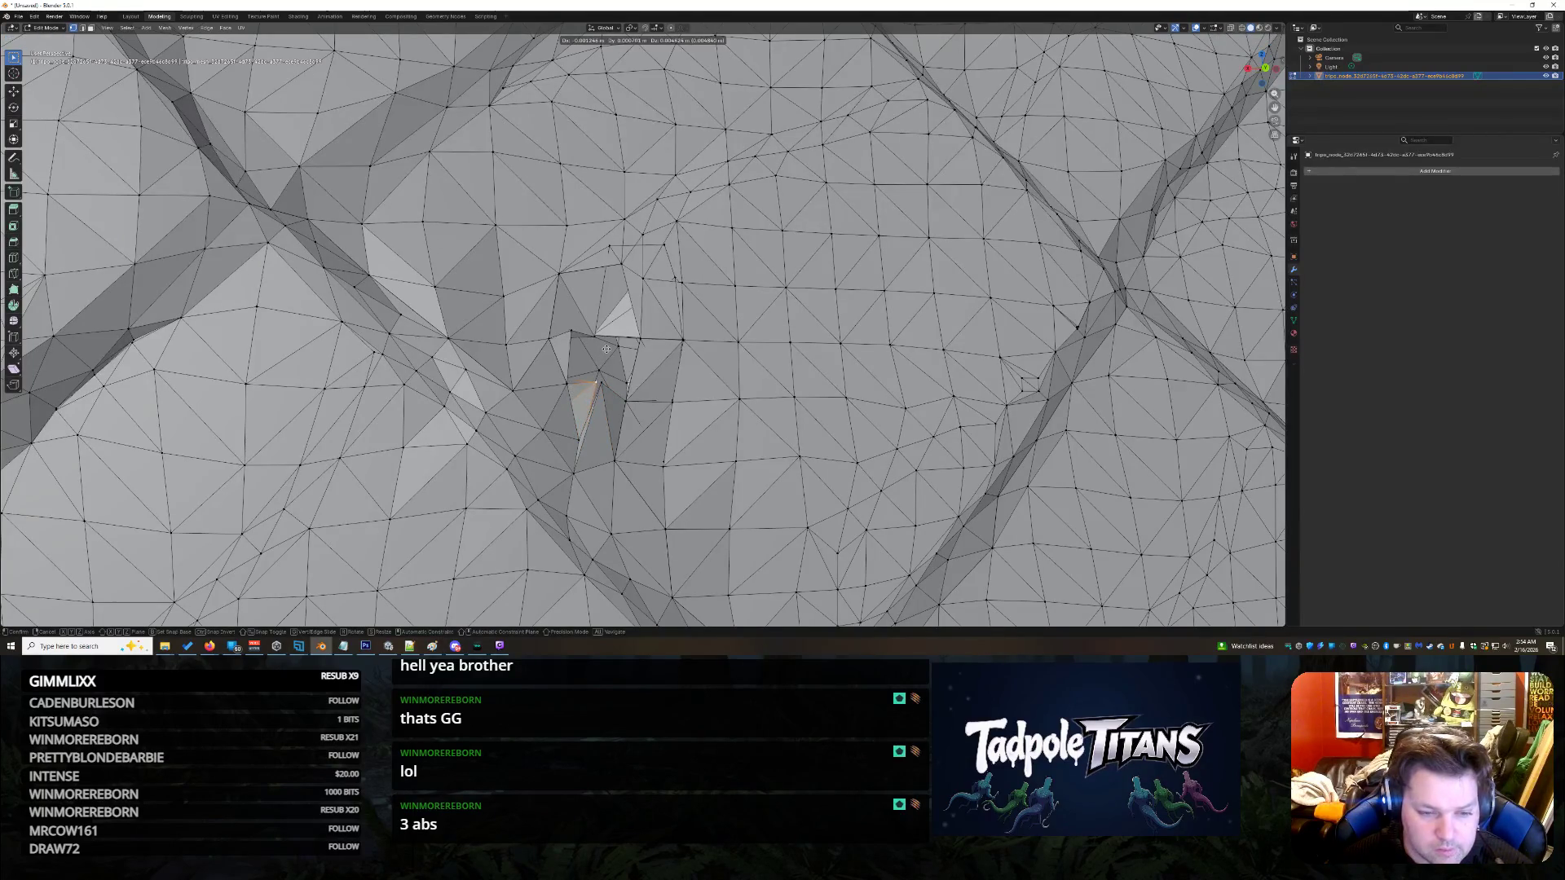
left_click(595, 392)
right_click(595, 392)
left_click(627, 434)
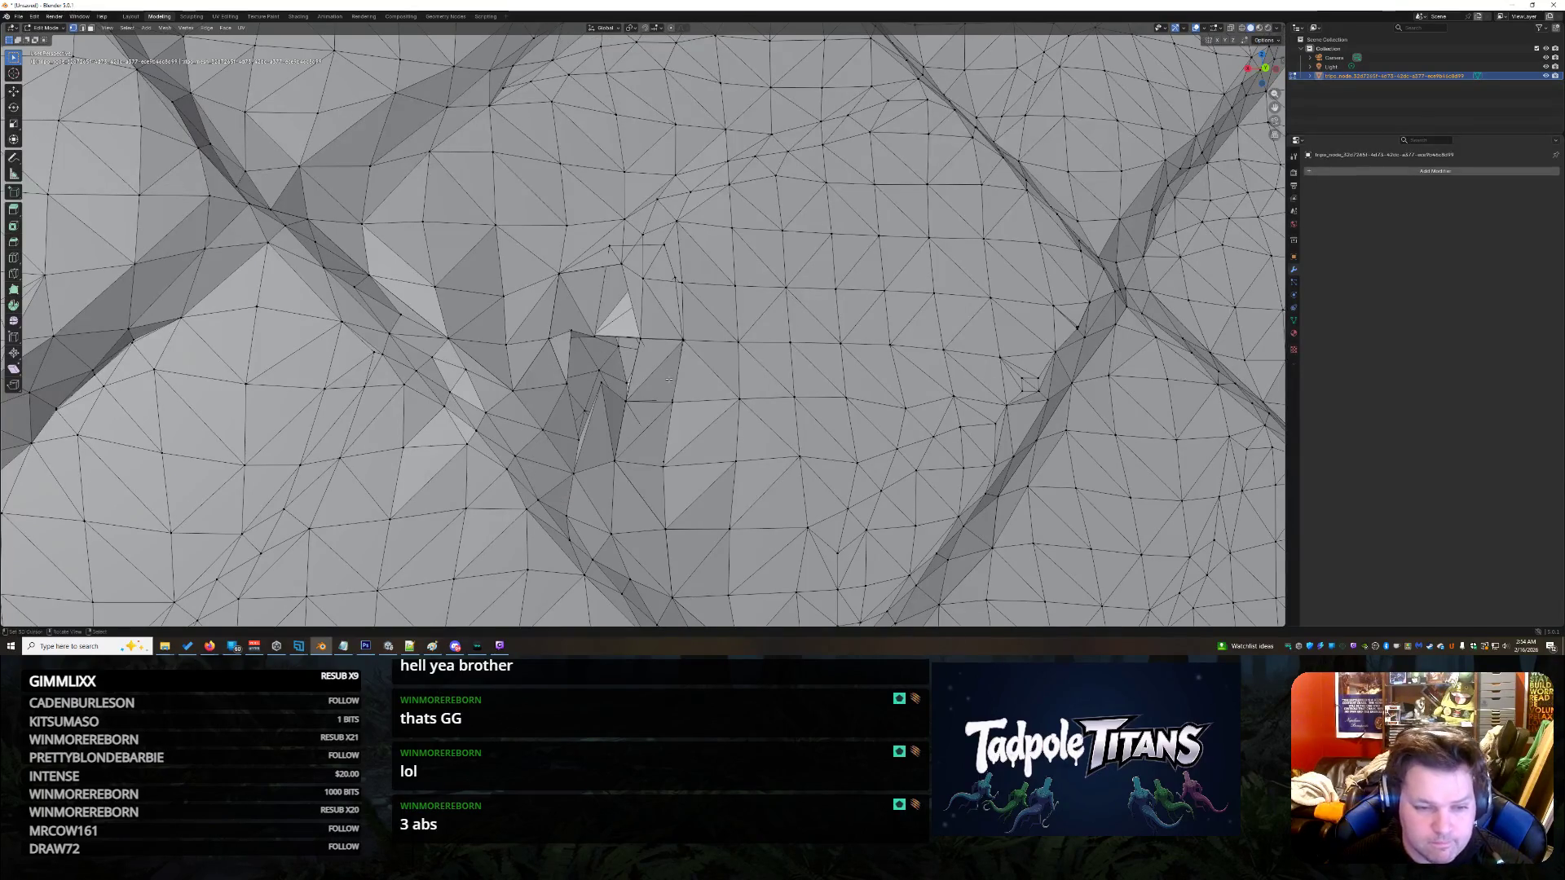
key("g")
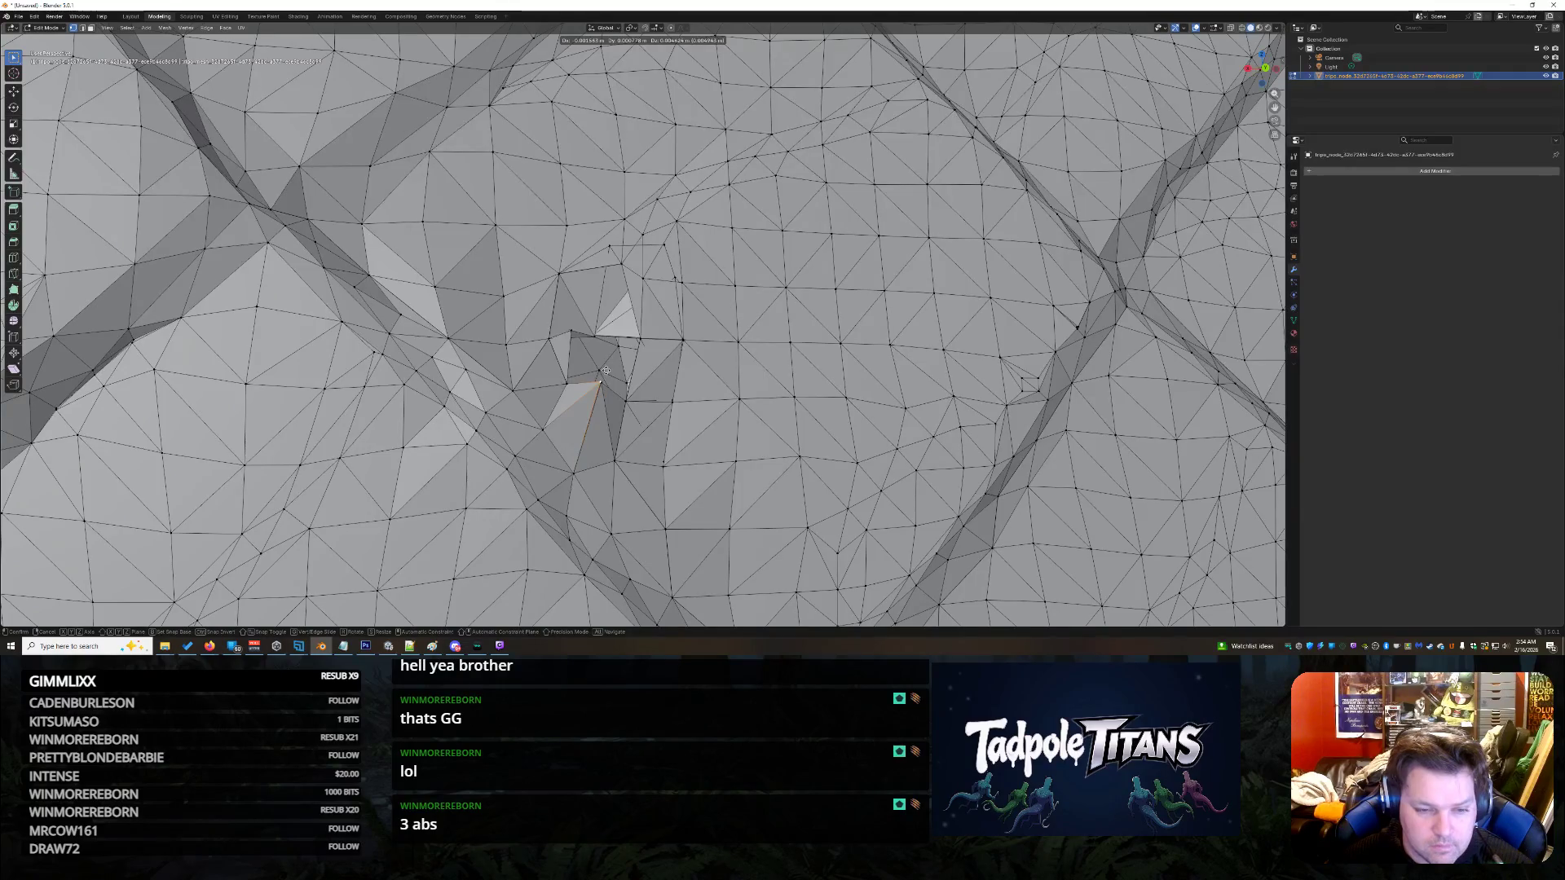
left_click(605, 371)
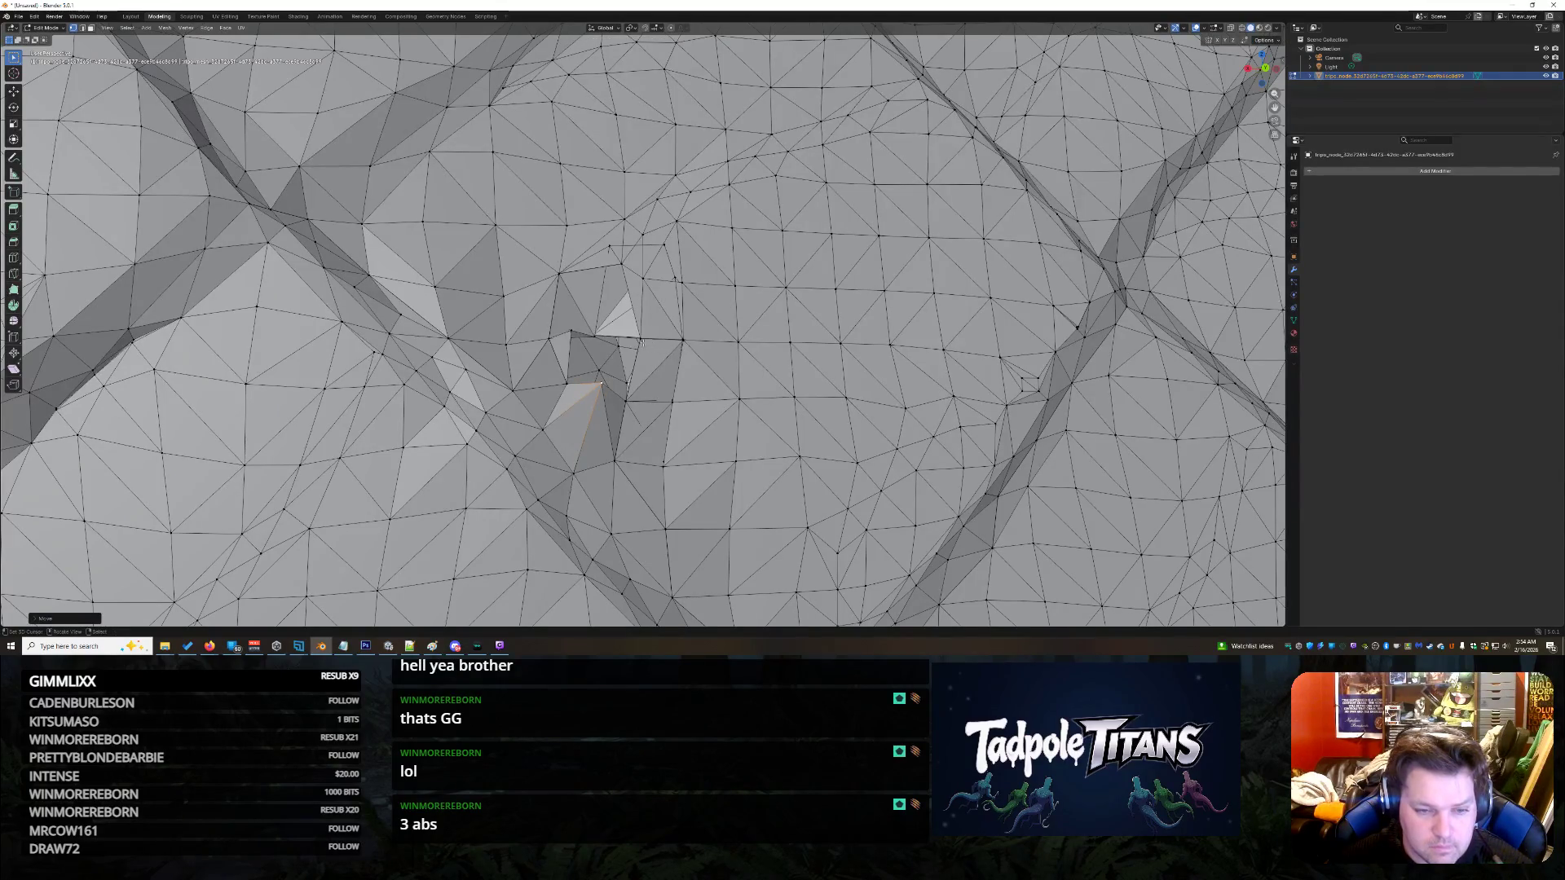
key("g")
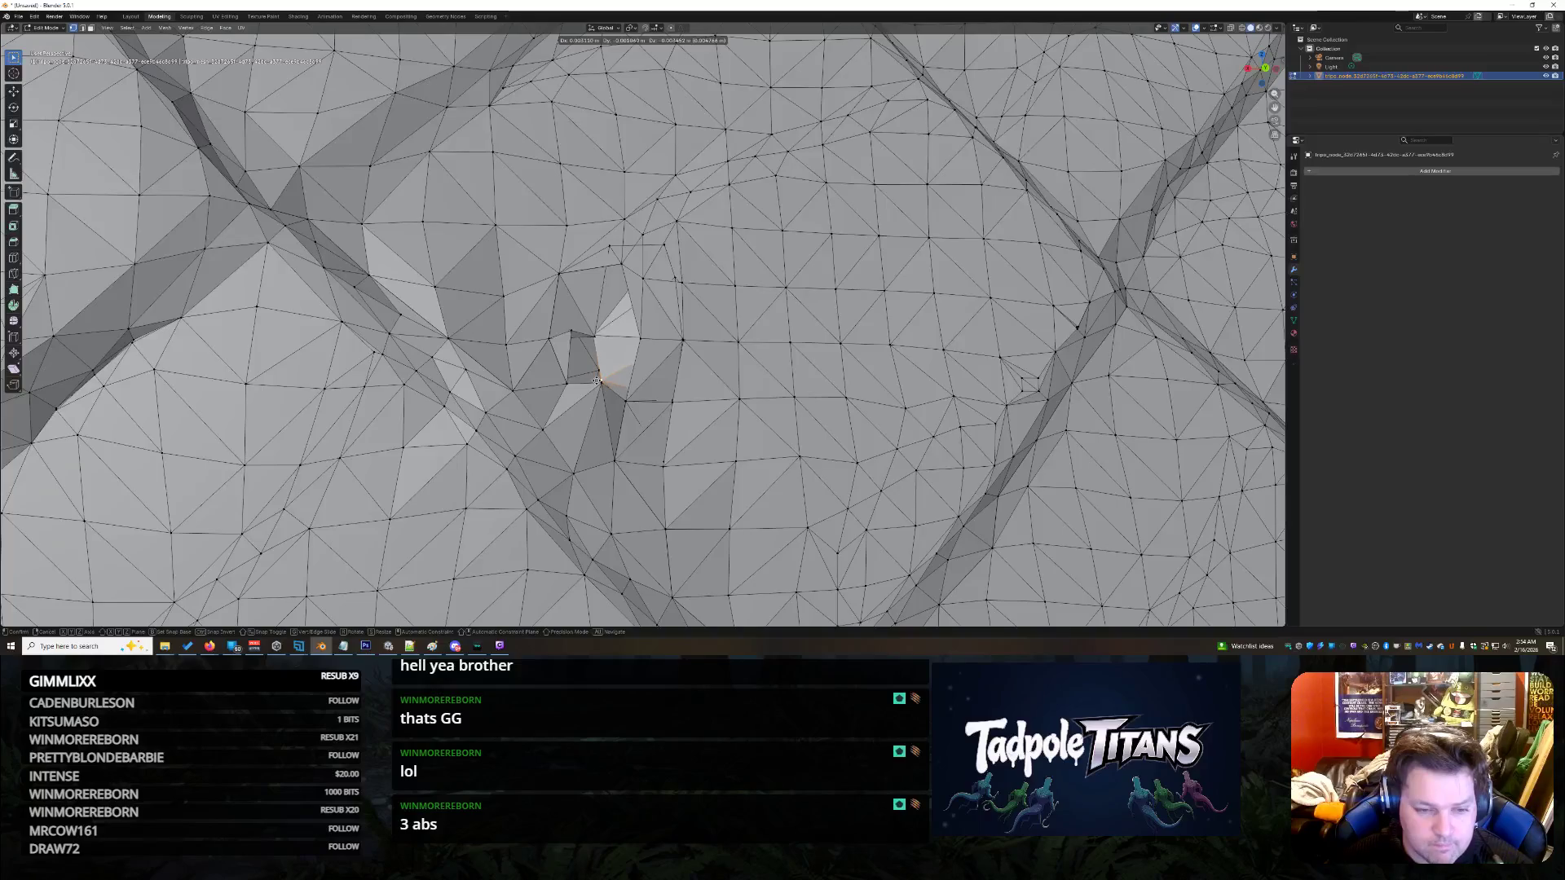
left_click(597, 380)
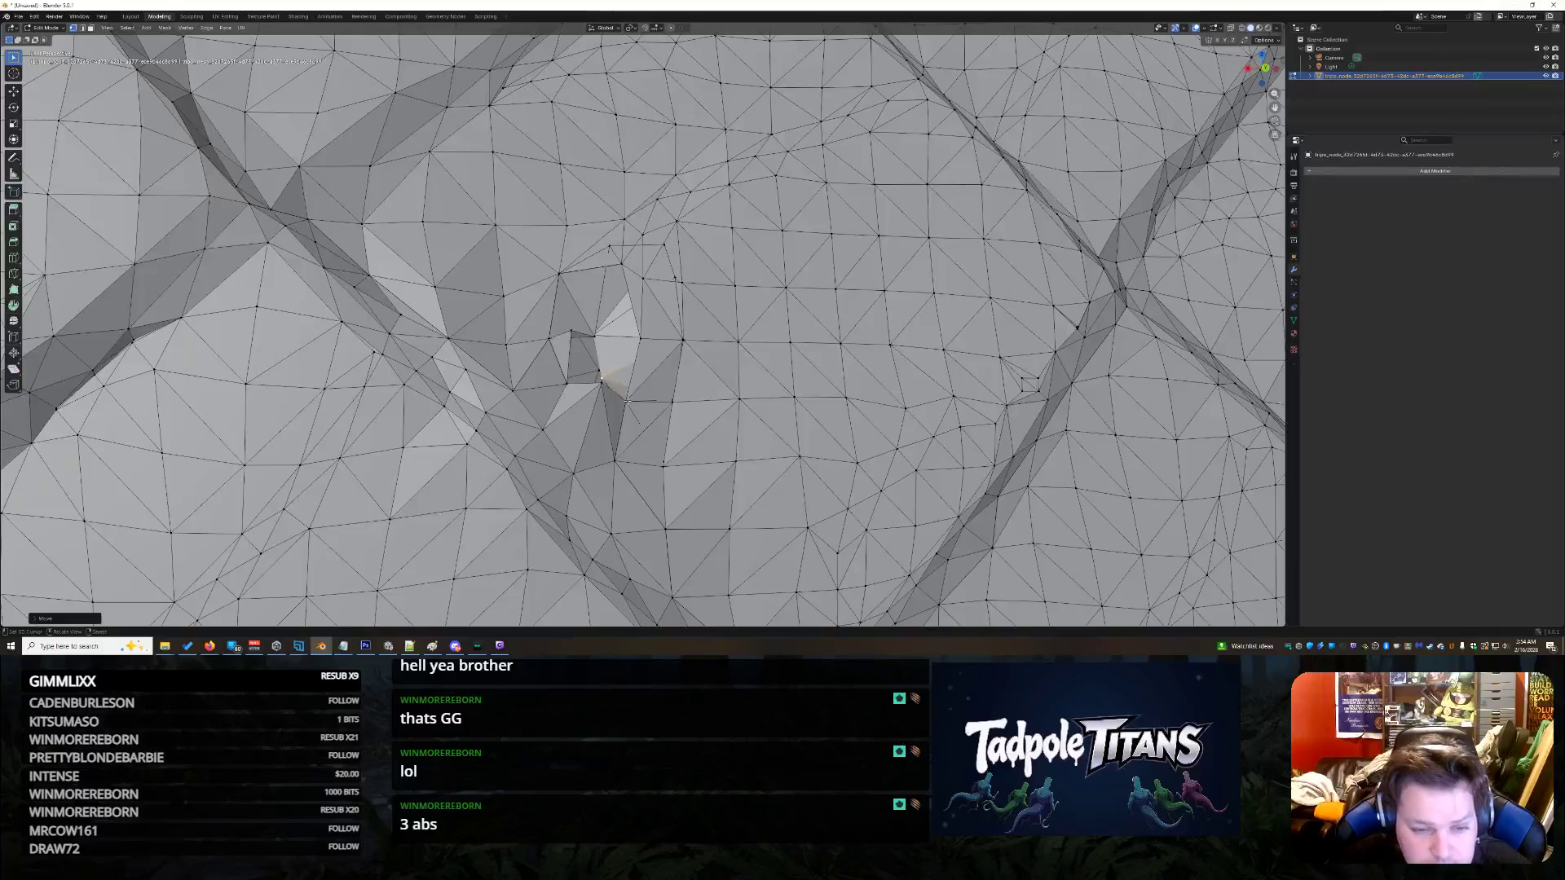
- Select the stray vertex beside the hole and delete it
left_click(627, 402)
key("g")
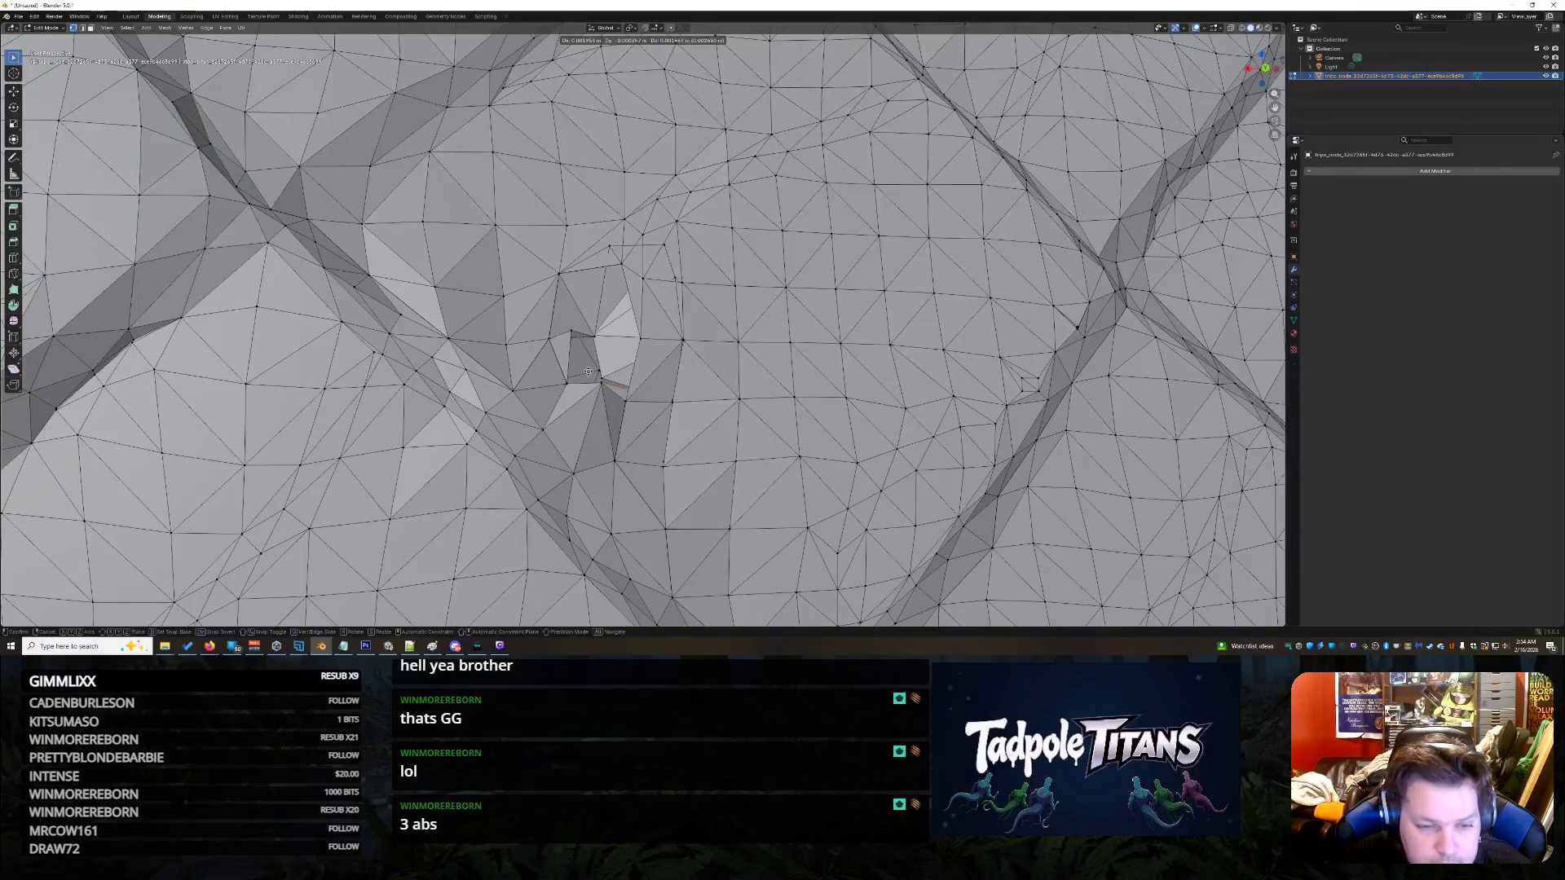
right_click(577, 357)
right_click(594, 355)
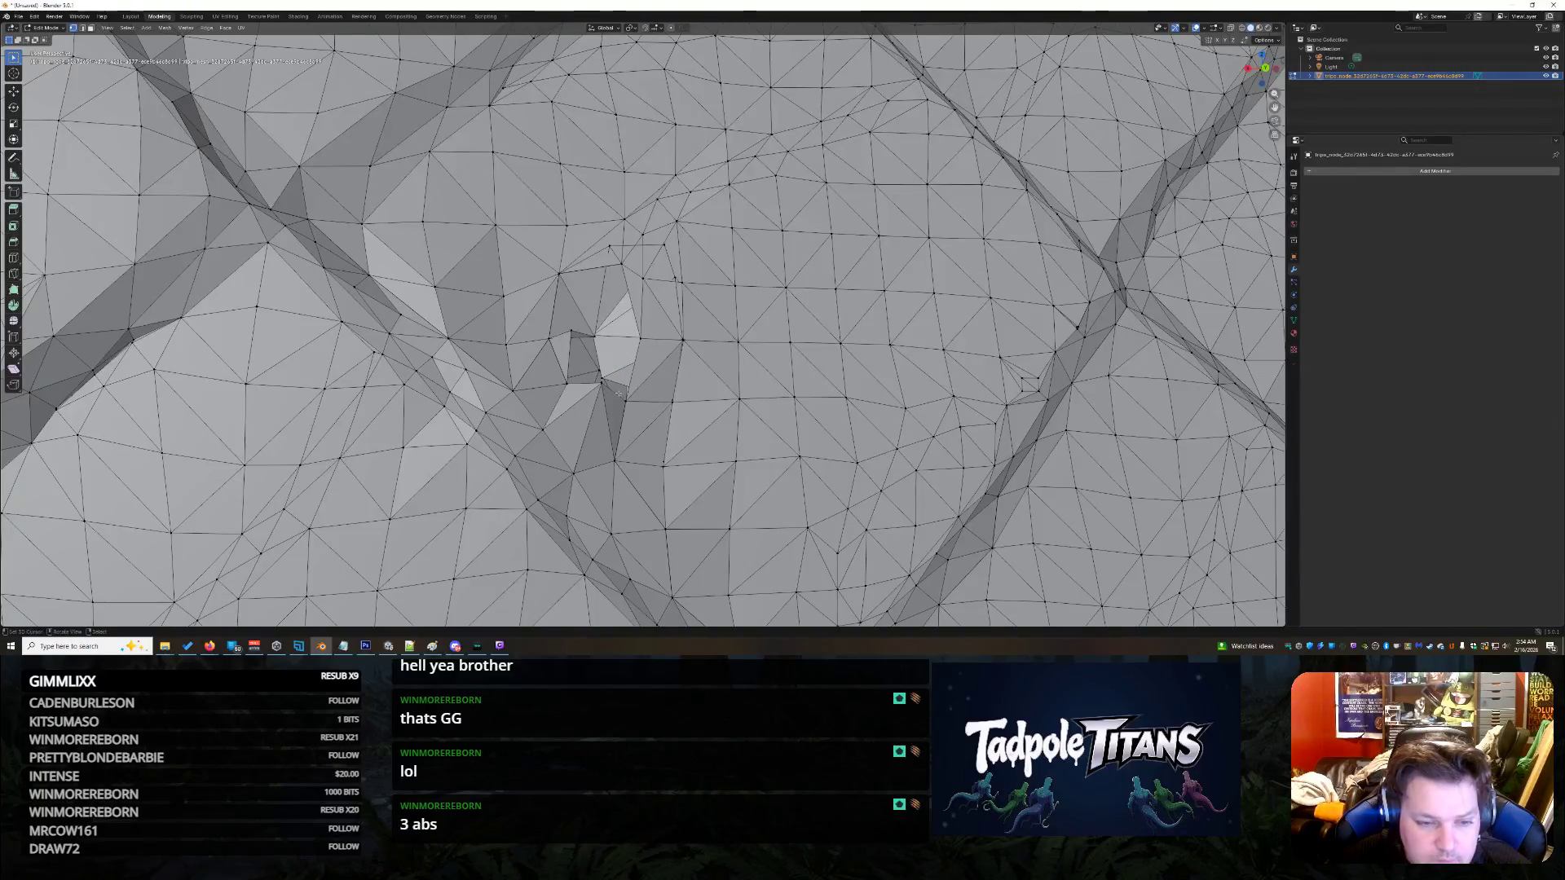
scroll(621, 390, "down", 5)
scroll(619, 393, "up", 5)
left_click(618, 395, "shift")
left_click(620, 381)
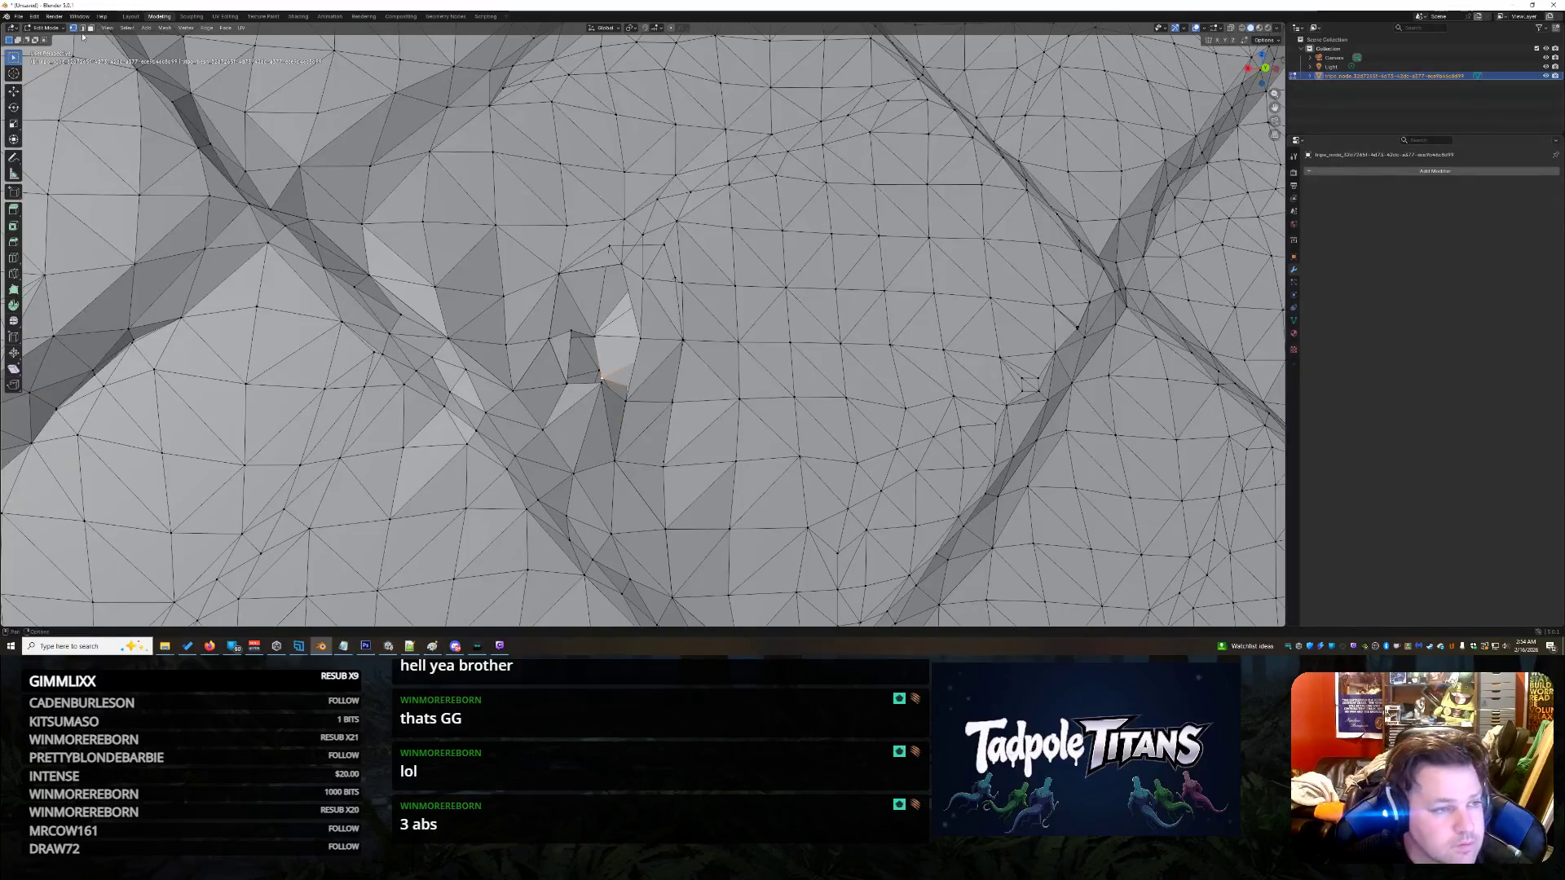
left_click(599, 385, "shift")
left_click(619, 382)
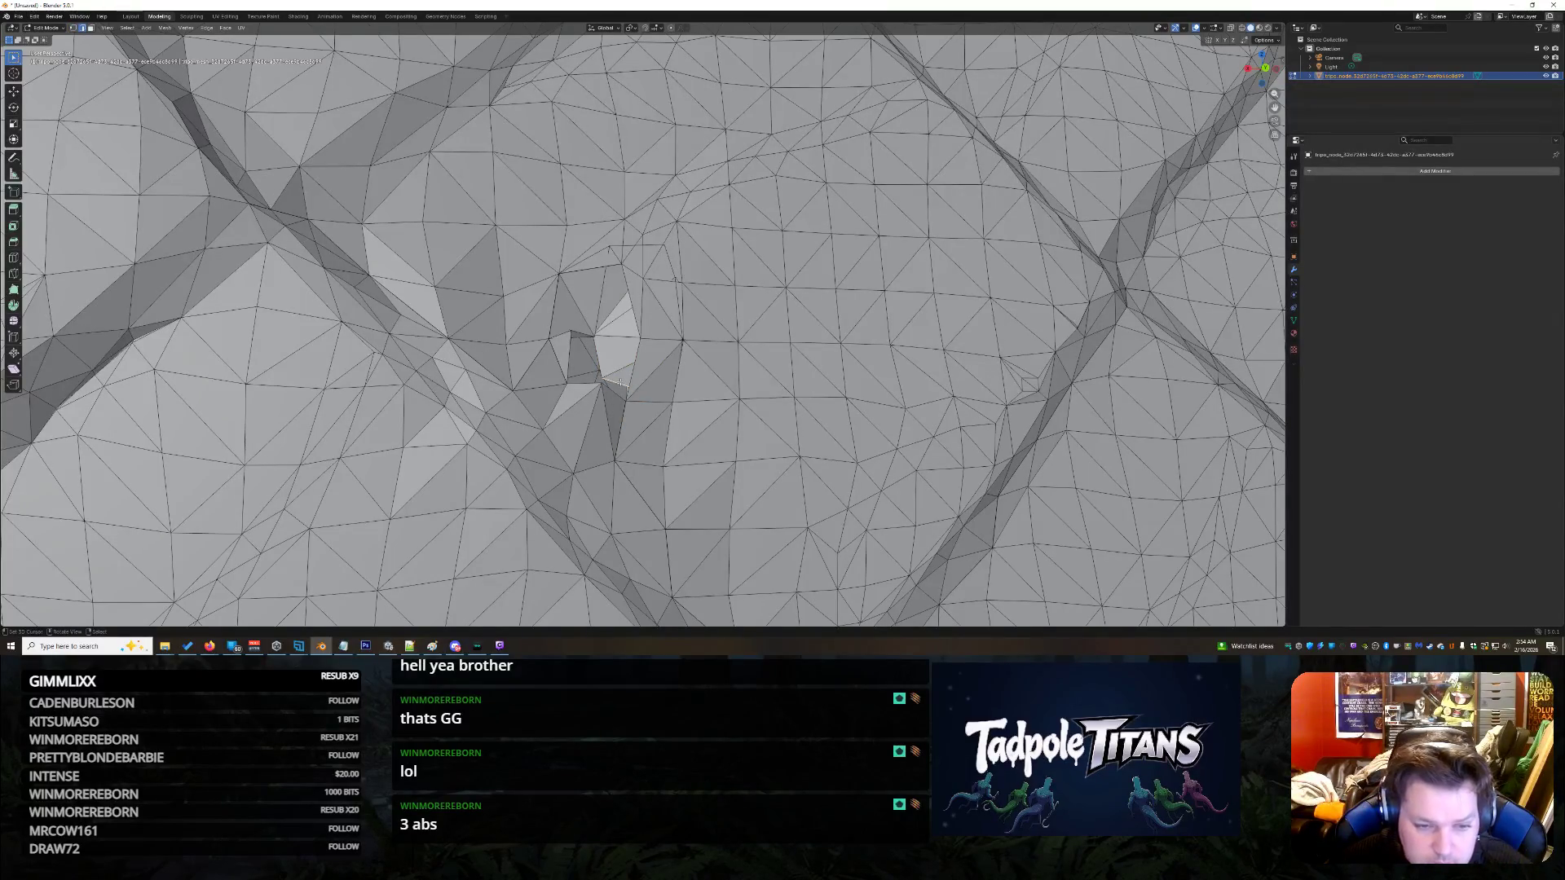
key("x")
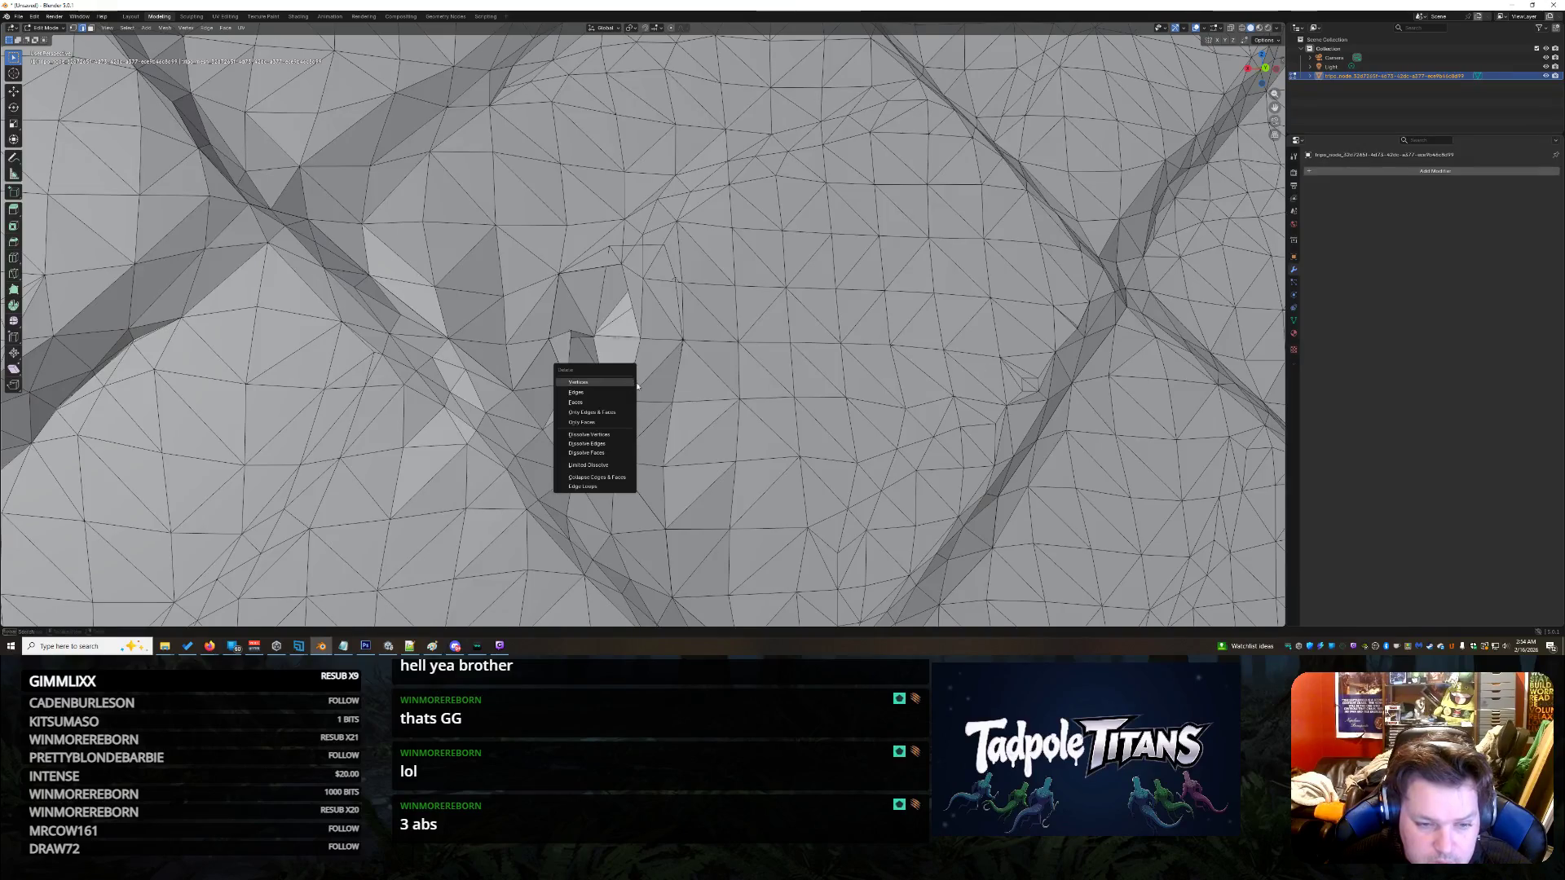
left_click(630, 382)
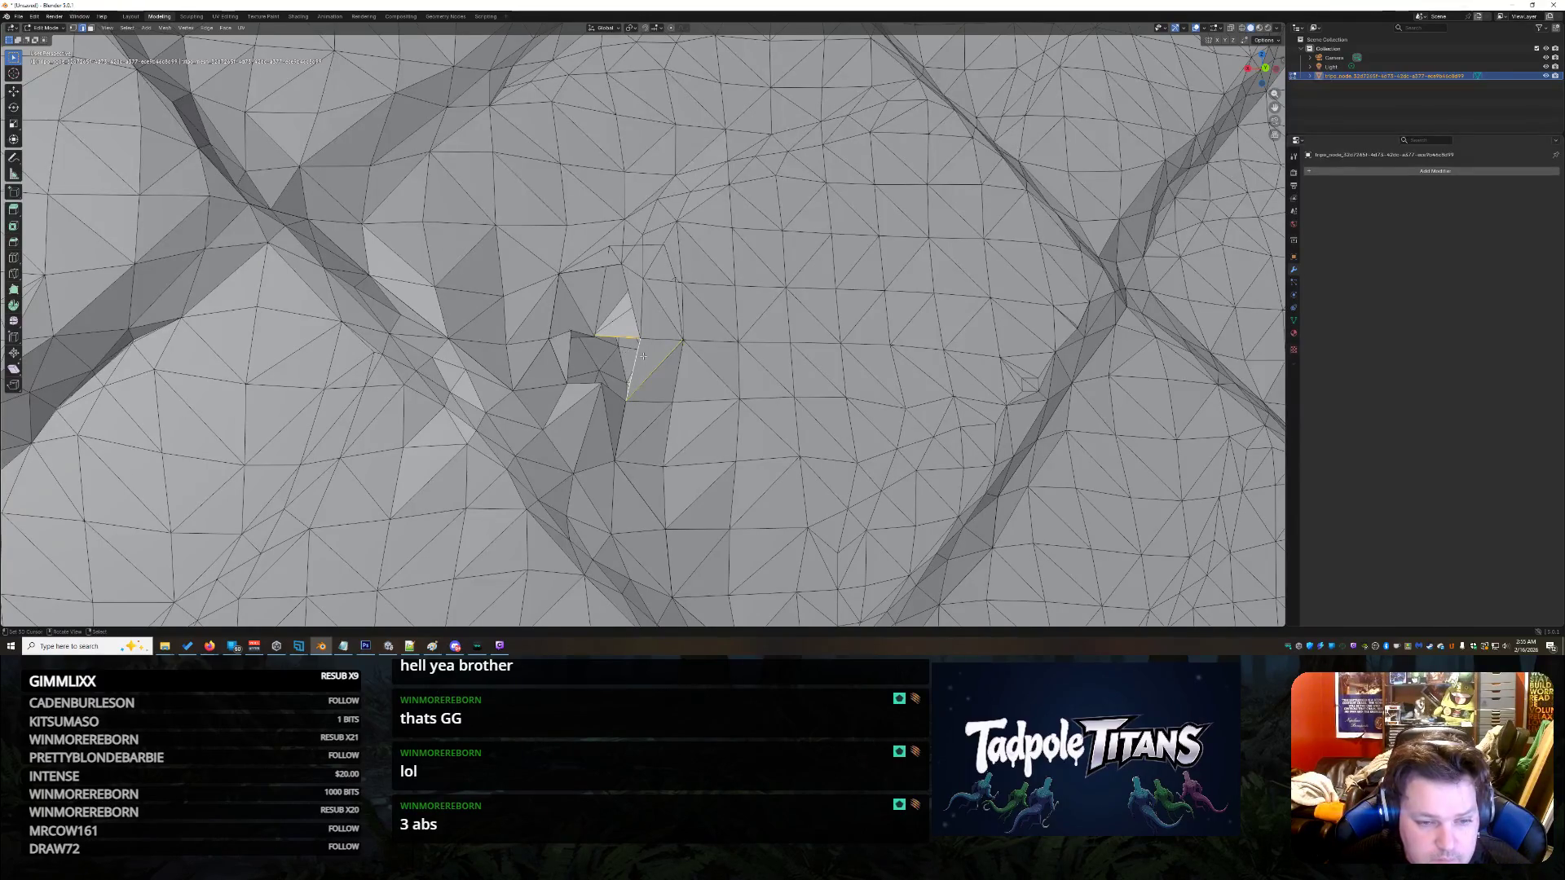
- Try filling the gap and deleting vertices, undoing both attempts
key("f")
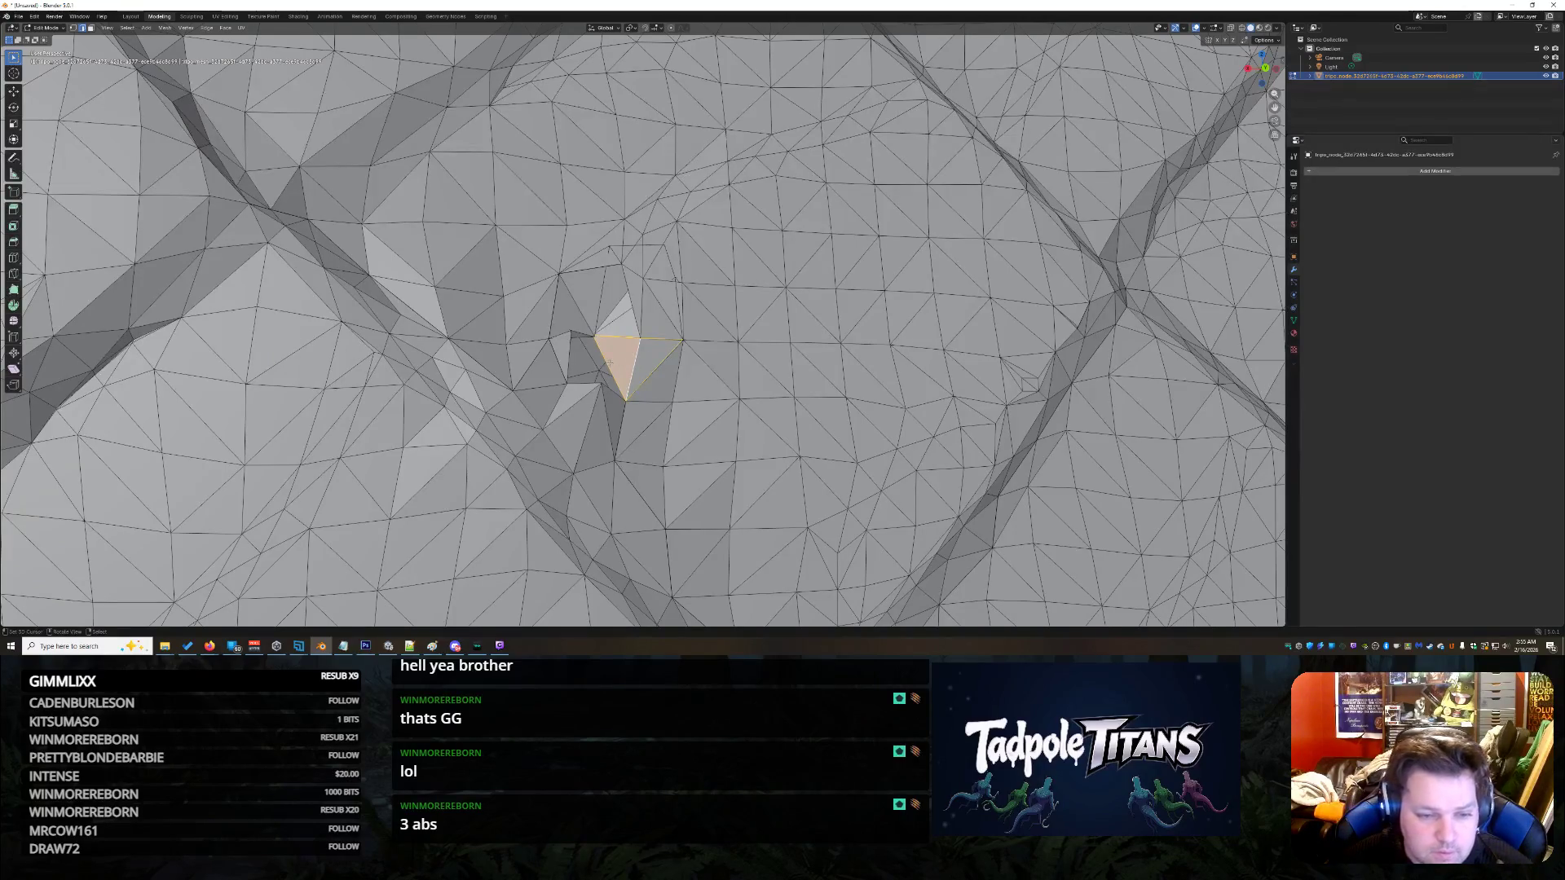
key("ctrl+z")
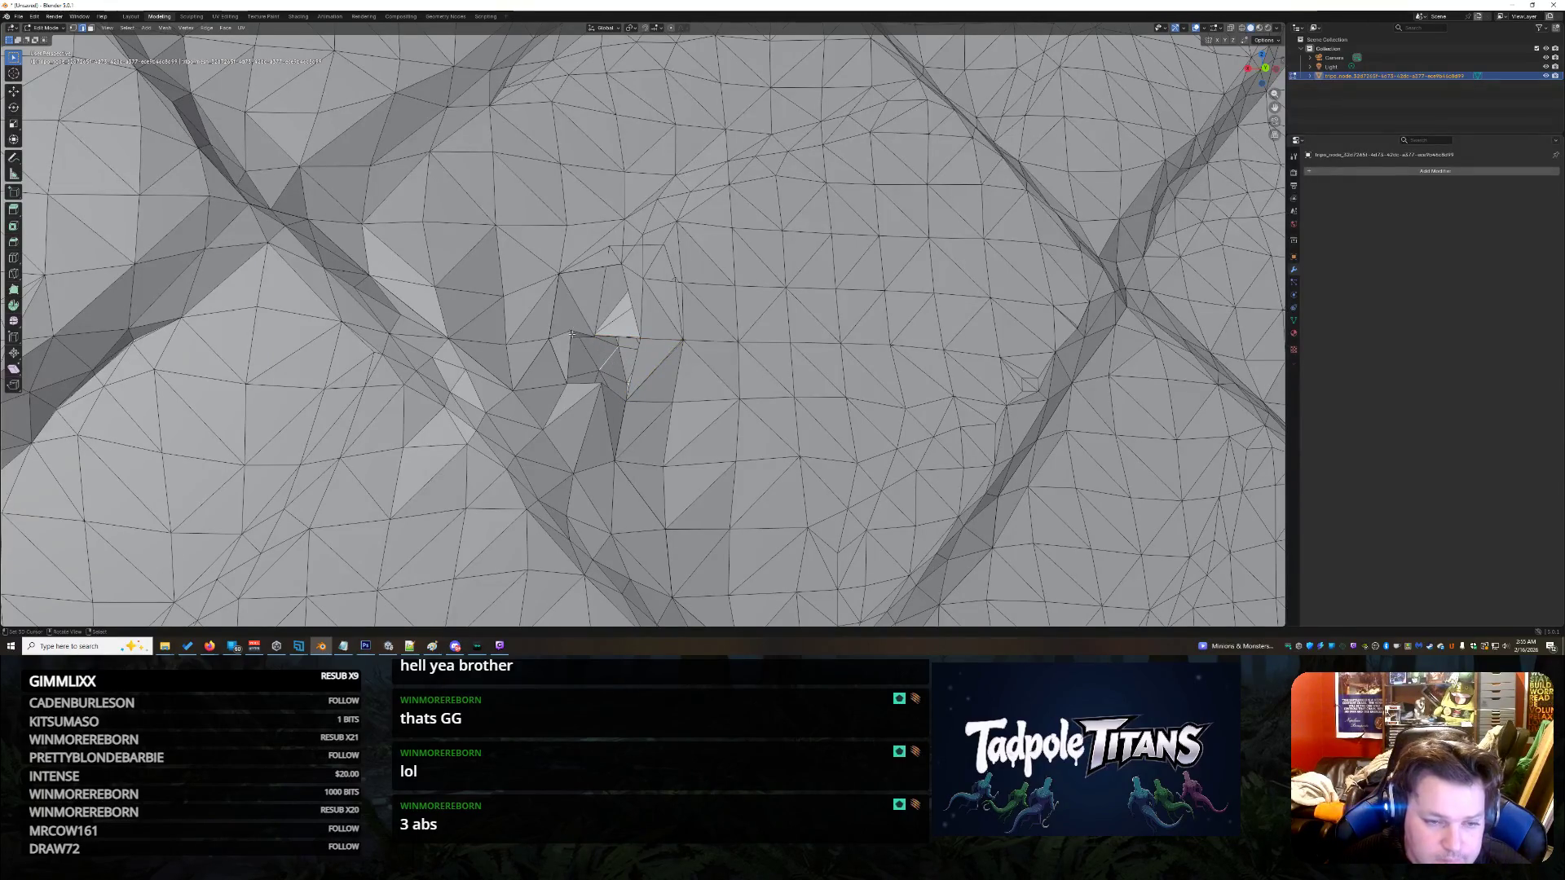
scroll(574, 338, "down", 5)
scroll(581, 336, "up", 5)
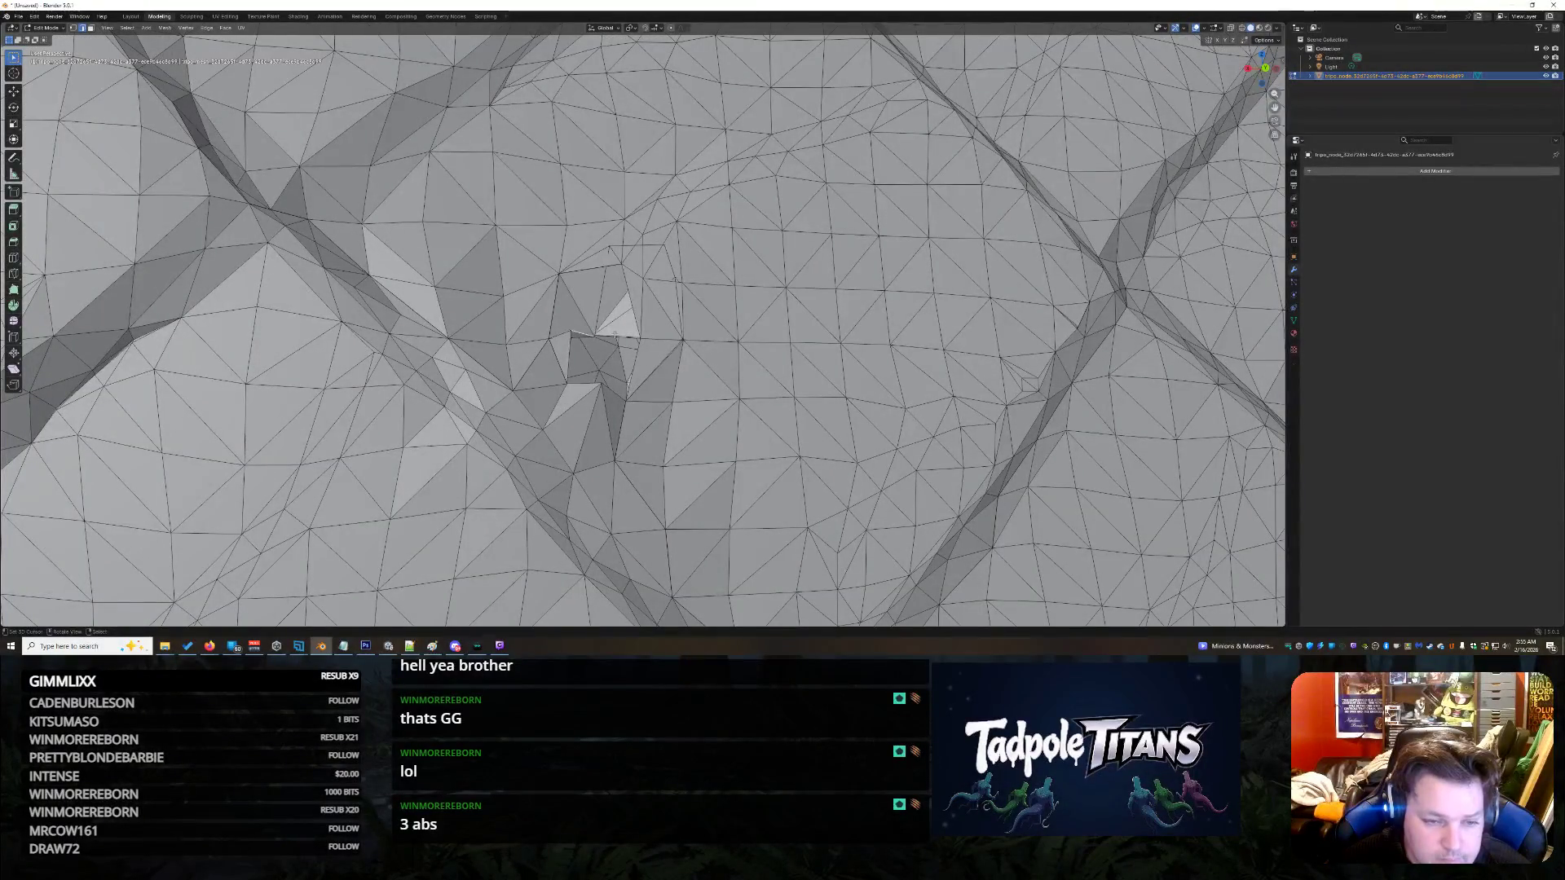
key("x")
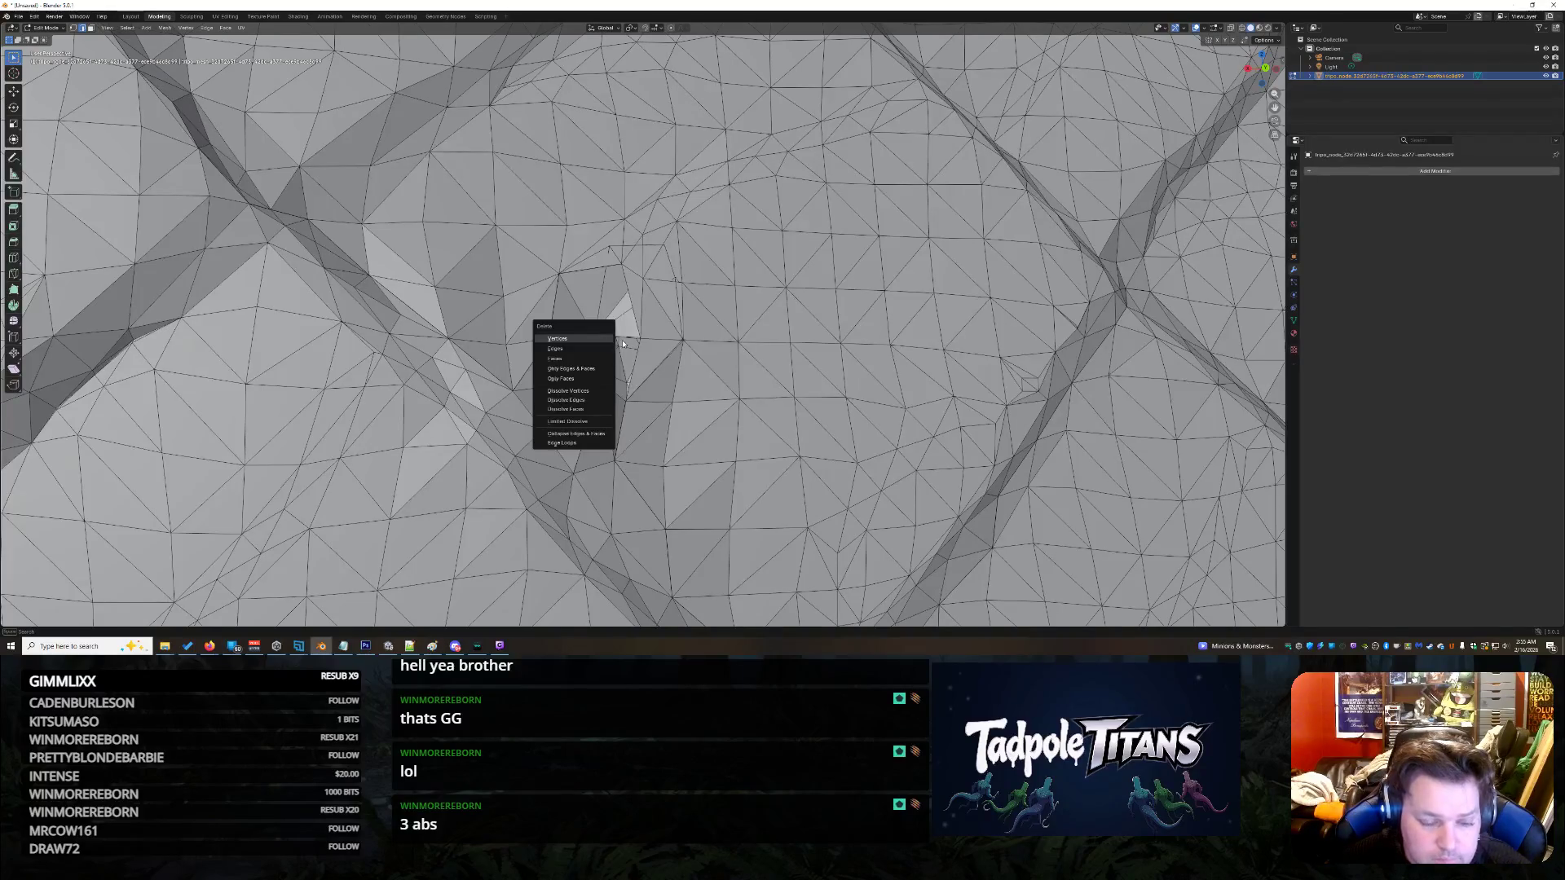
left_click(601, 339)
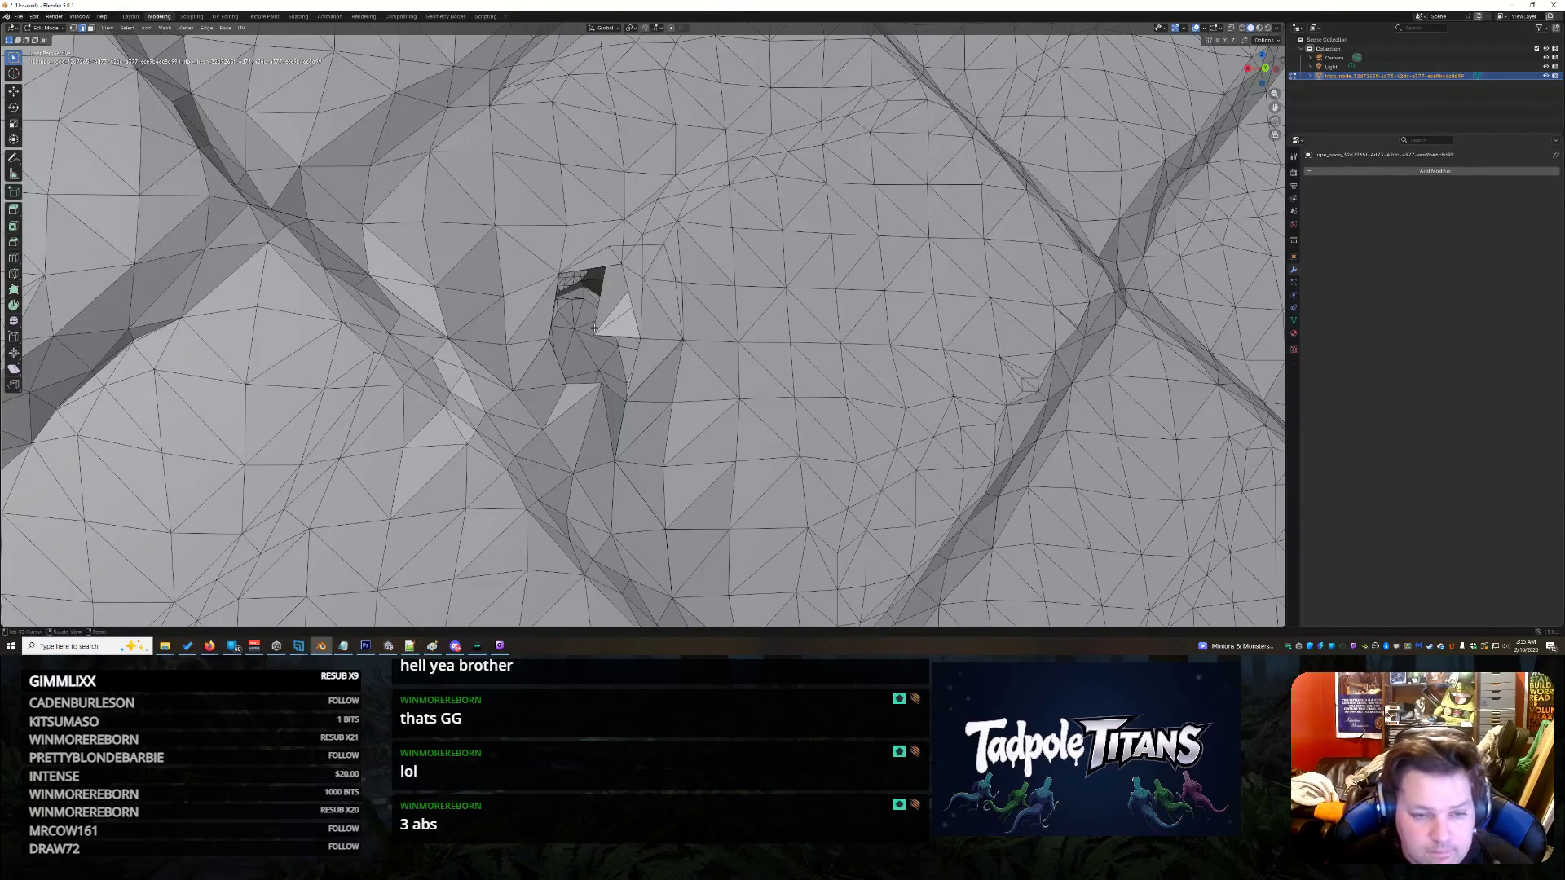
key("ctrl+z")
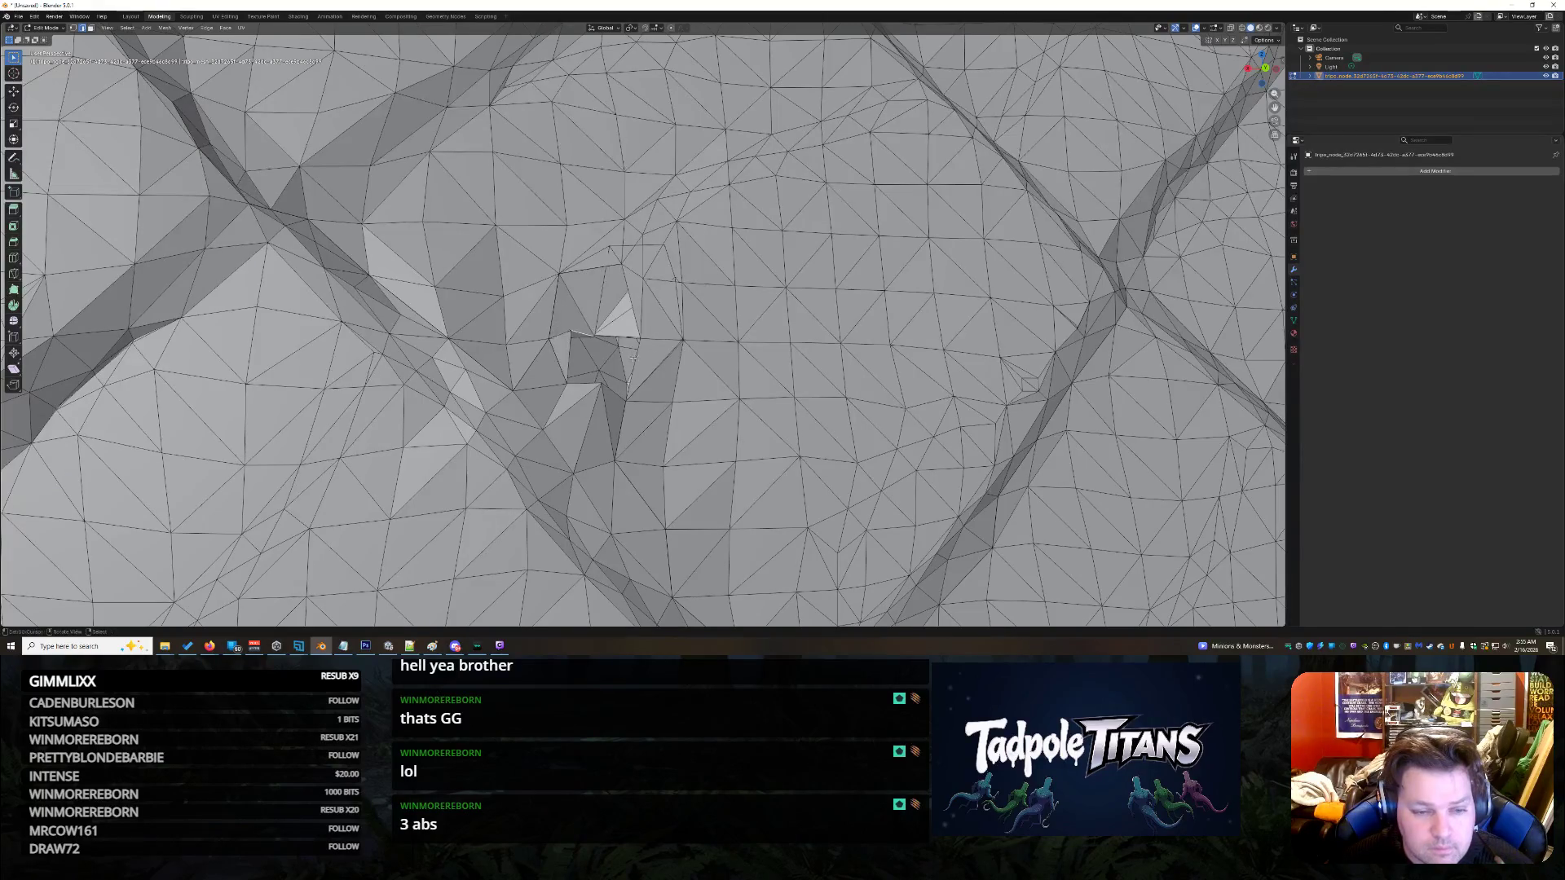
- Fill a triangular face and a quad face between the gap's edges
left_click(607, 267)
left_click(599, 266)
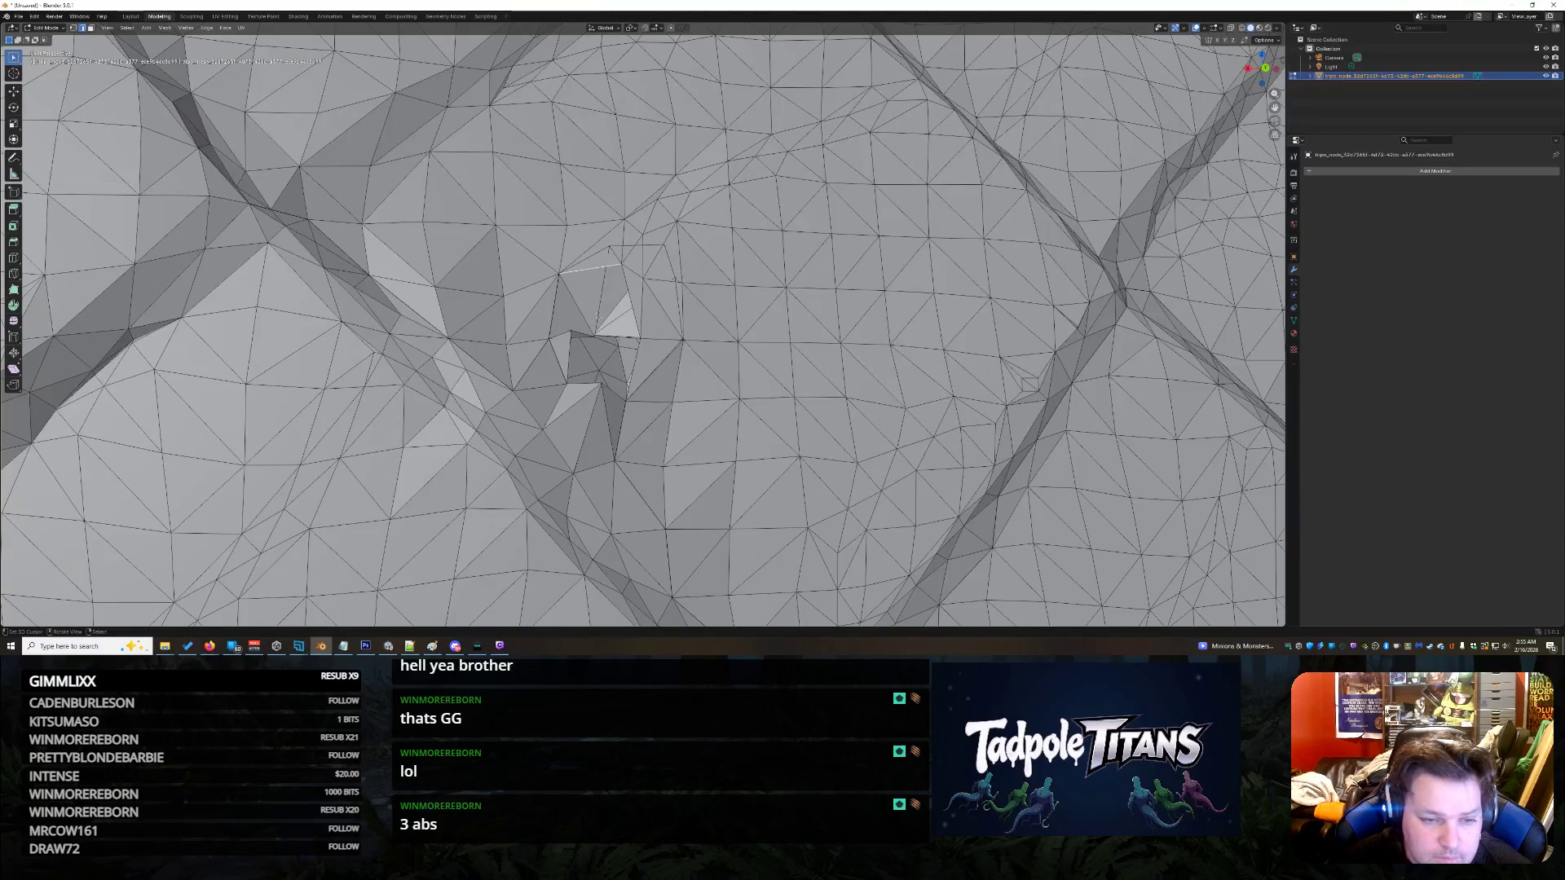
left_click(588, 385)
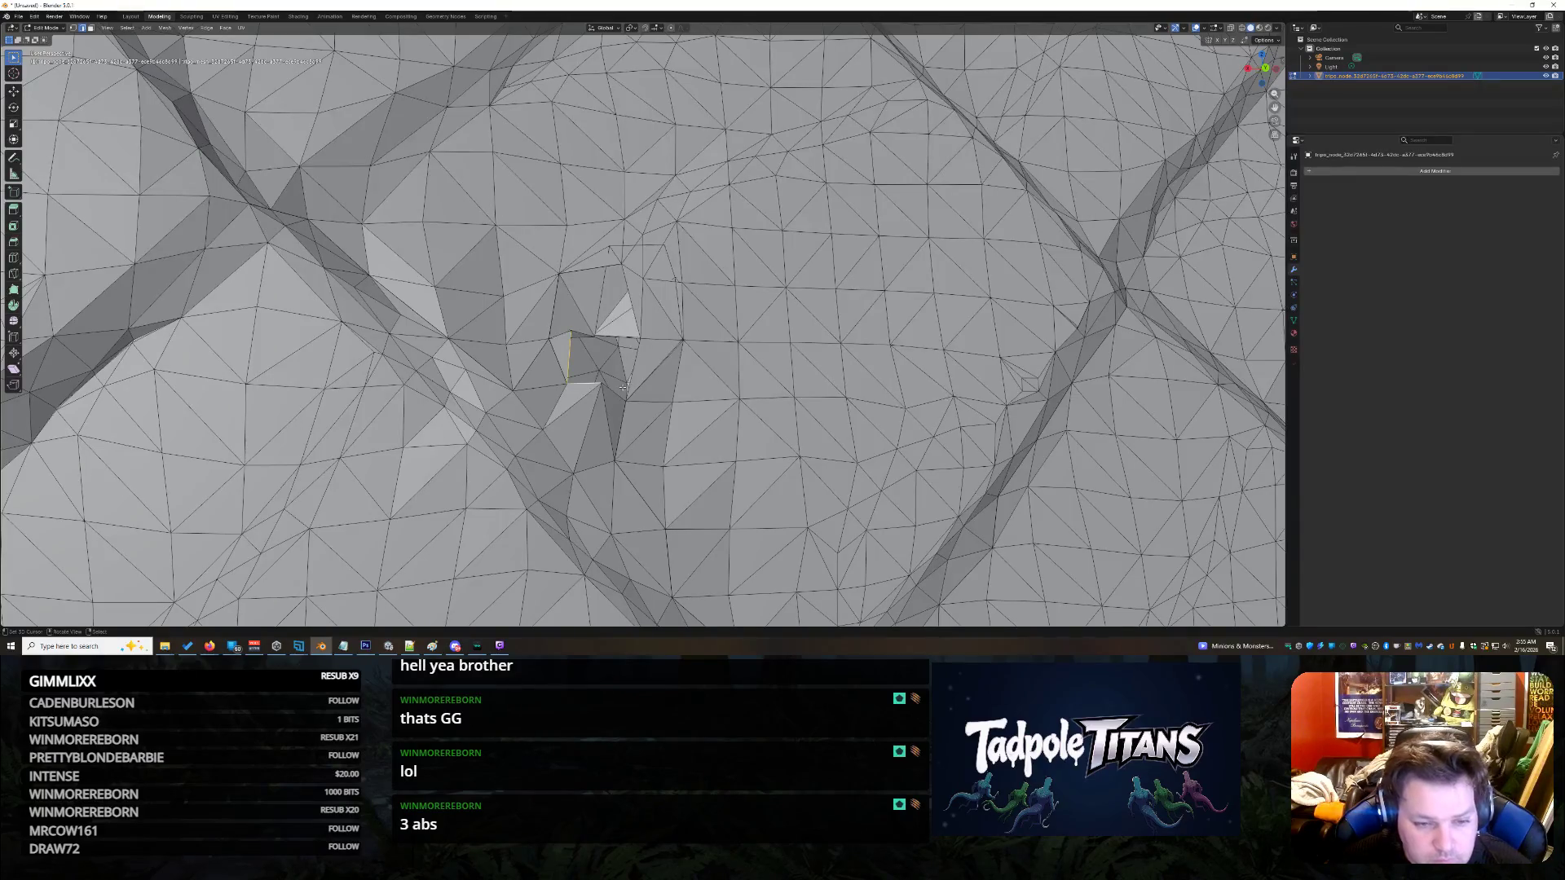
key("f")
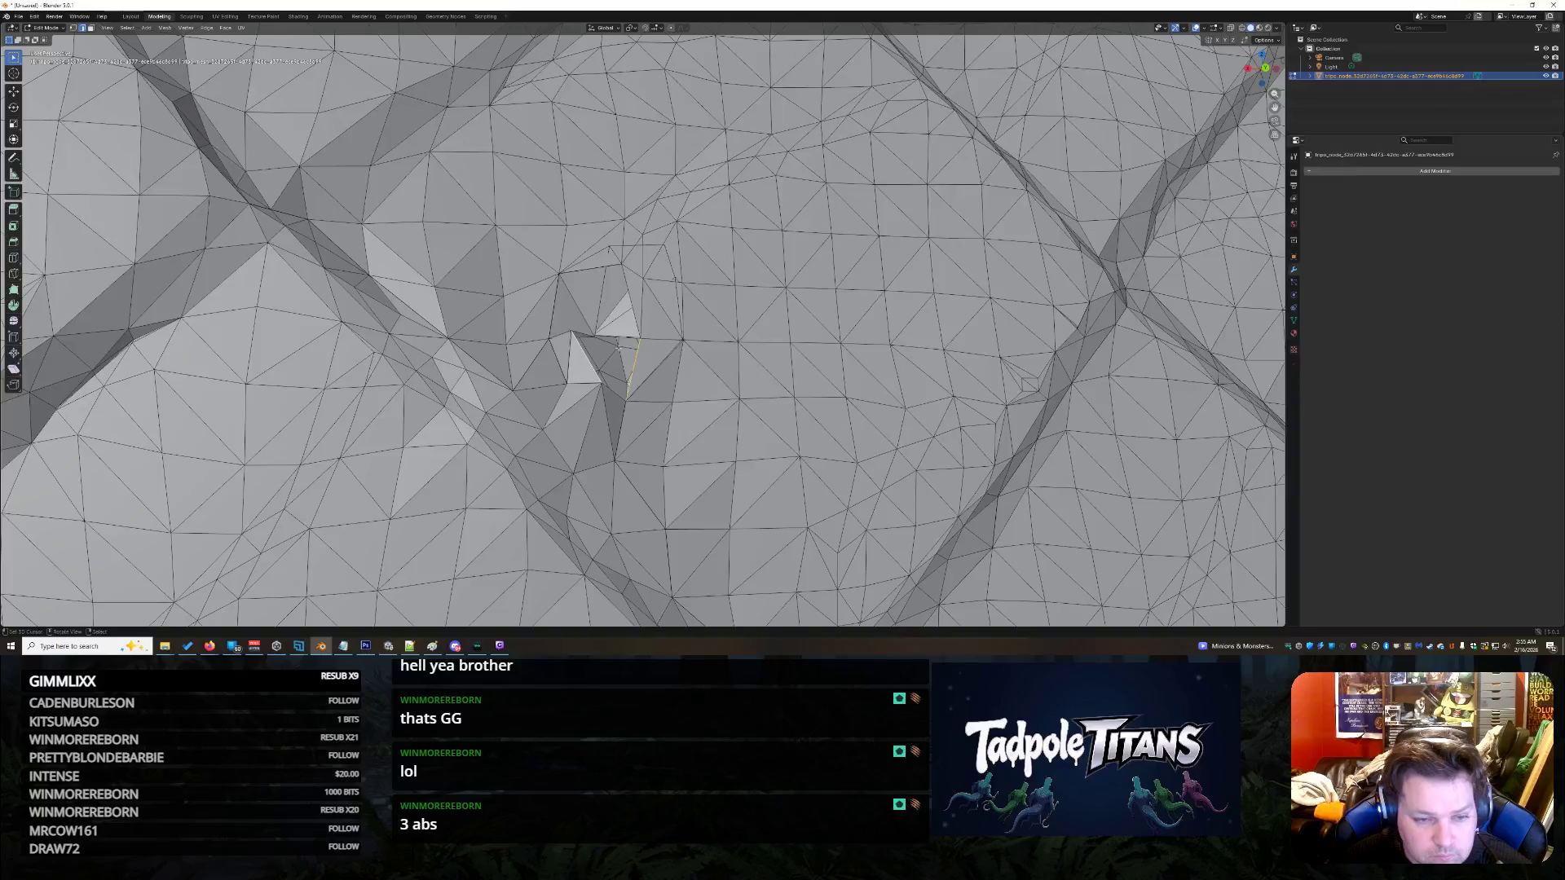
left_click(618, 348)
left_click(613, 335)
left_click(599, 268, "shift")
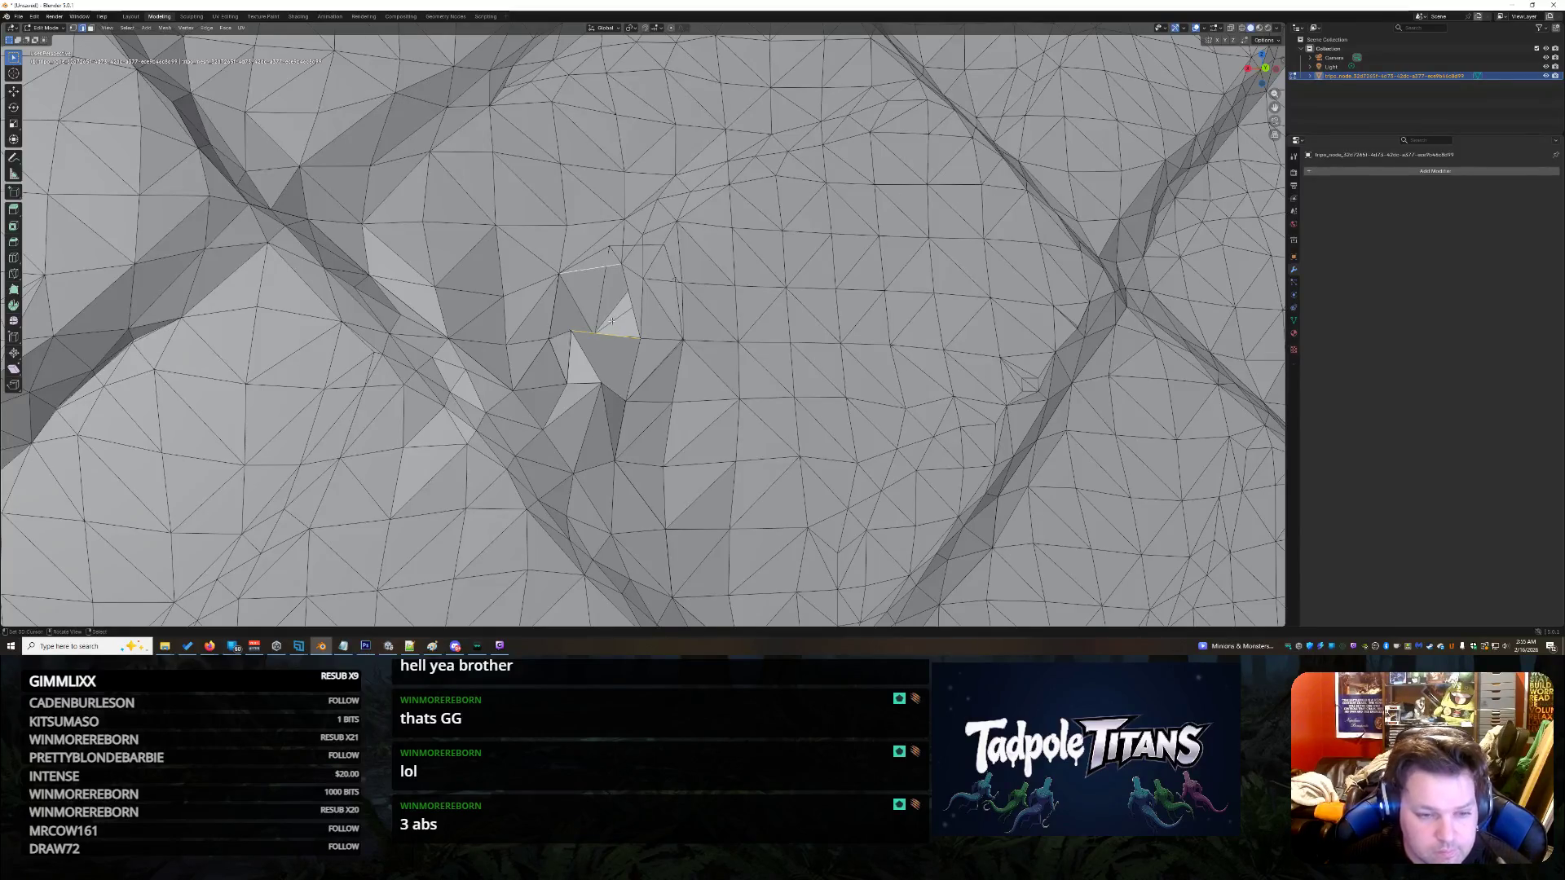
key("f")
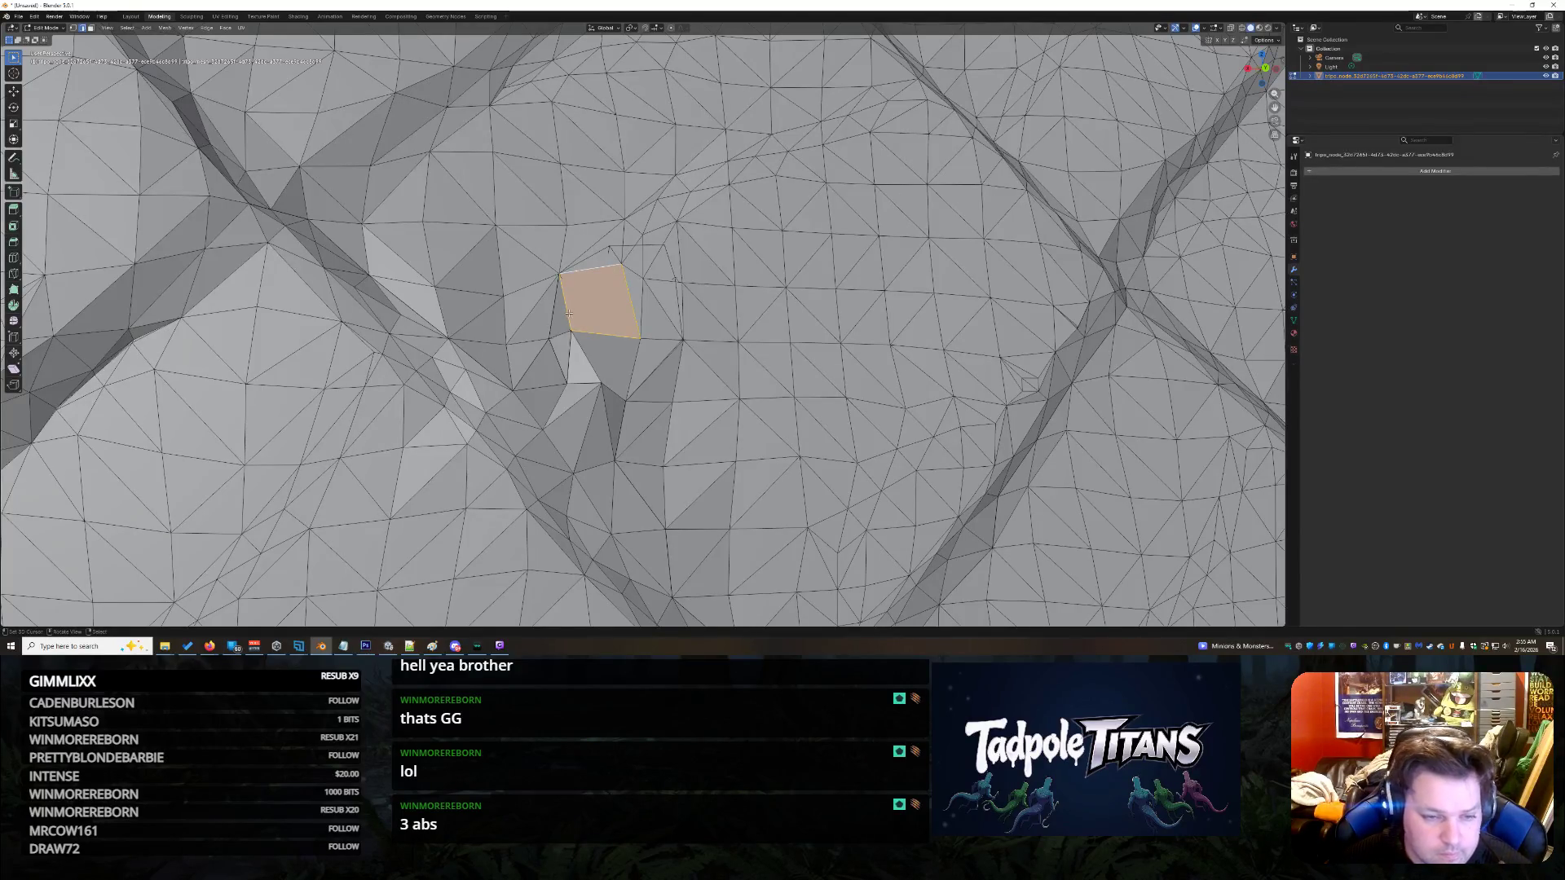
- Fill the remaining gap with one more face and return to Sculpting
left_click(553, 316)
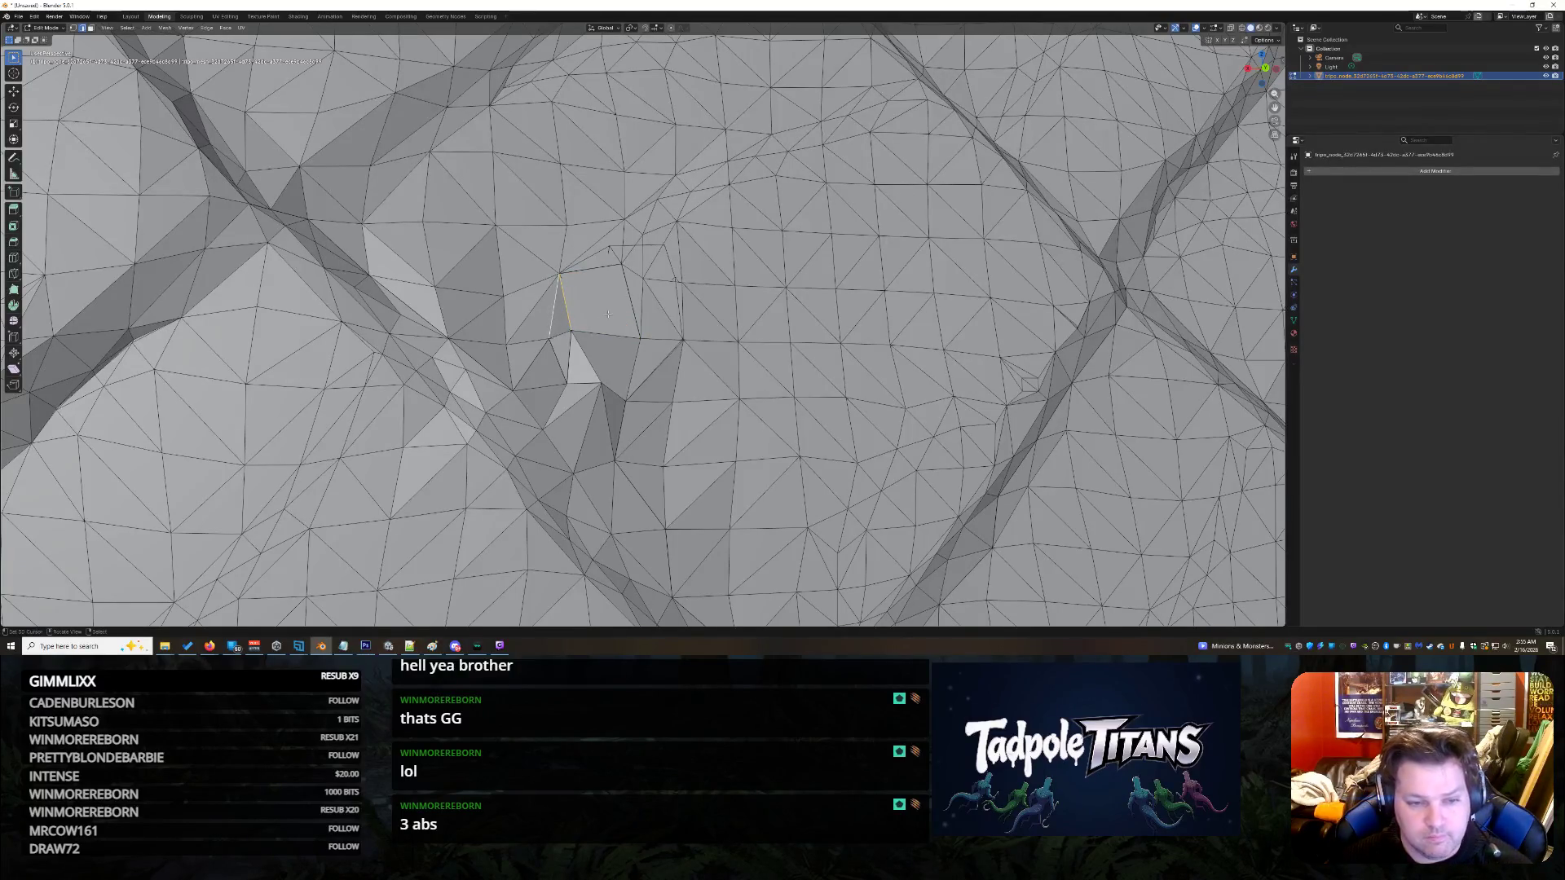
key("f")
scroll(605, 314, "down", 10)
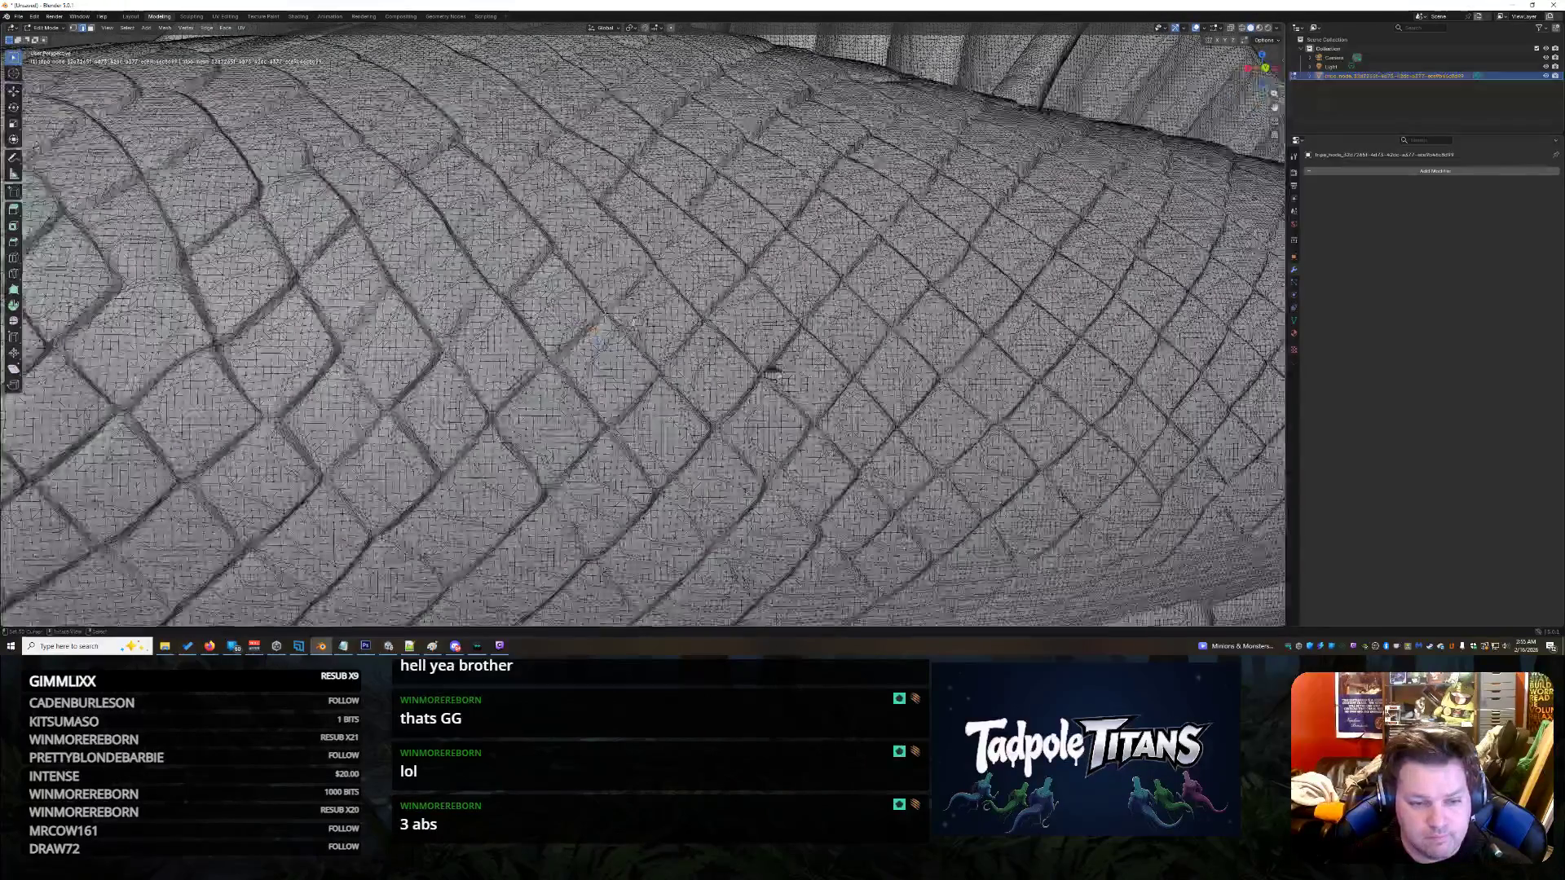
scroll(771, 363, "up", 4)
scroll(623, 330, "up", 5)
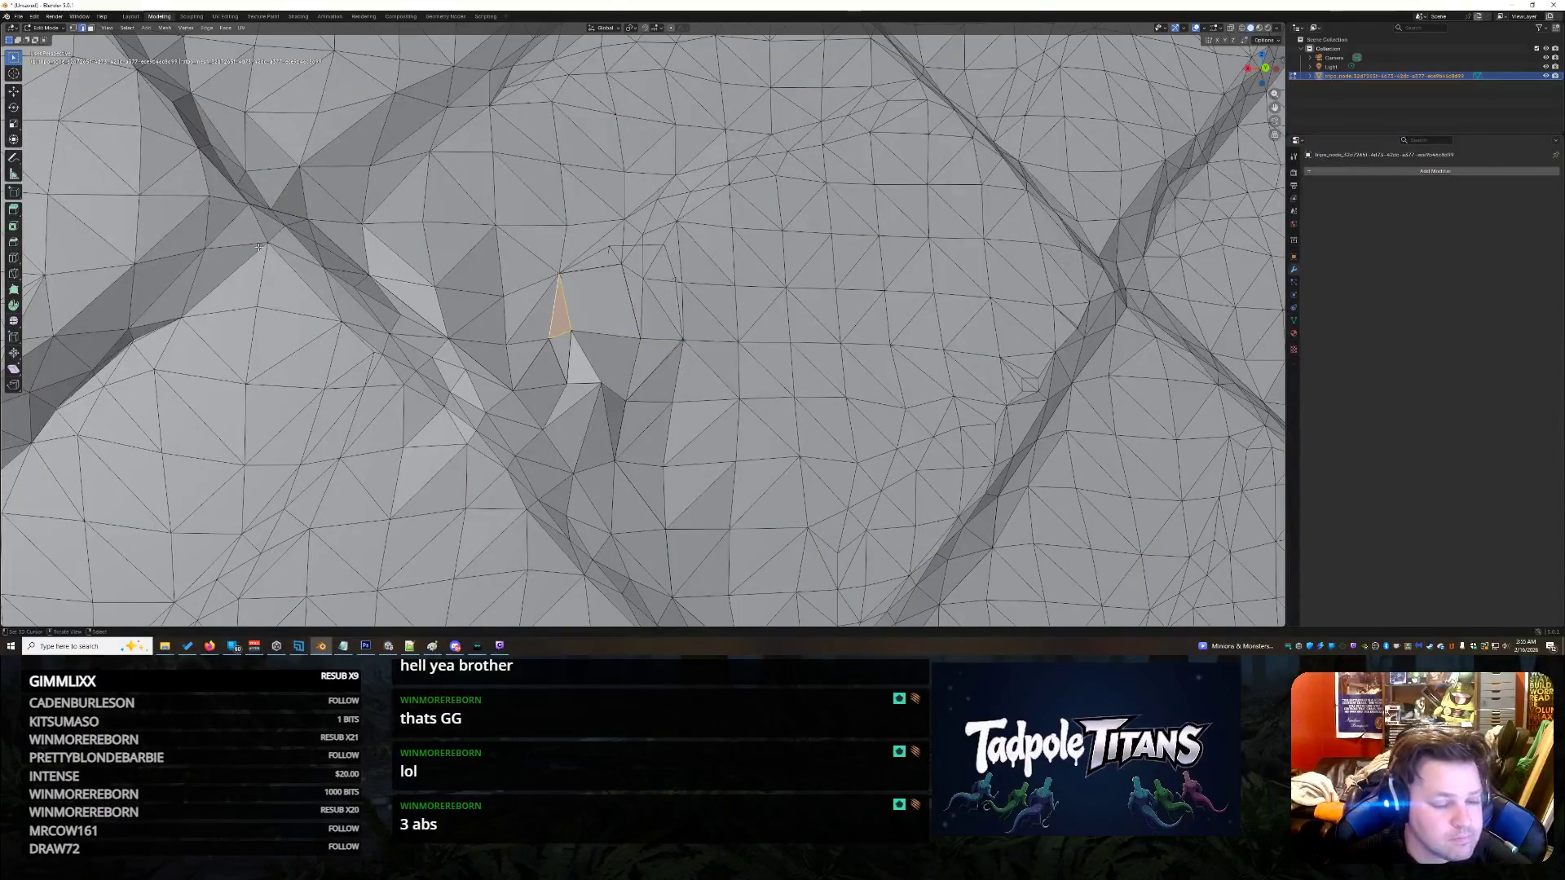
scroll(623, 330, "down", 6)
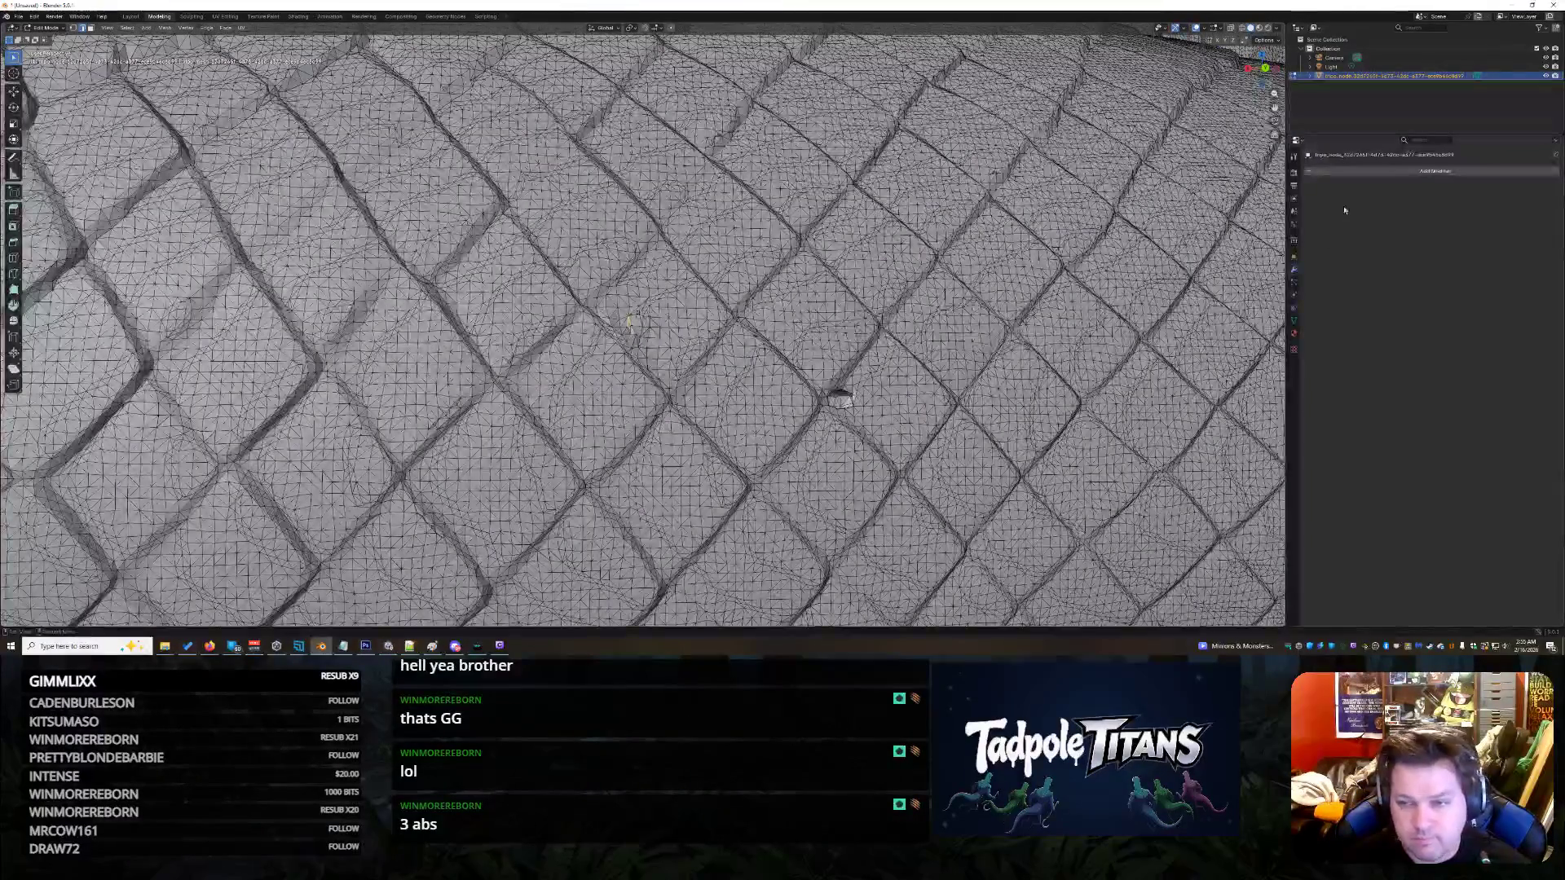
left_click(189, 17)
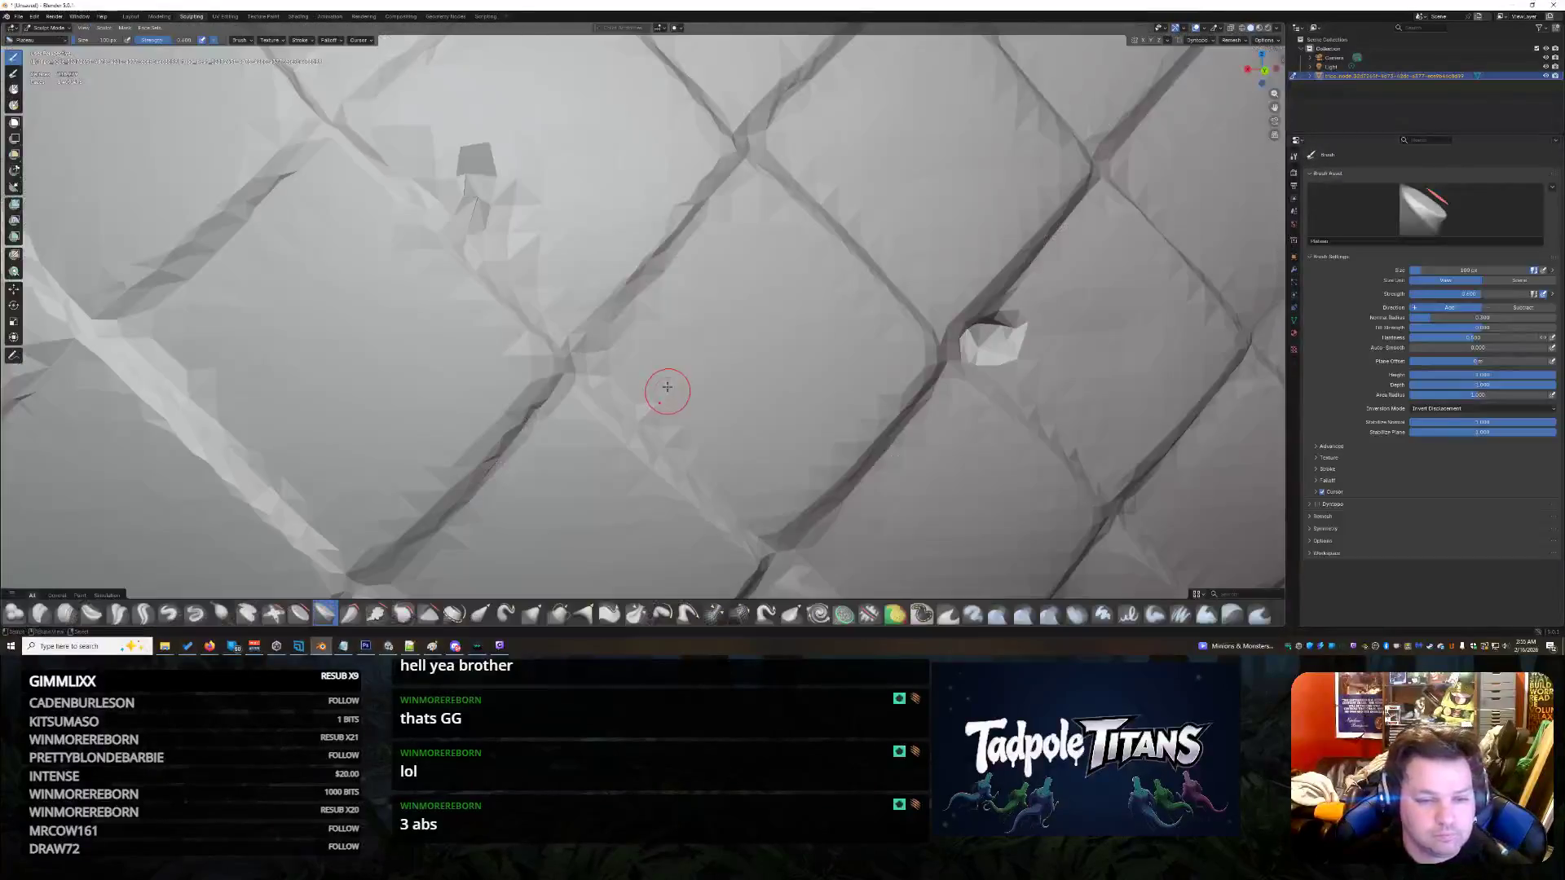
- Set brush Strength to 2 and test strokes over the patch, undoing the last
scroll(497, 269, "down", 3)
scroll(524, 269, "up", 3)
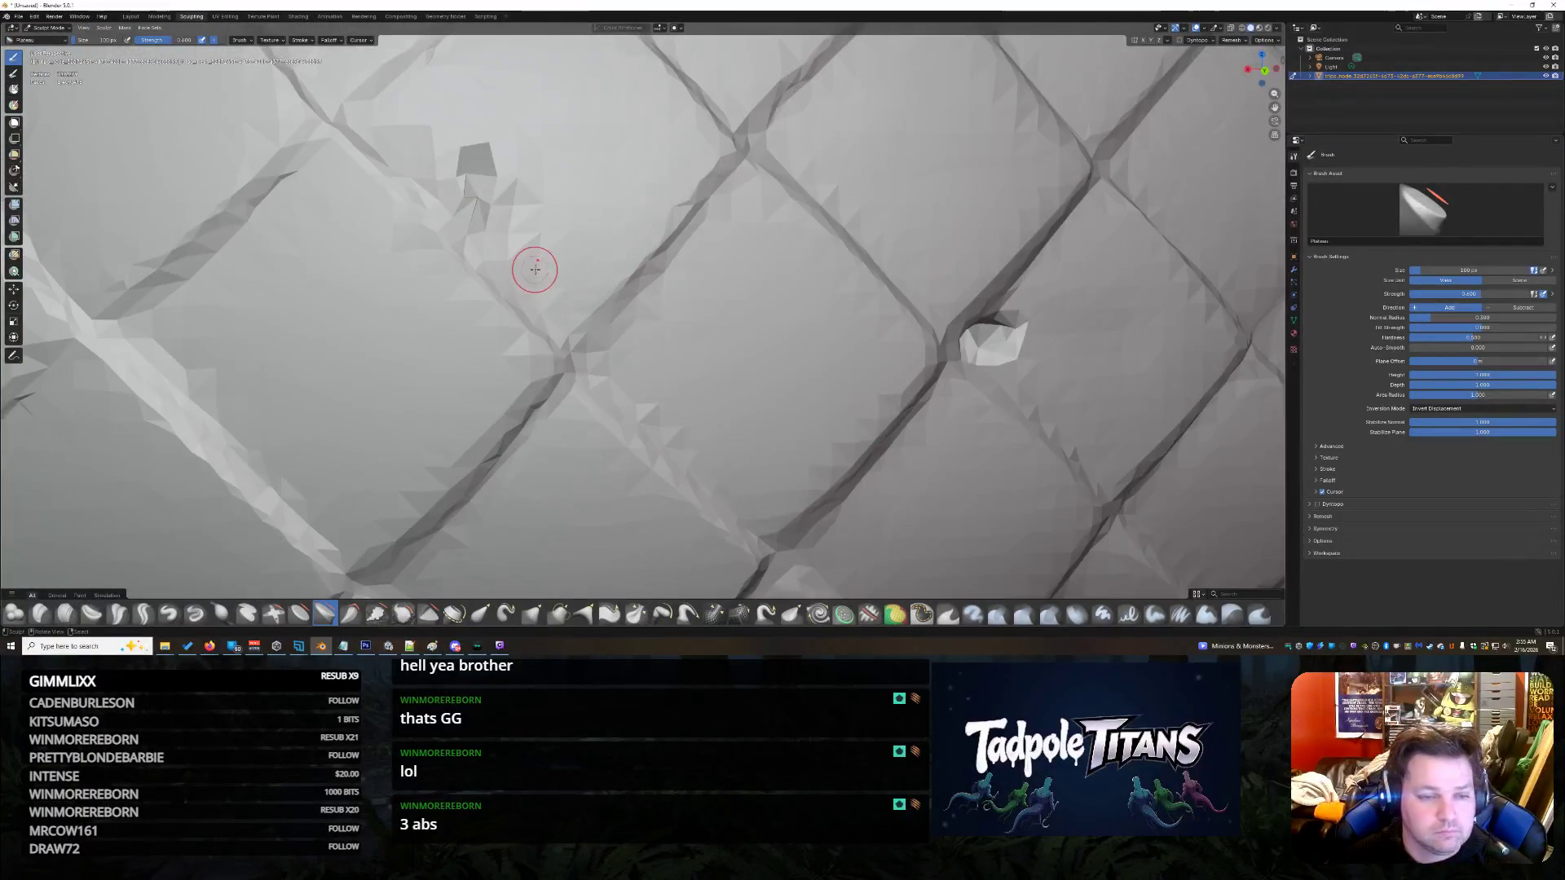
left_click_drag(1274, 107, 1415, 193)
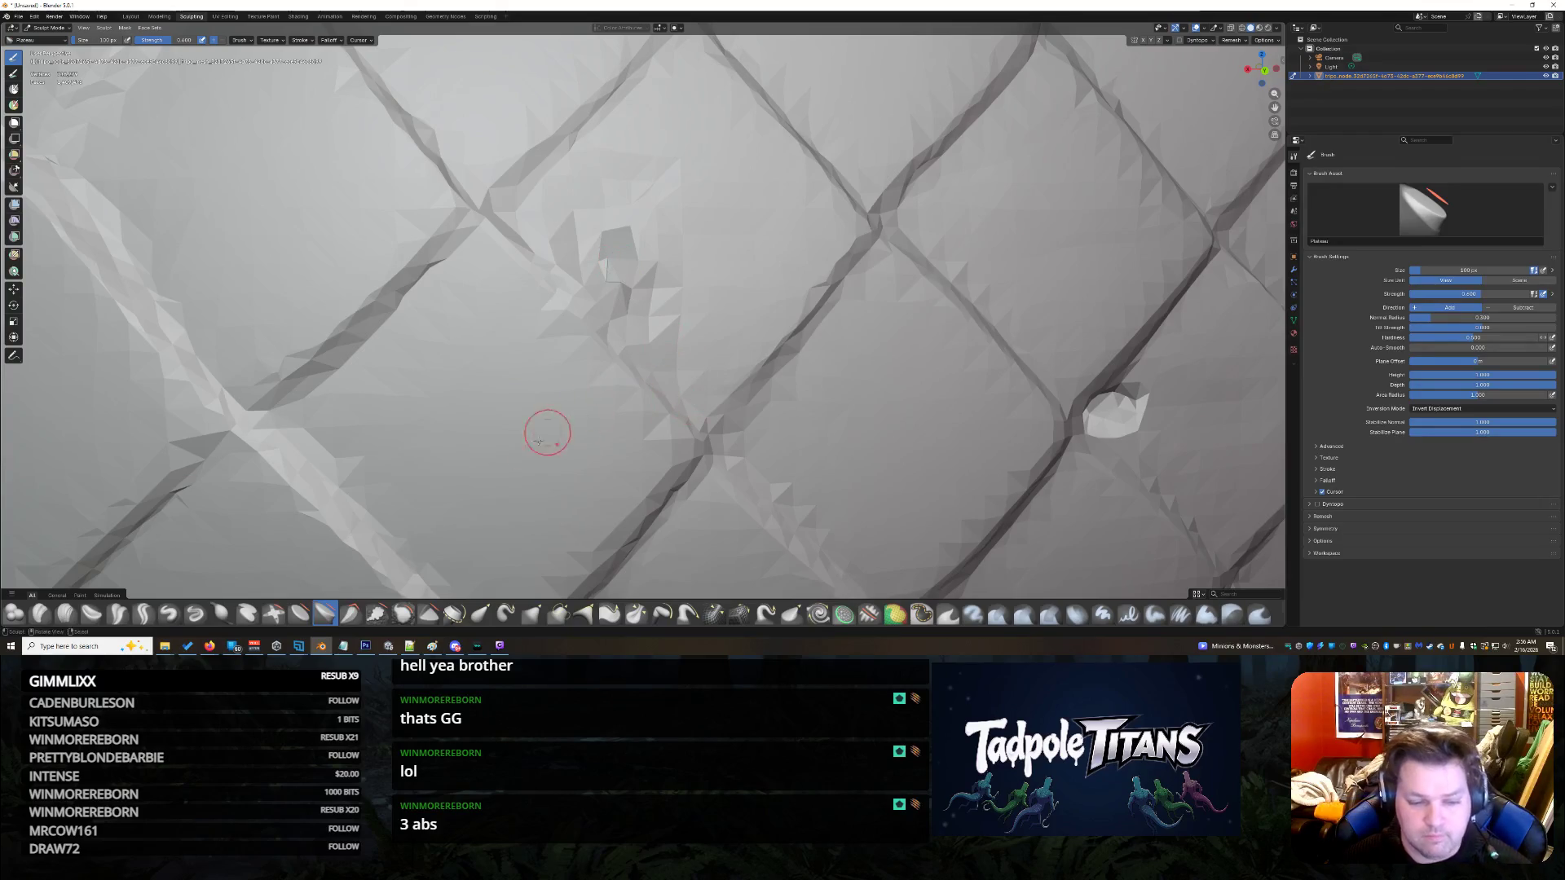
left_click(185, 42)
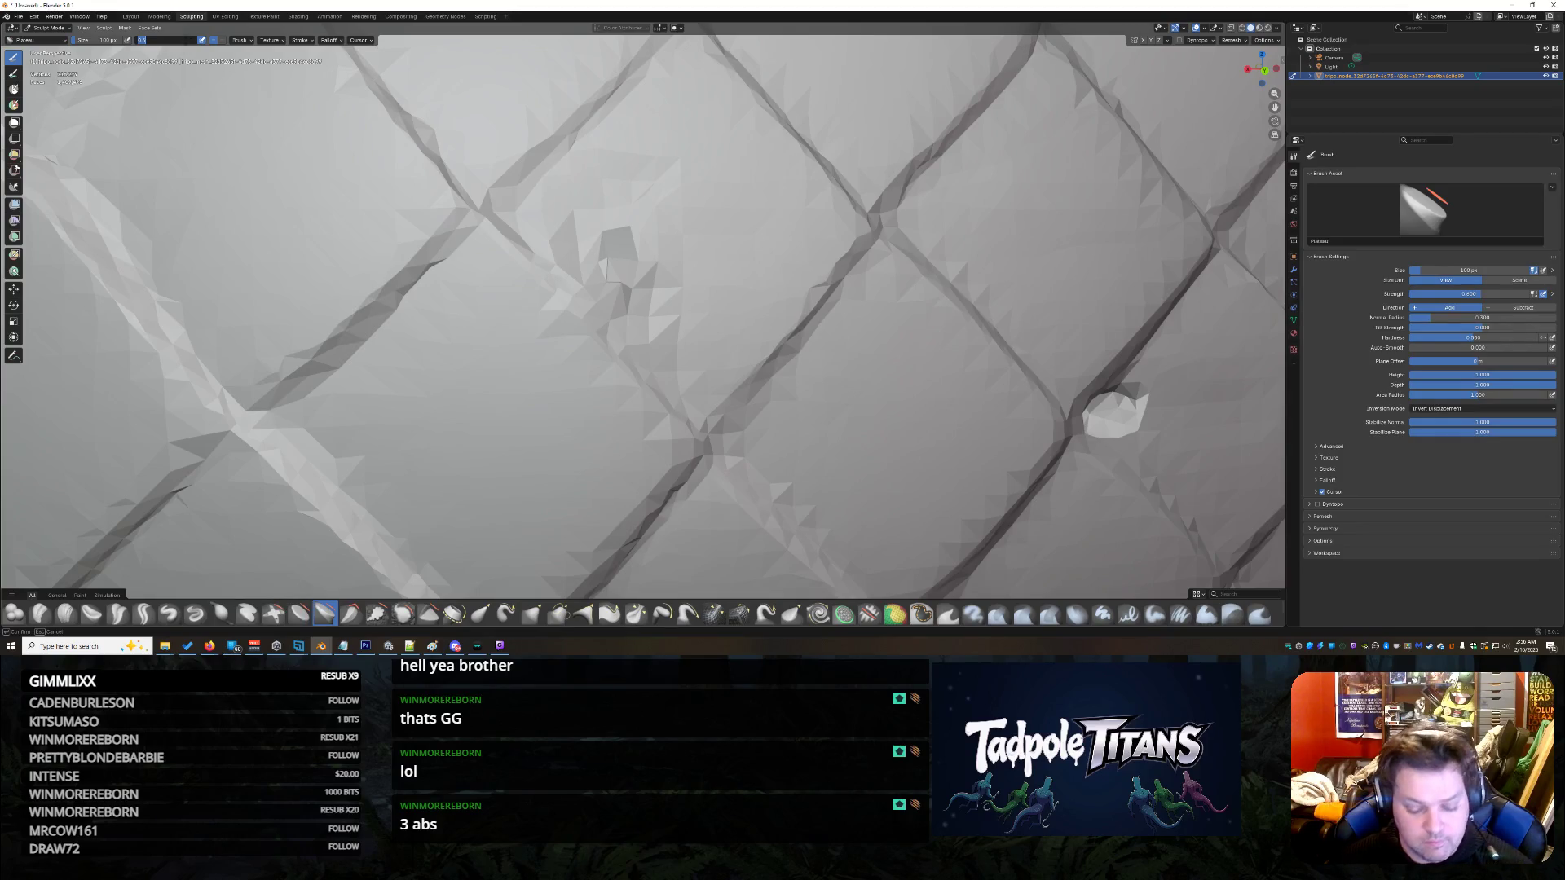
key("Return")
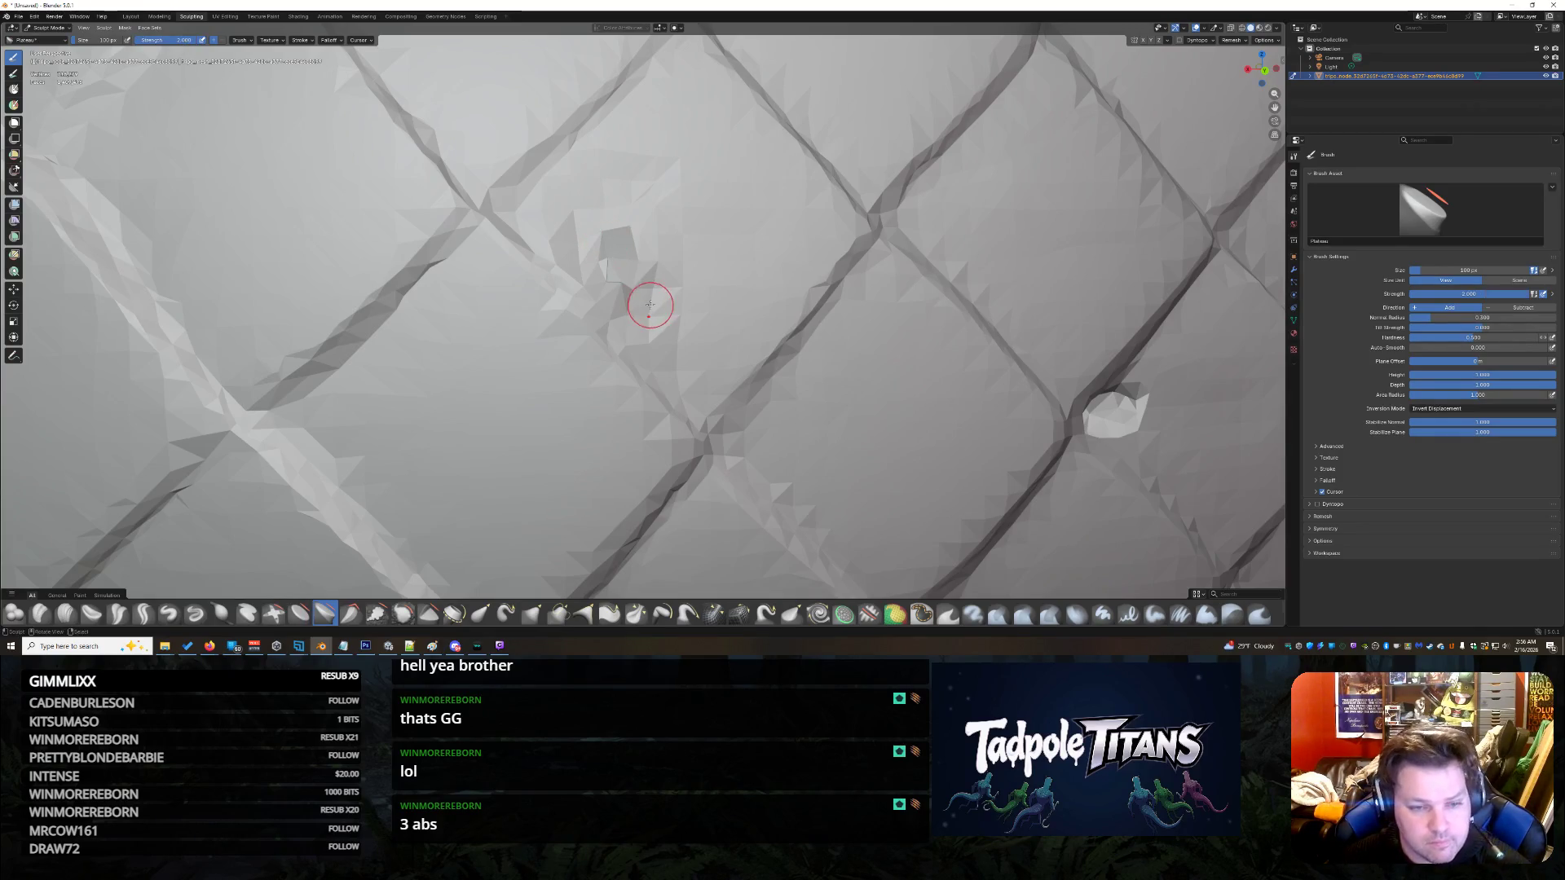
mouse_move(588, 253)
left_mouse_down()
mouse_move(619, 276)
mouse_move(601, 258)
left_mouse_up()
left_click(607, 273)
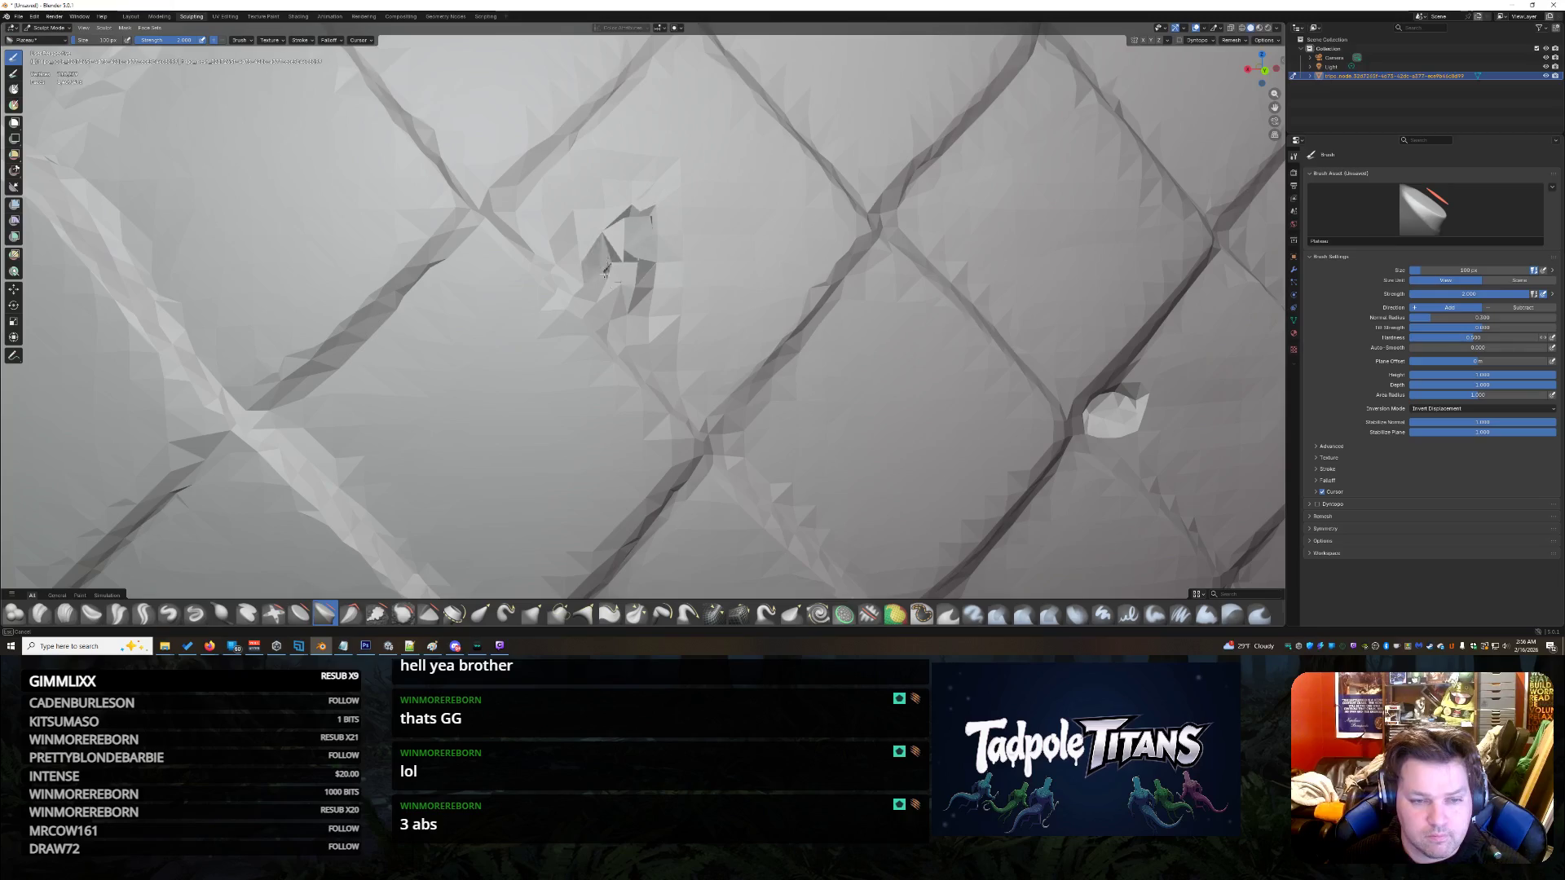
key("ctrl+z")
key("ctrl+z")
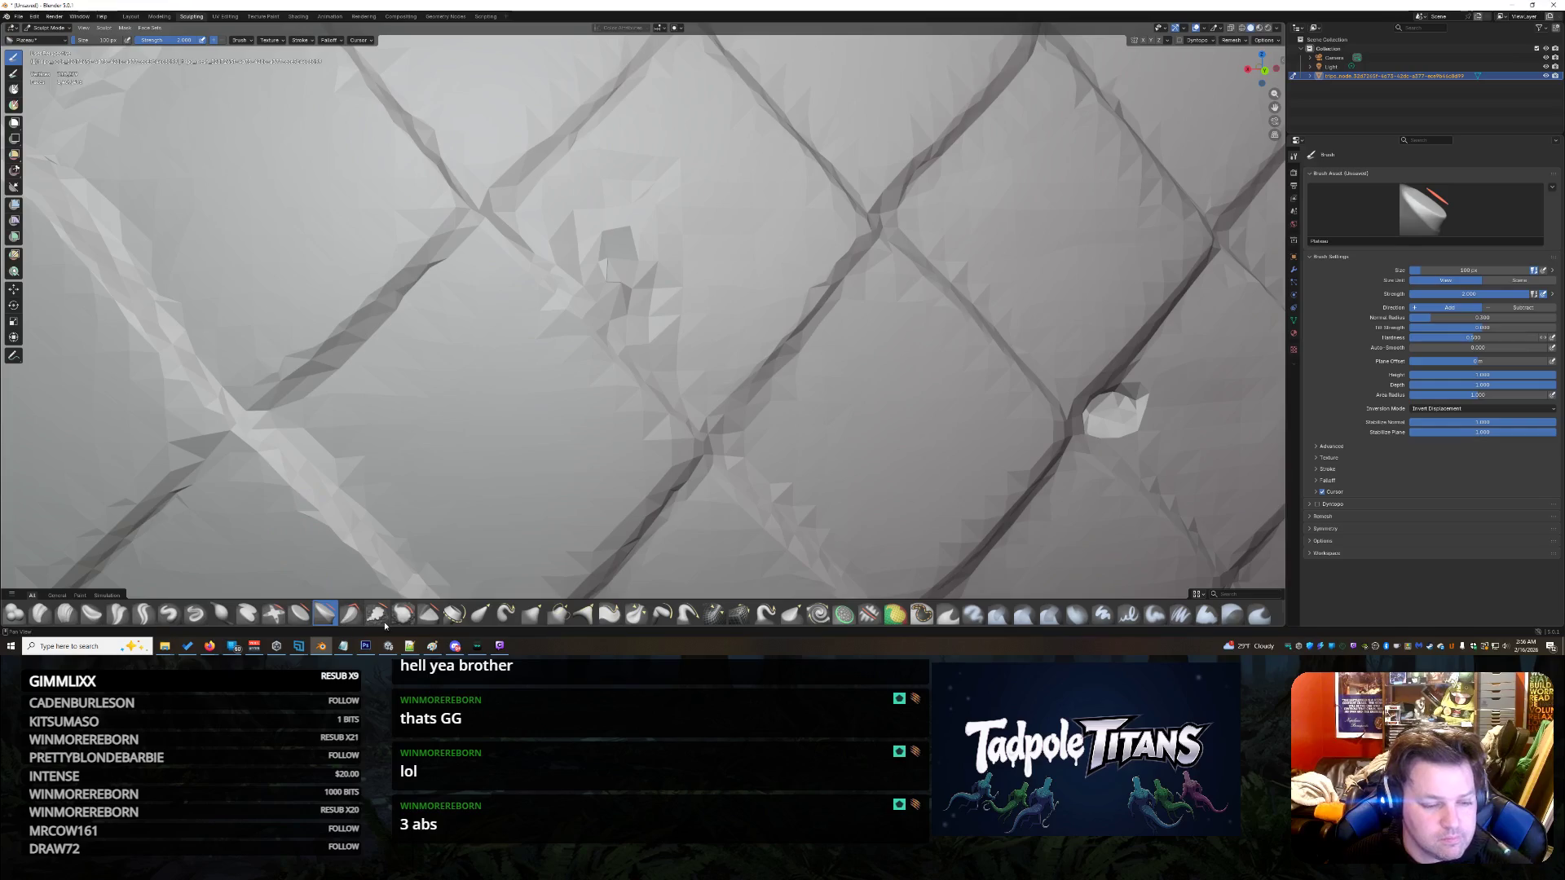
- Trim the raised spike down with the Trim brush, then pick Smooth
left_click(430, 618)
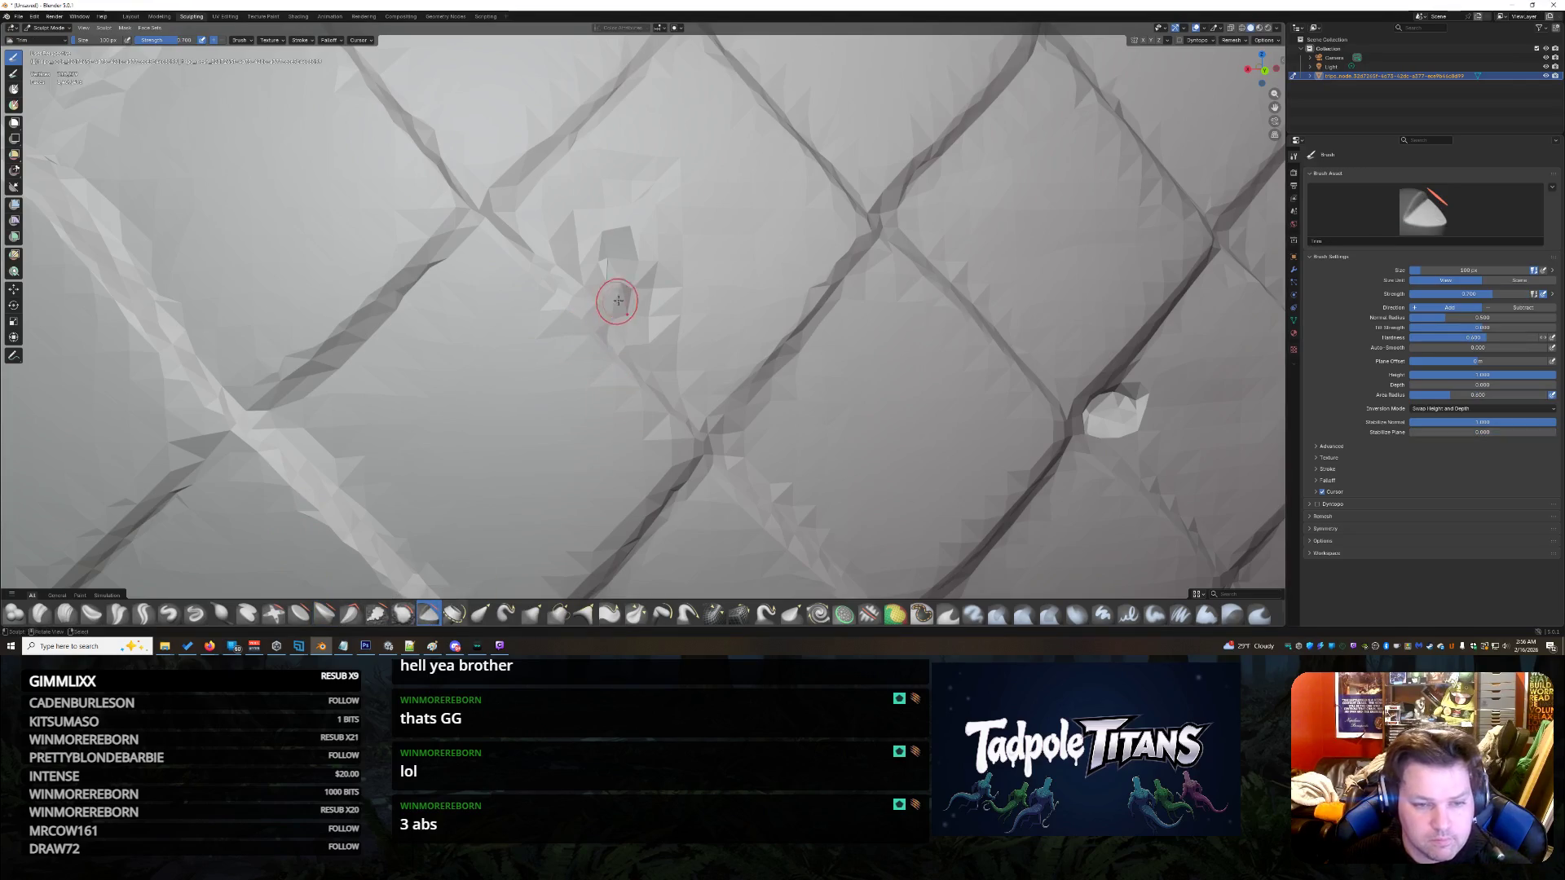
left_click_drag(611, 259, 612, 279)
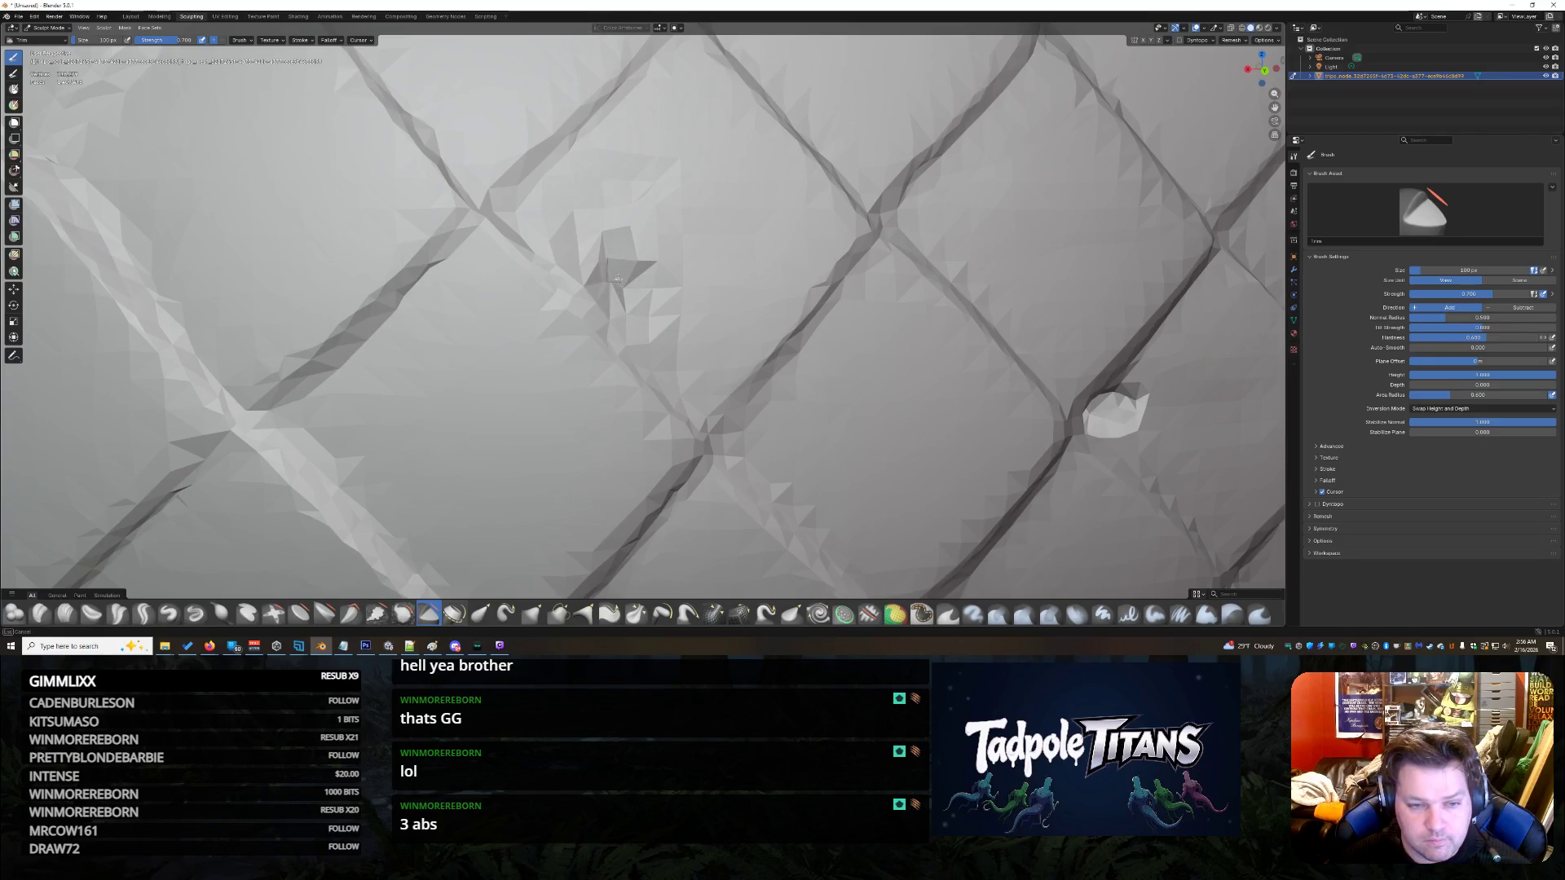
scroll(786, 319, "down", 5)
scroll(799, 319, "down", 2)
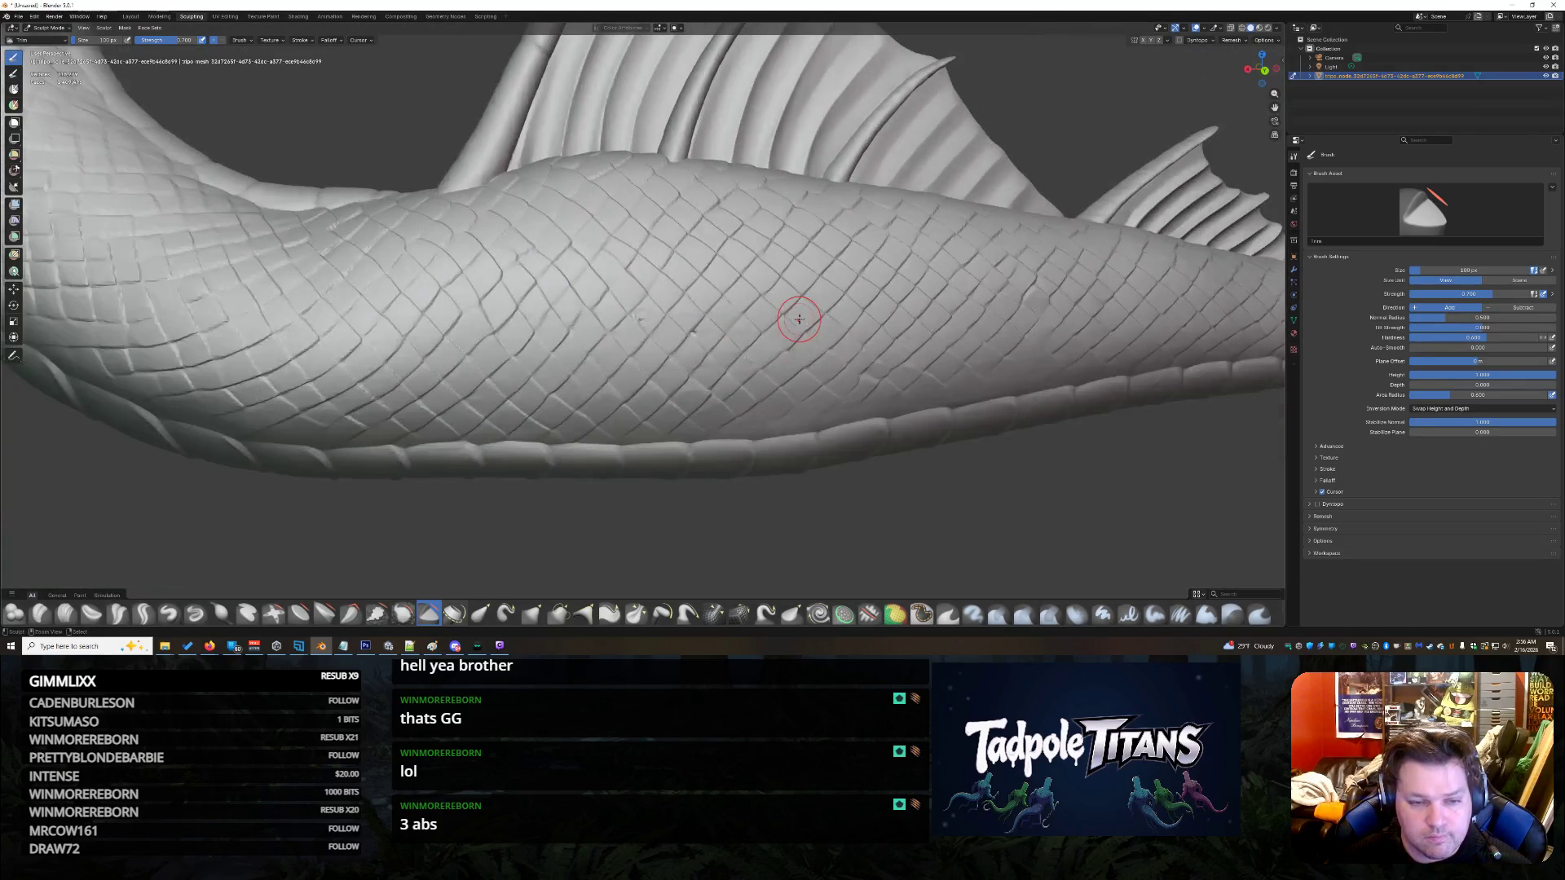
scroll(726, 367, "up", 10)
scroll(717, 367, "down", 8)
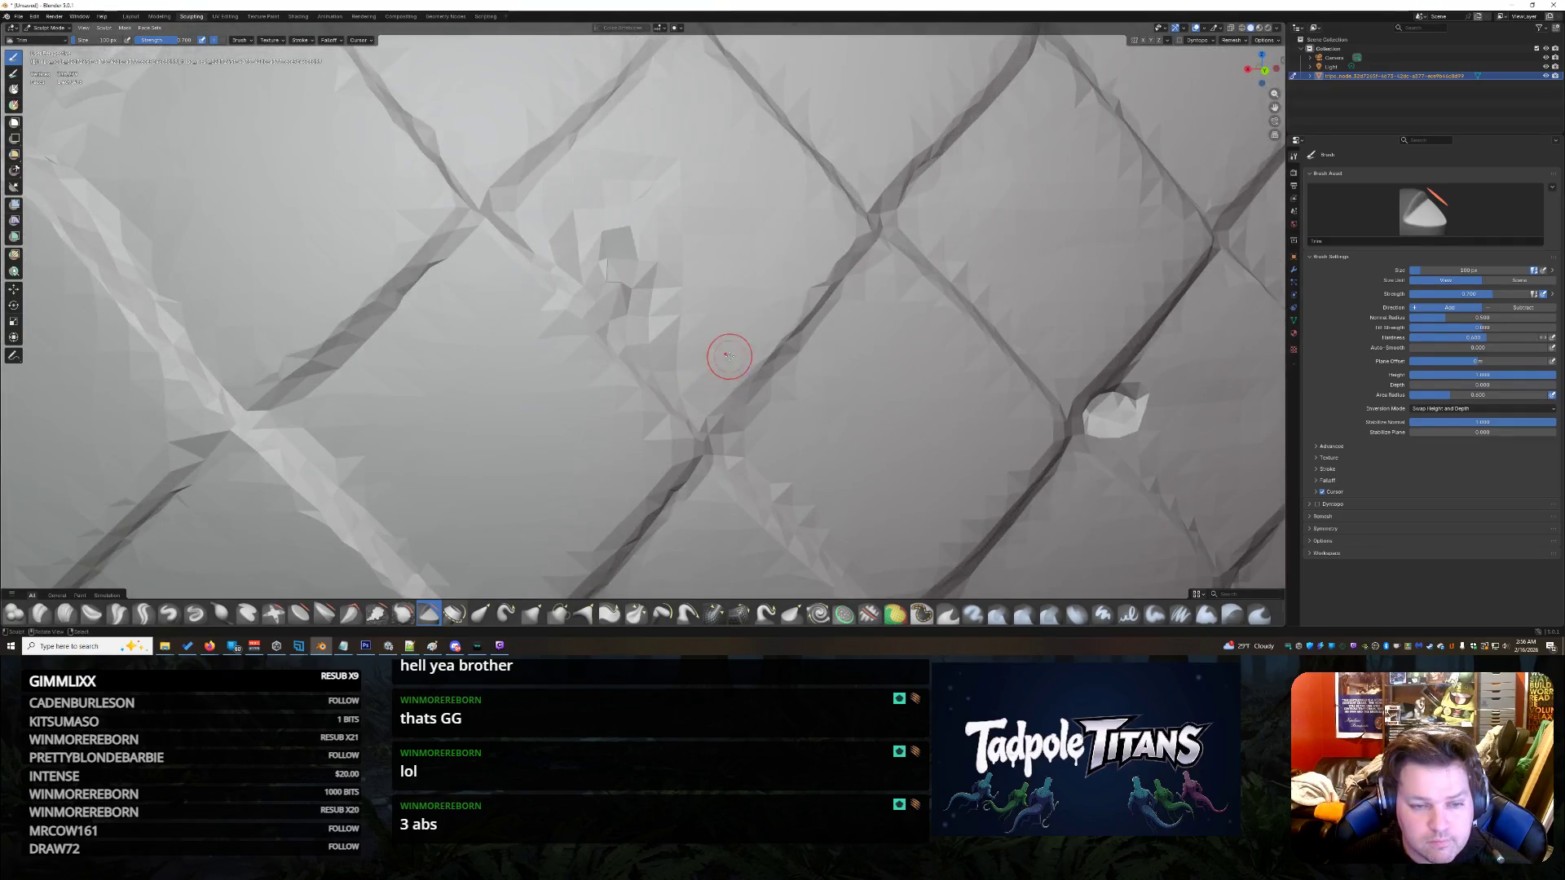
scroll(775, 378, "up", 3)
scroll(775, 378, "up", 7)
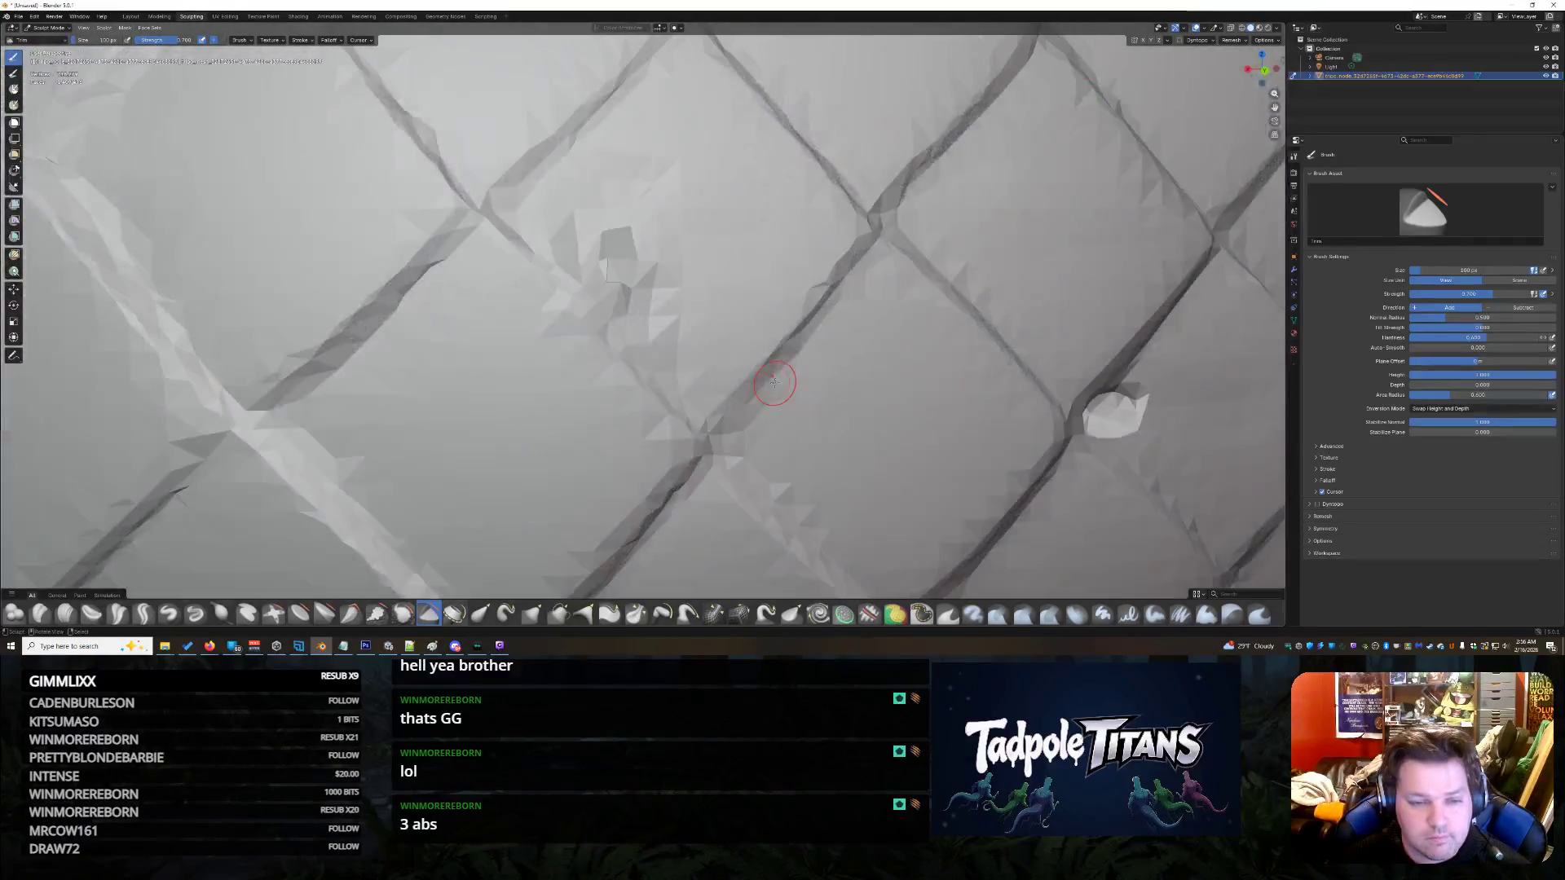
scroll(775, 382, "down", 2)
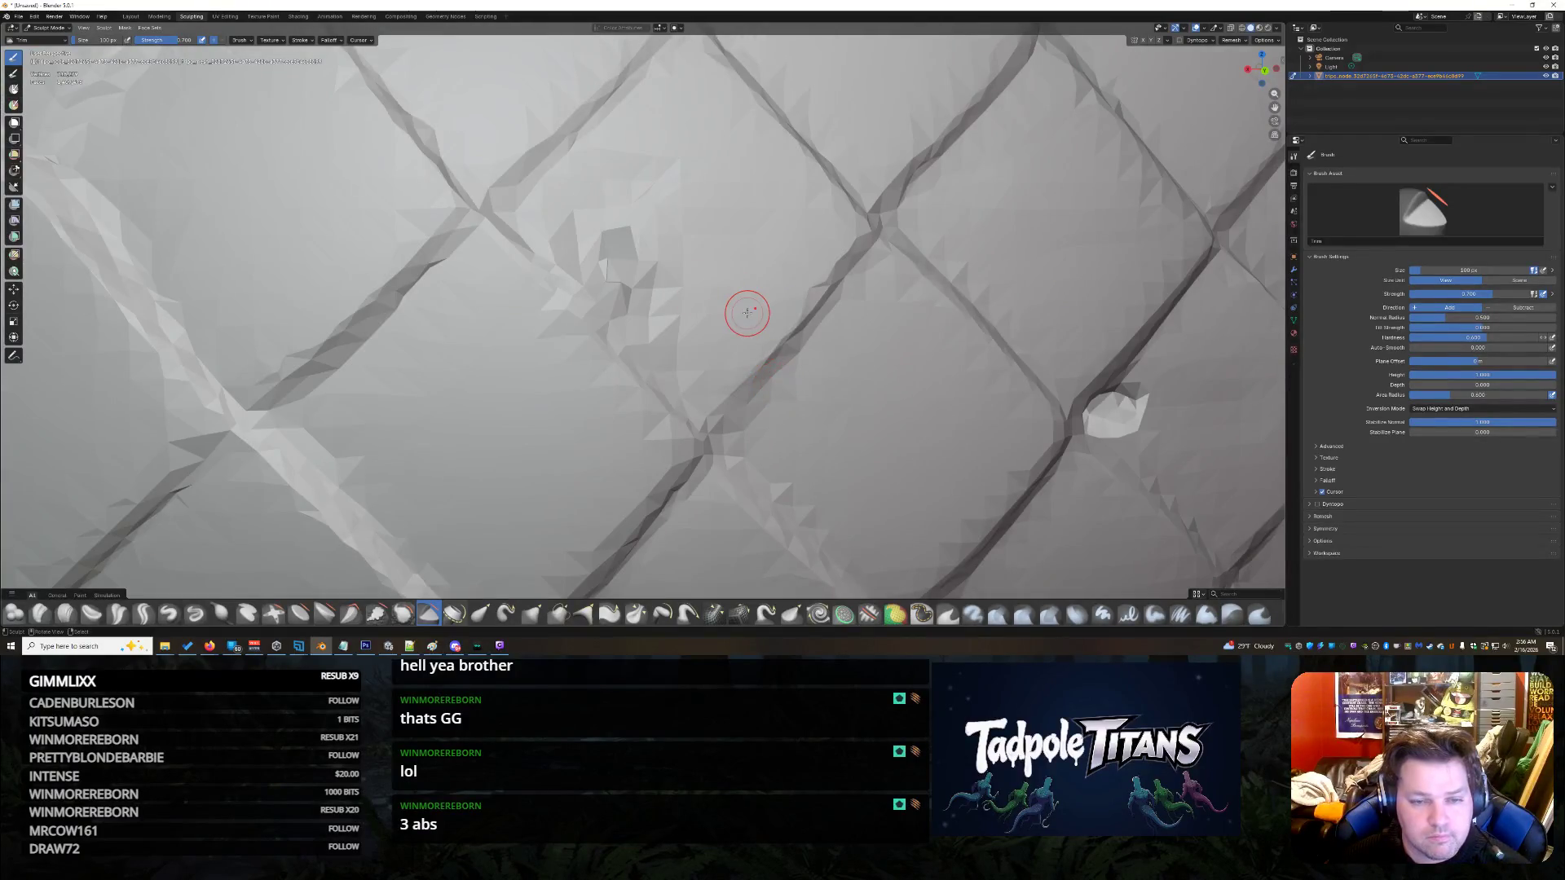
scroll(746, 313, "down", 5)
scroll(713, 436, "up", 5)
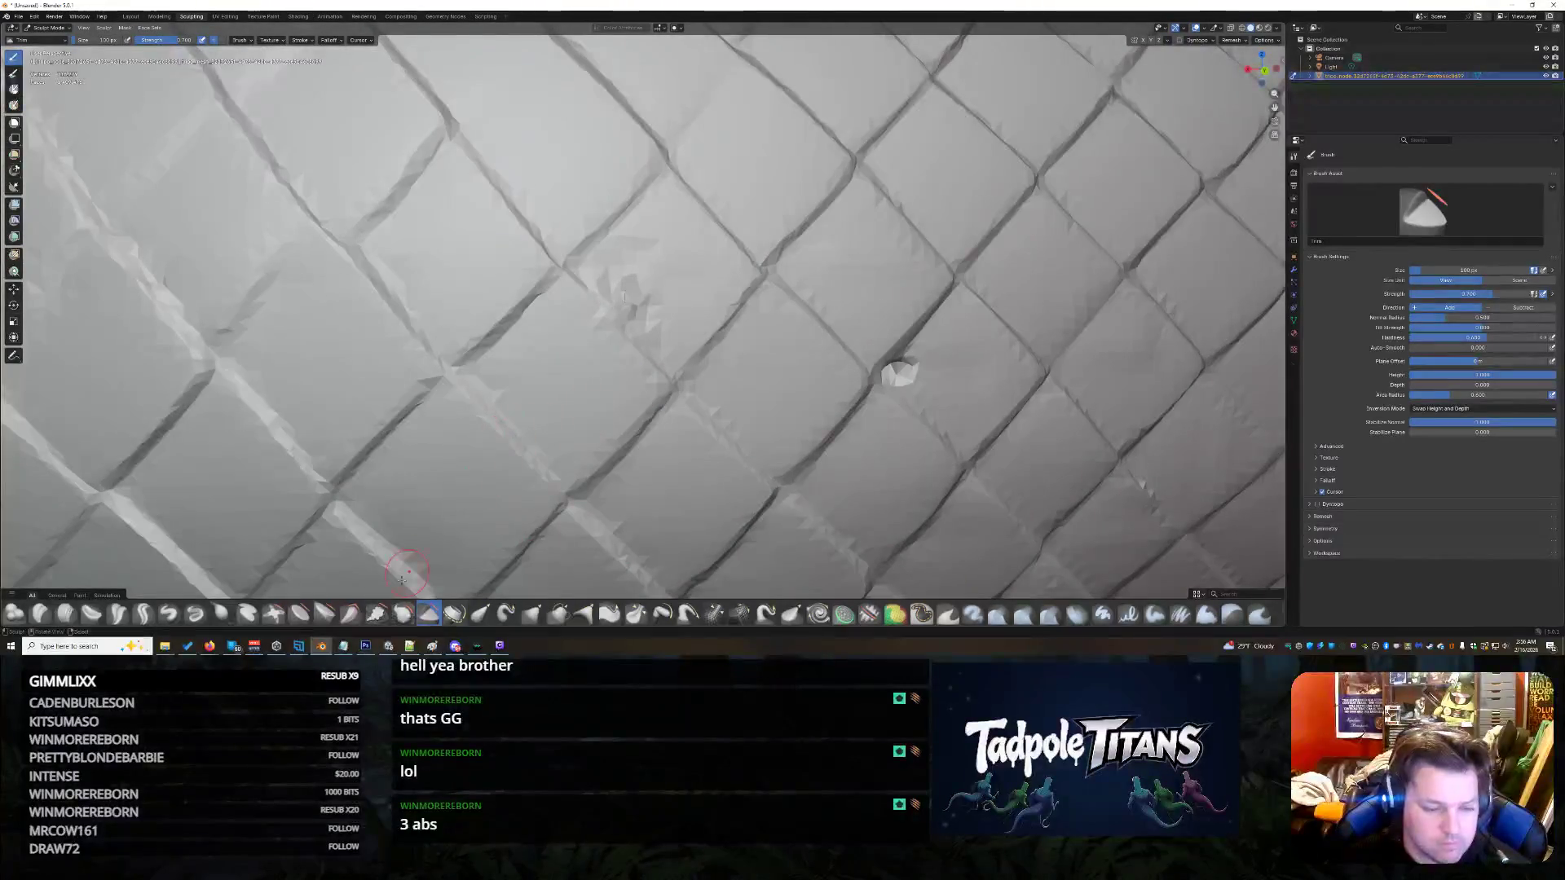
left_click(403, 614)
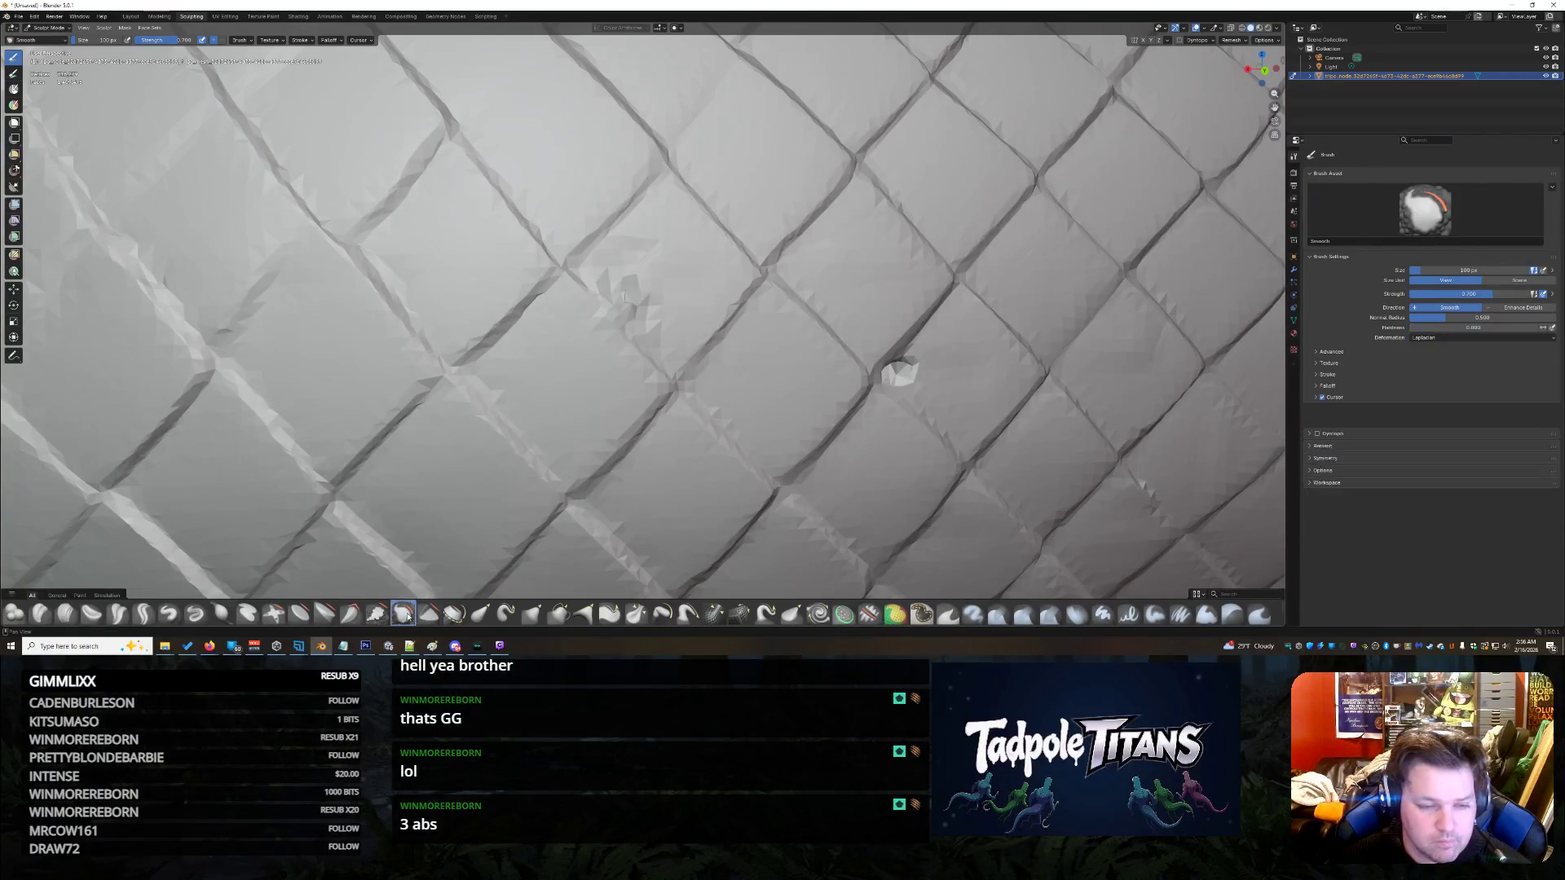
- Smooth the dark spike, then blend the patch in with Clay Thumb strokes
left_click_drag(624, 302, 624, 295)
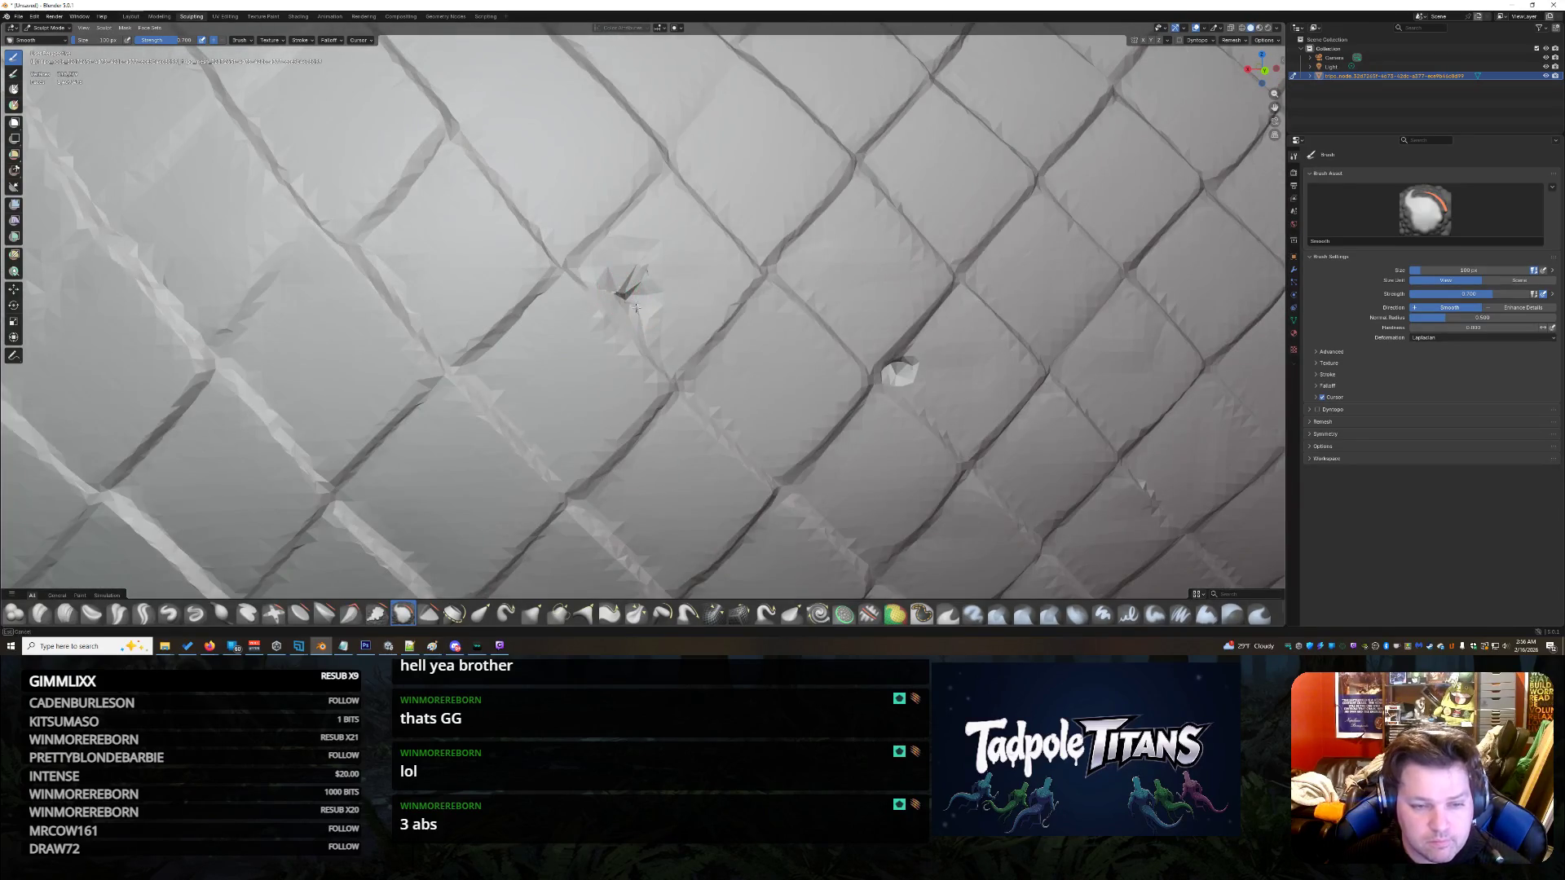
left_click_drag(629, 298, 634, 287)
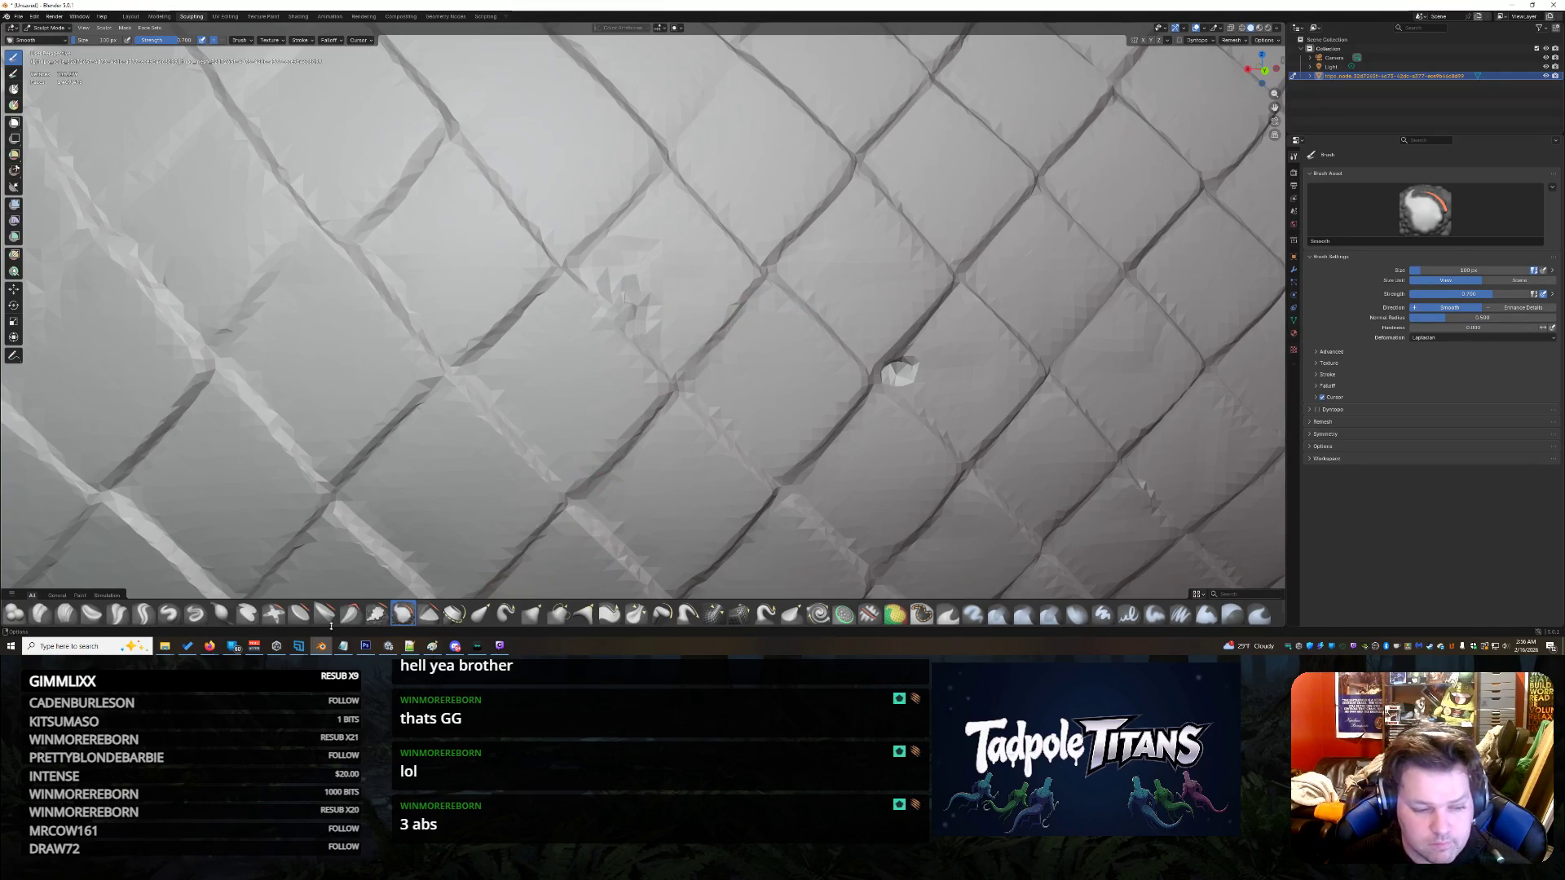
left_click(91, 615)
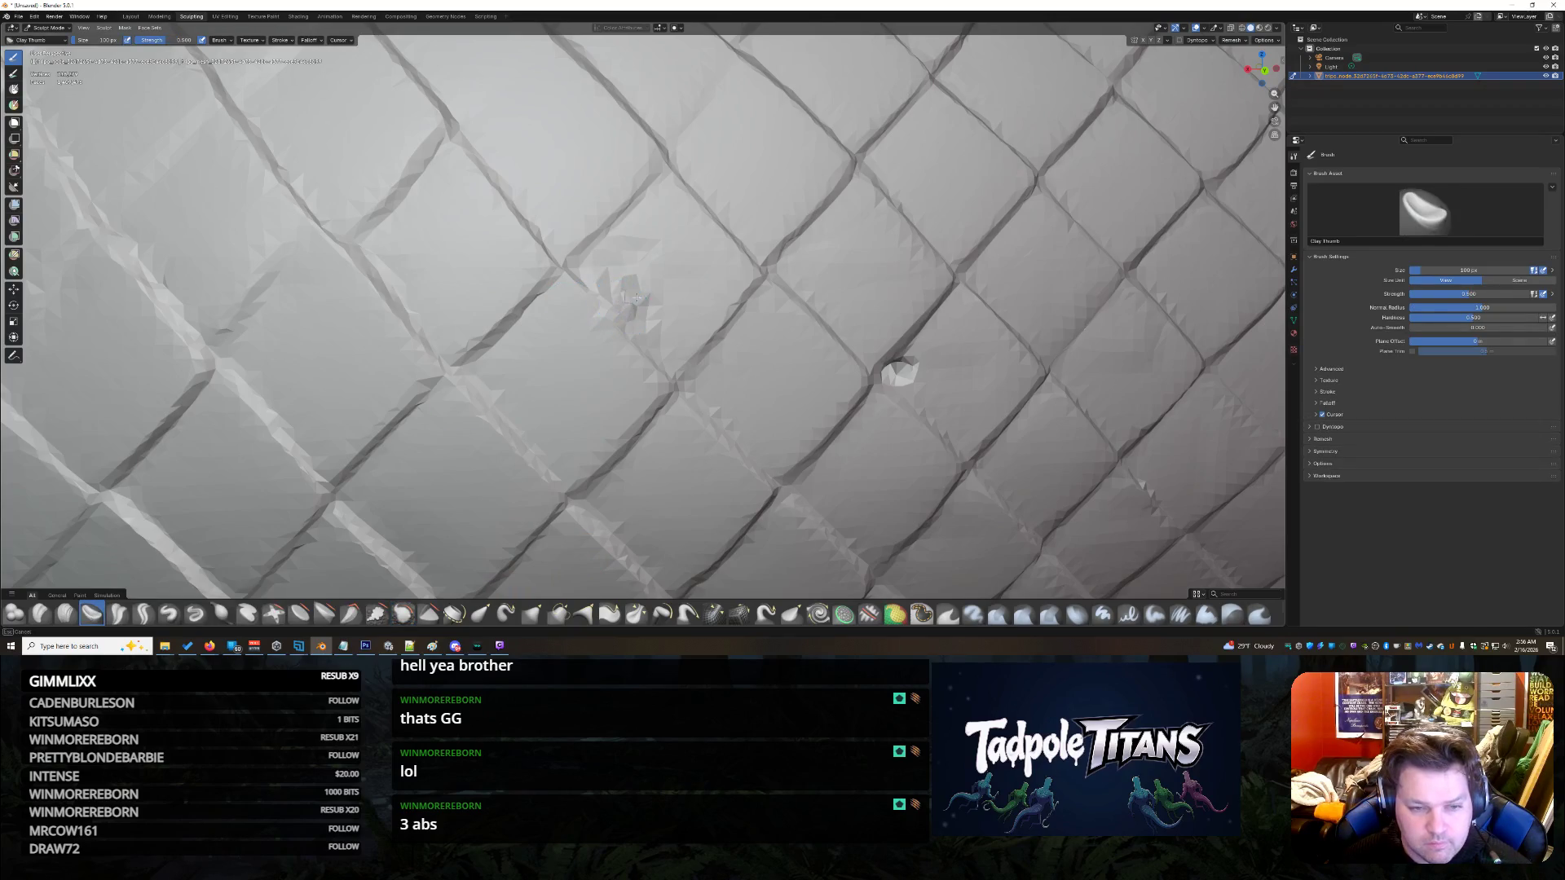
left_click_drag(628, 305, 635, 295)
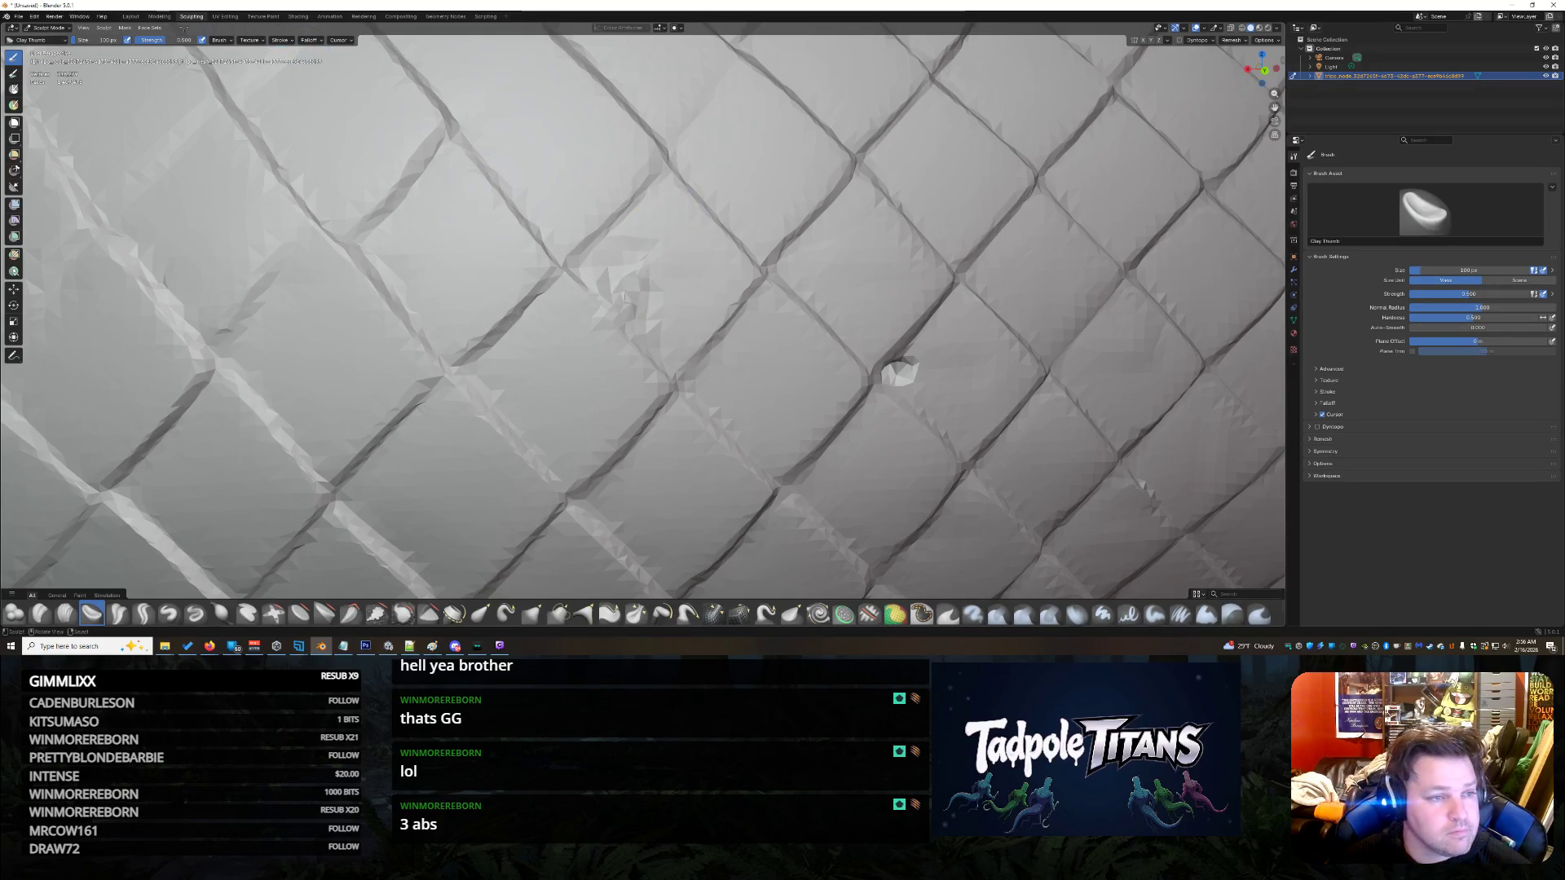
left_click_drag(914, 375, 904, 381)
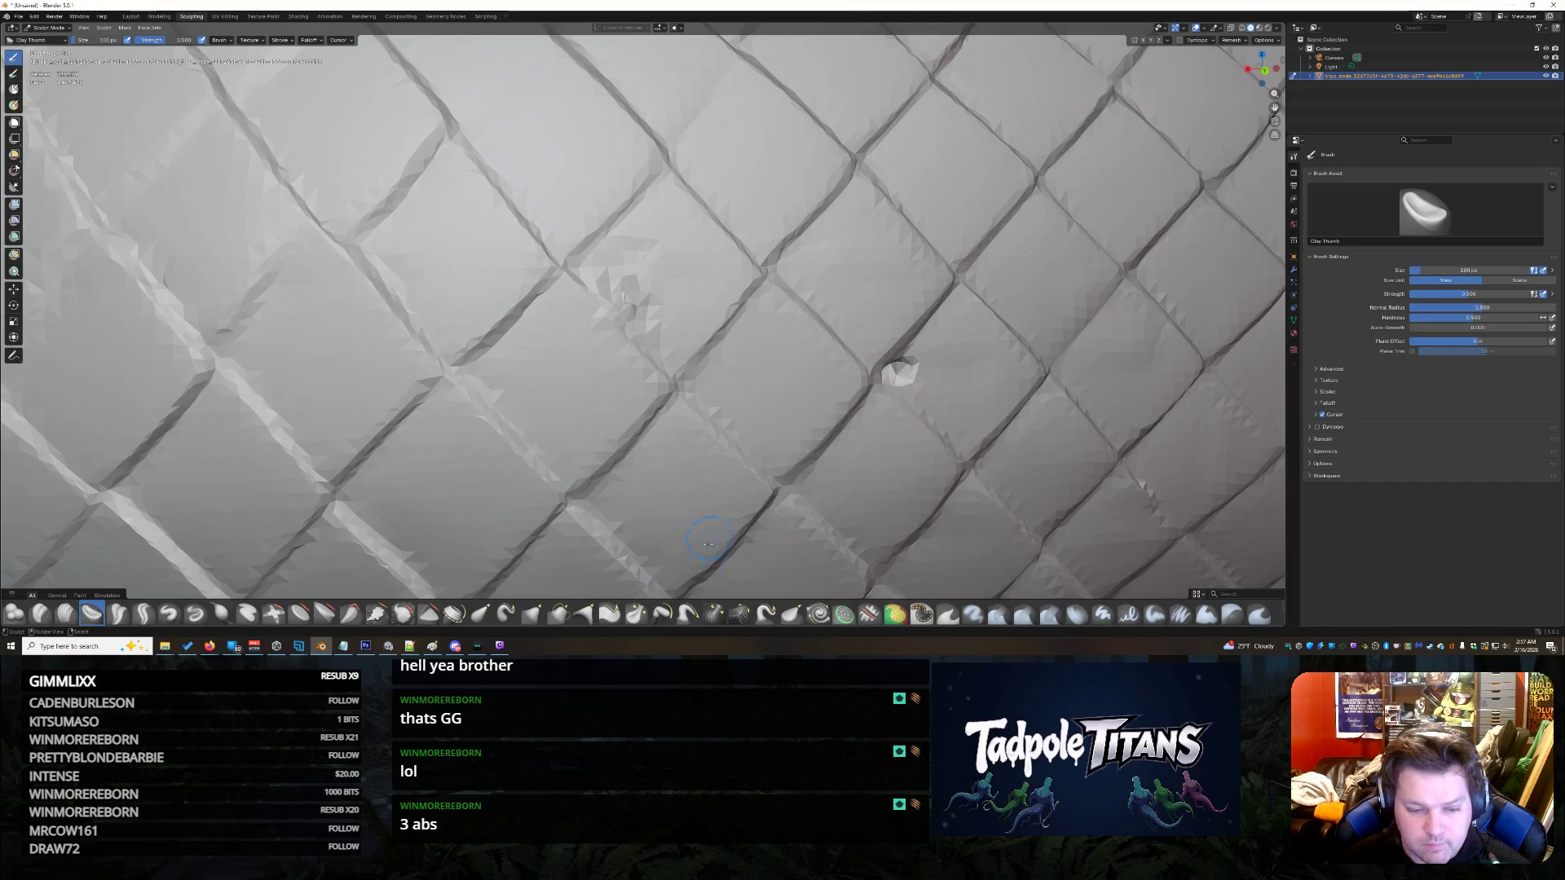
left_click(488, 618)
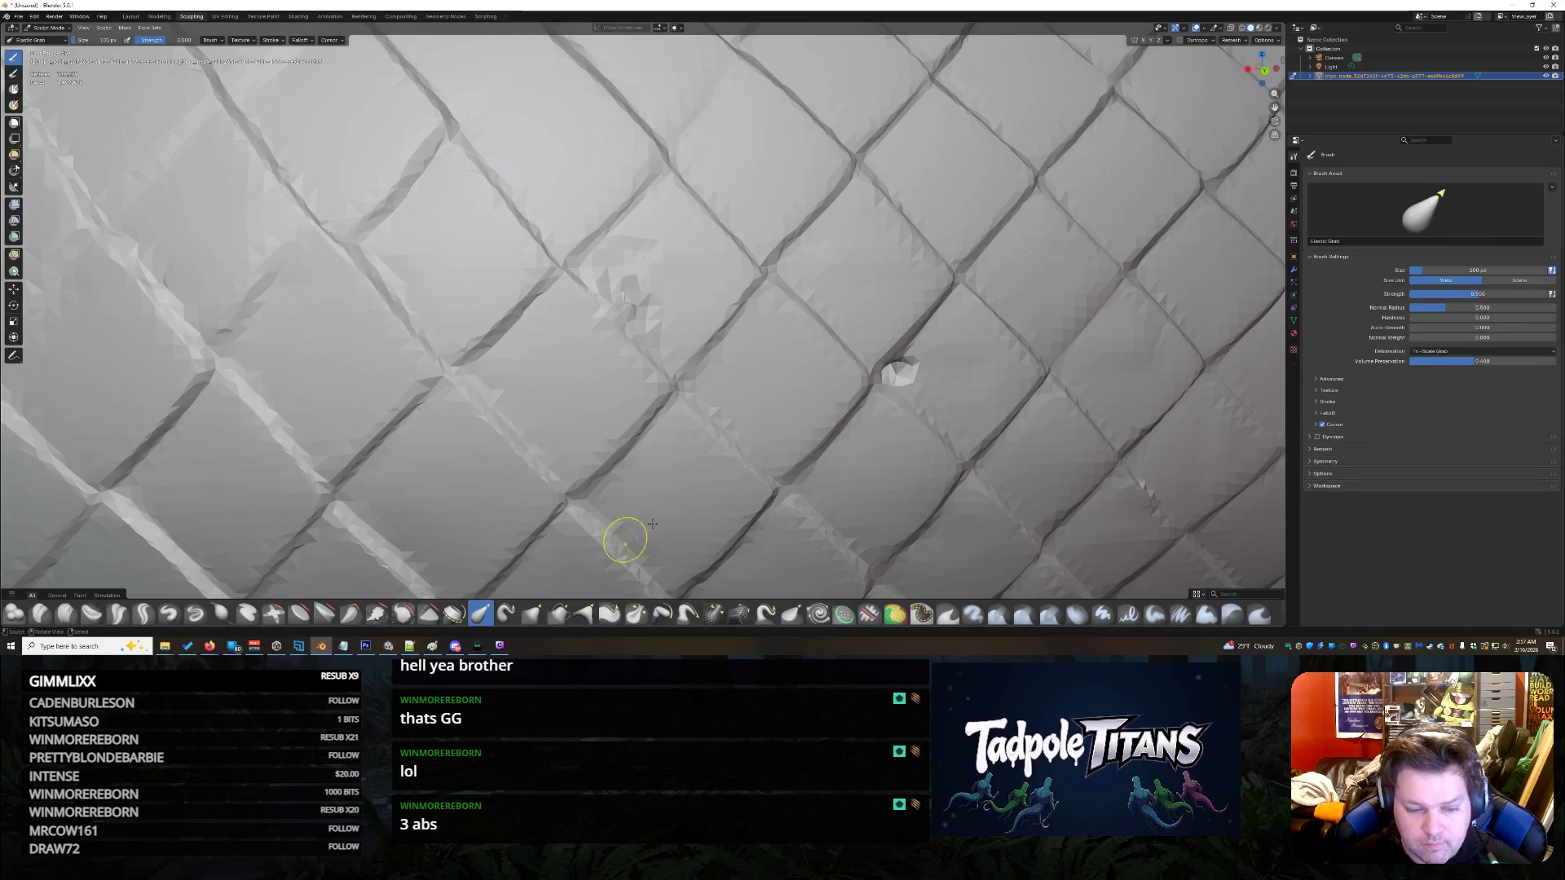
- Drag the white blob with the Elastic Grab brush, shrinking it and shifting it up-left into place
mouse_move(894, 376)
left_mouse_down()
mouse_move(913, 356)
mouse_move(901, 388)
left_mouse_up()
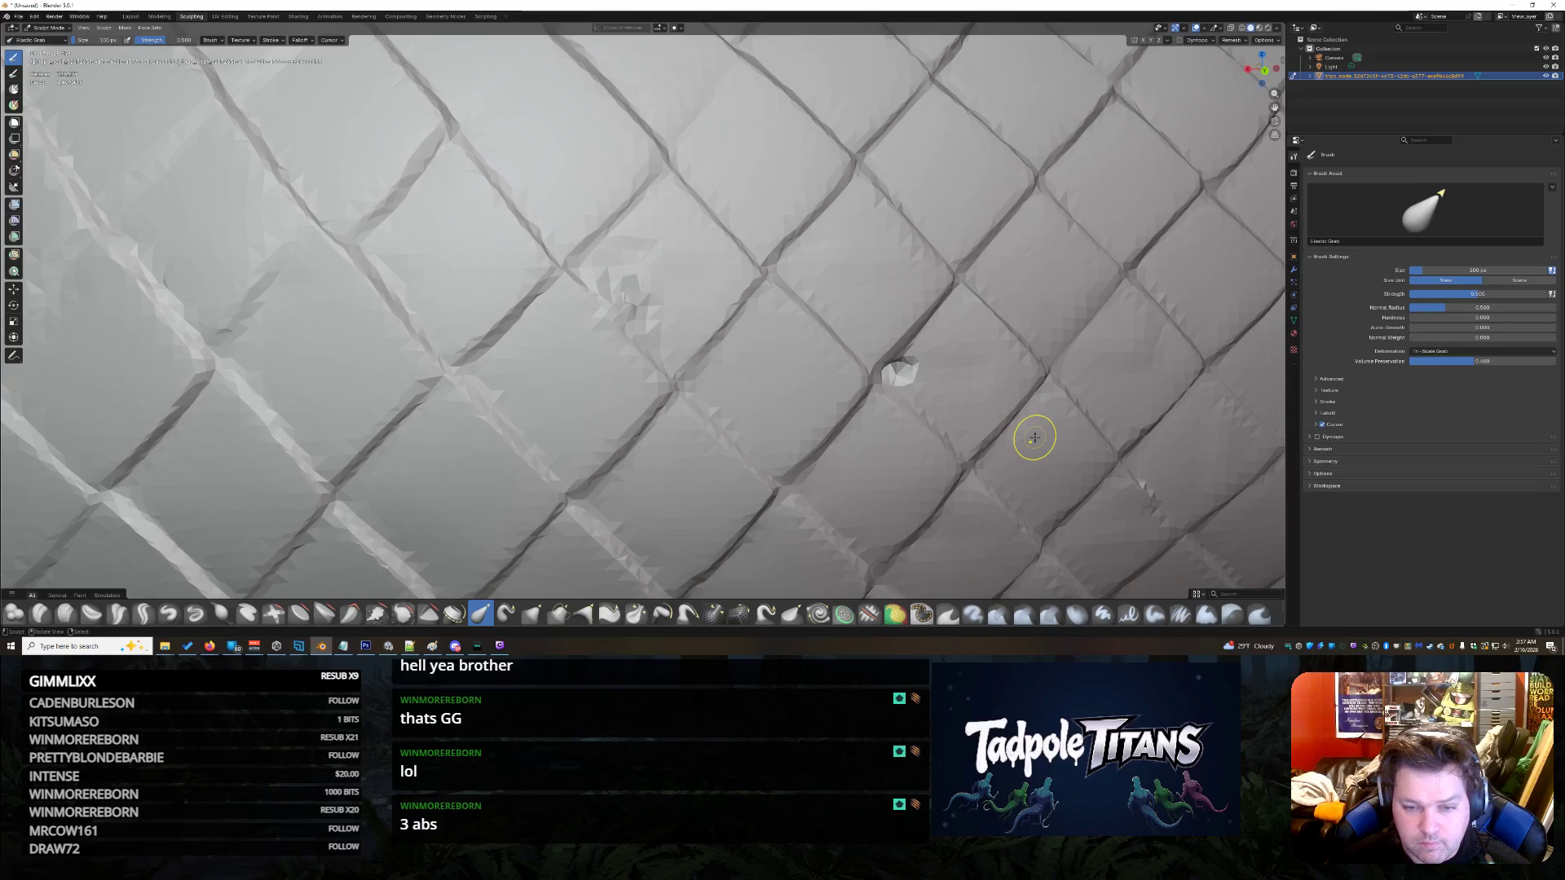
mouse_move(914, 360)
left_mouse_down()
mouse_move(899, 371)
mouse_move(913, 394)
mouse_move(880, 364)
mouse_move(900, 373)
left_mouse_up()
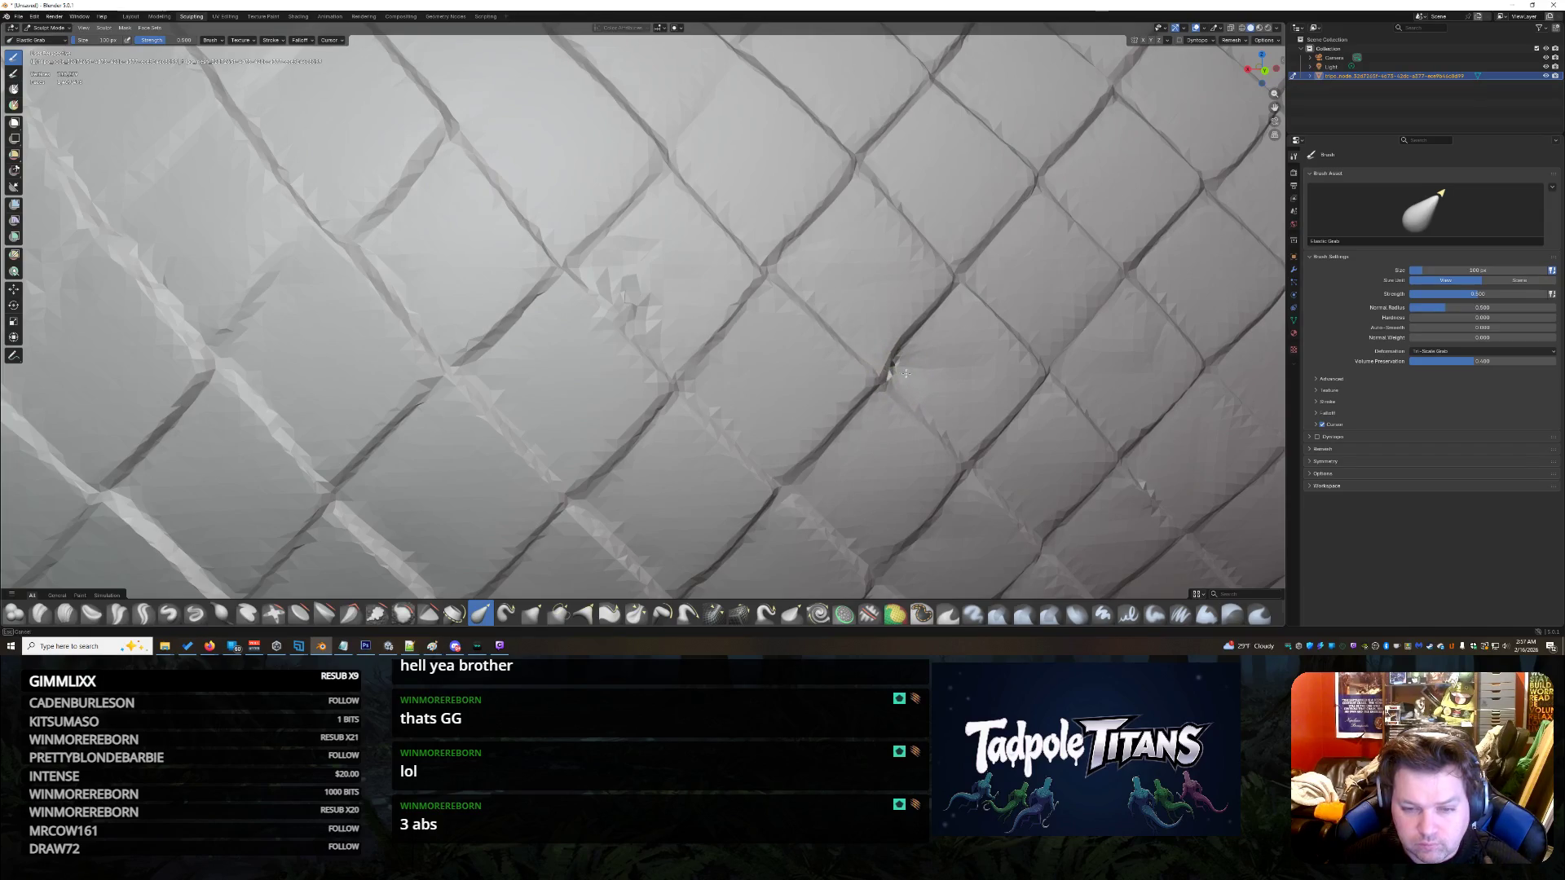
left_click_drag(897, 381, 891, 361)
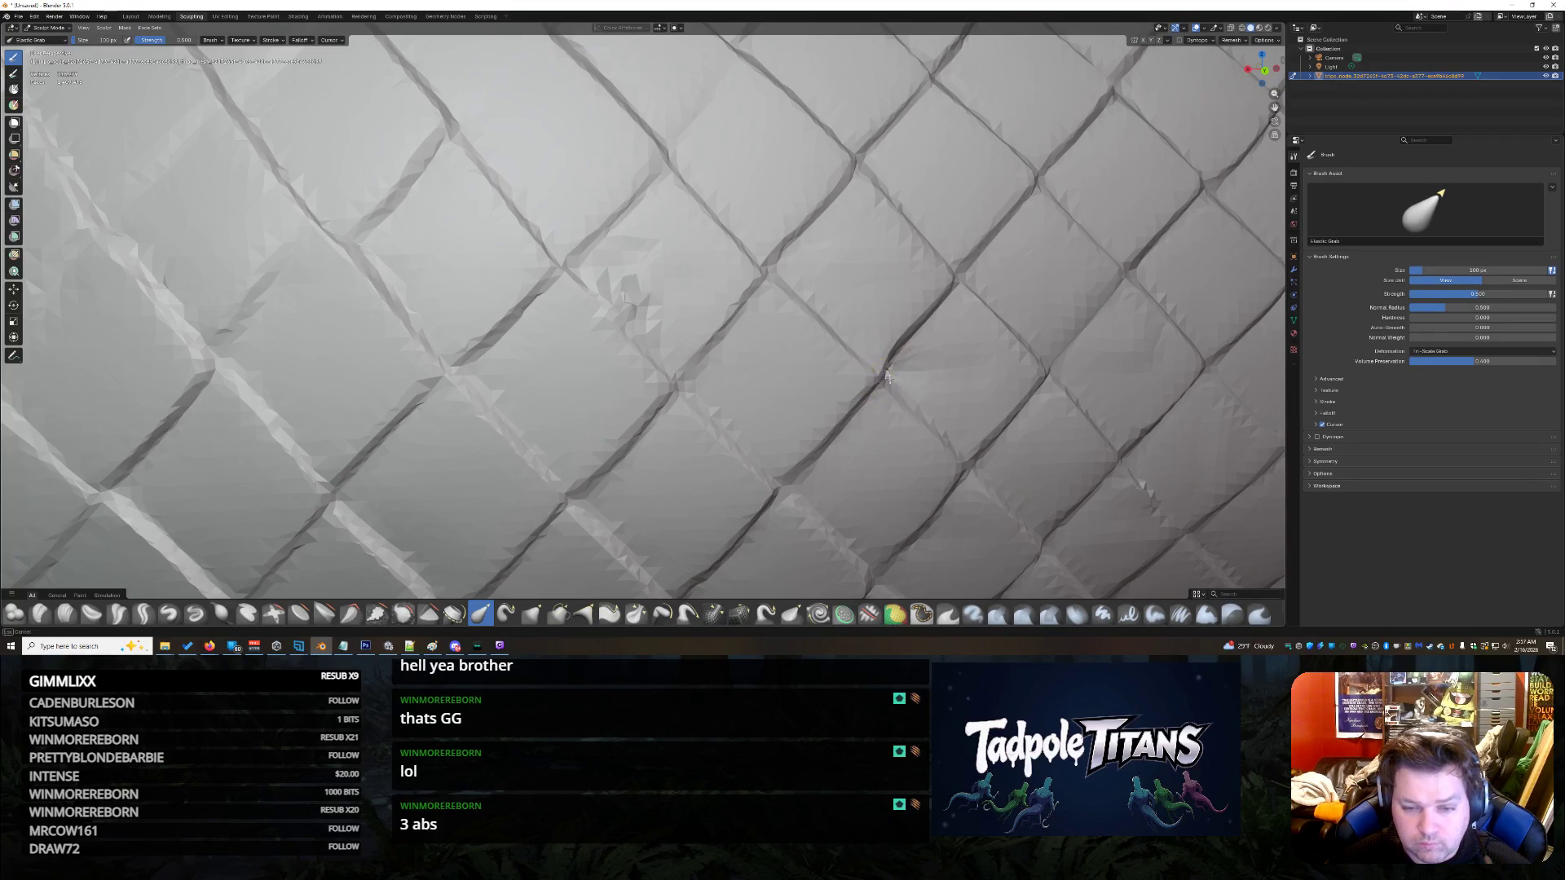
- Pull the neighbouring groove and mesh into line, tugging the patched spot into a fold along the crease
mouse_move(885, 373)
left_mouse_down()
mouse_move(904, 370)
mouse_move(891, 372)
left_mouse_up()
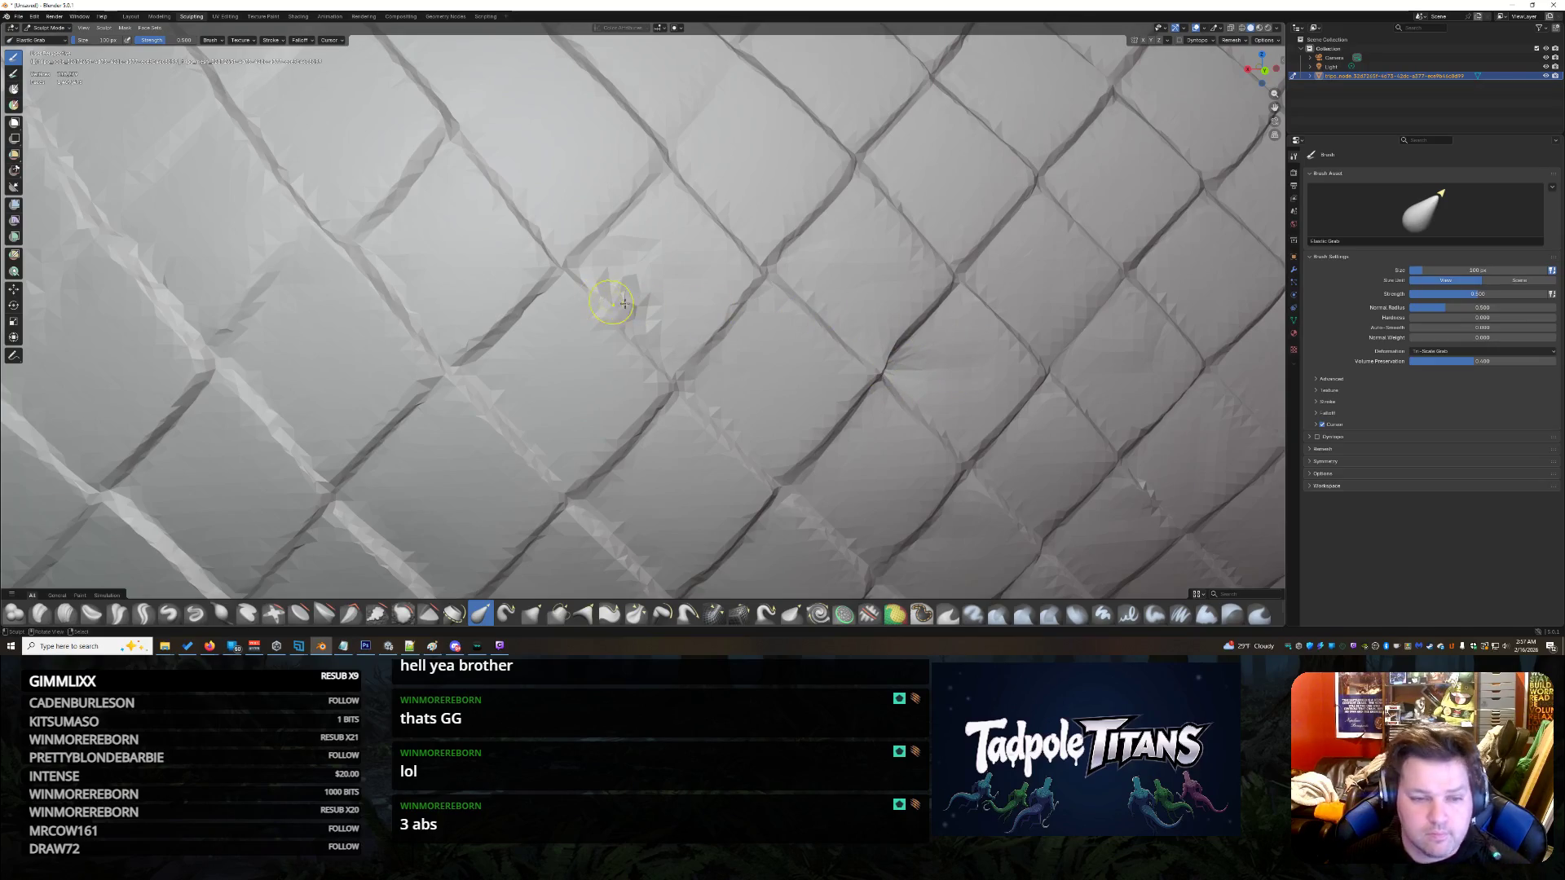
mouse_move(621, 292)
left_mouse_down()
mouse_move(640, 279)
mouse_move(625, 306)
mouse_move(621, 281)
mouse_move(642, 295)
mouse_move(606, 308)
left_mouse_up()
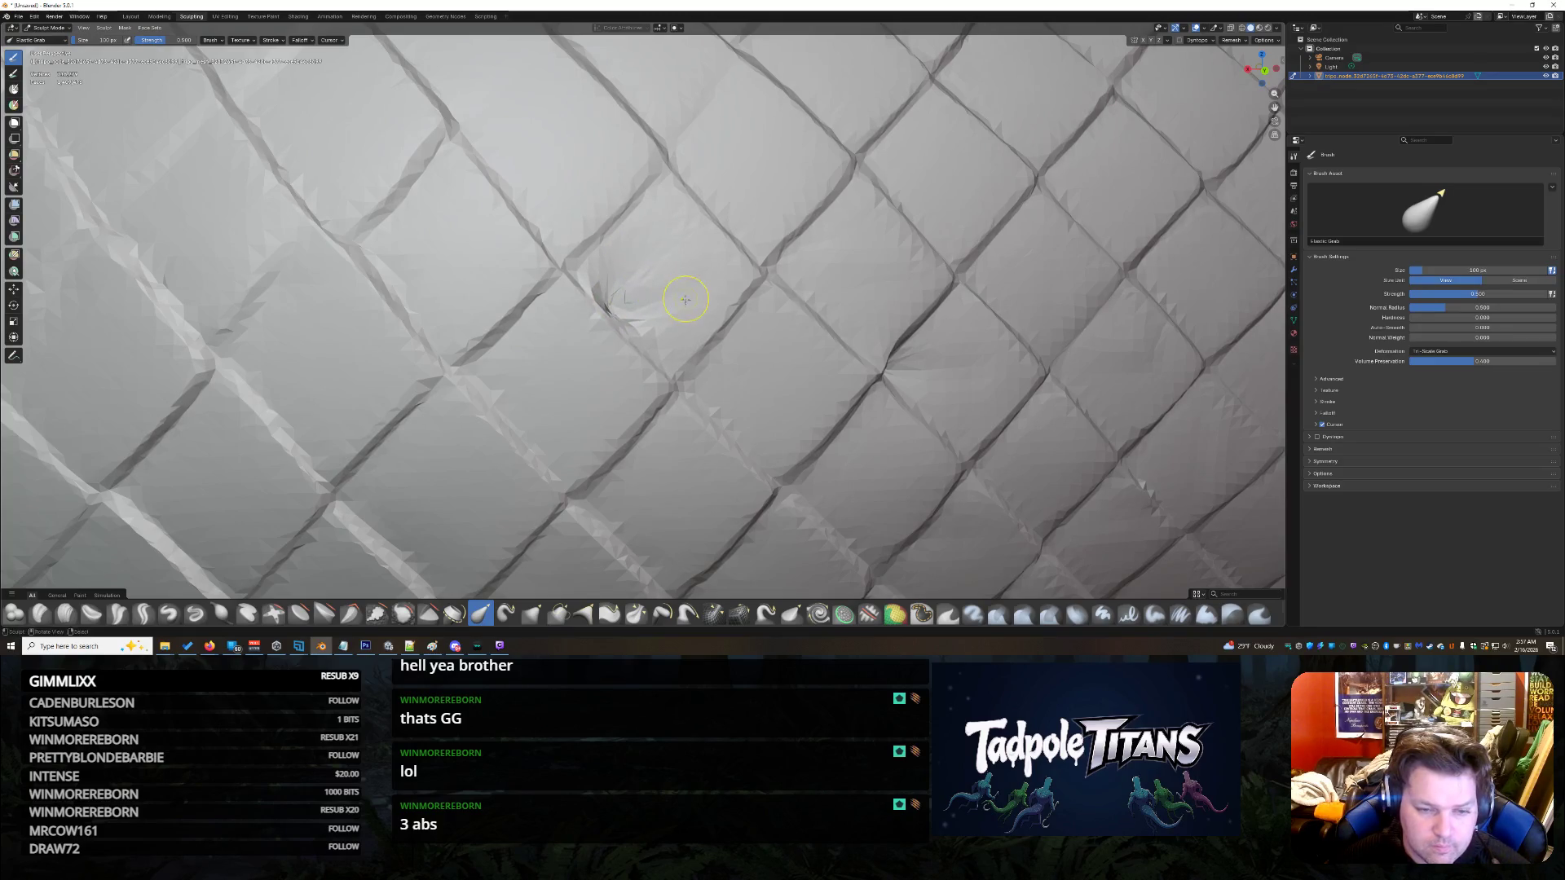
mouse_move(677, 317)
left_mouse_down()
mouse_move(664, 330)
mouse_move(612, 311)
mouse_move(623, 267)
mouse_move(629, 298)
mouse_move(611, 289)
left_mouse_up()
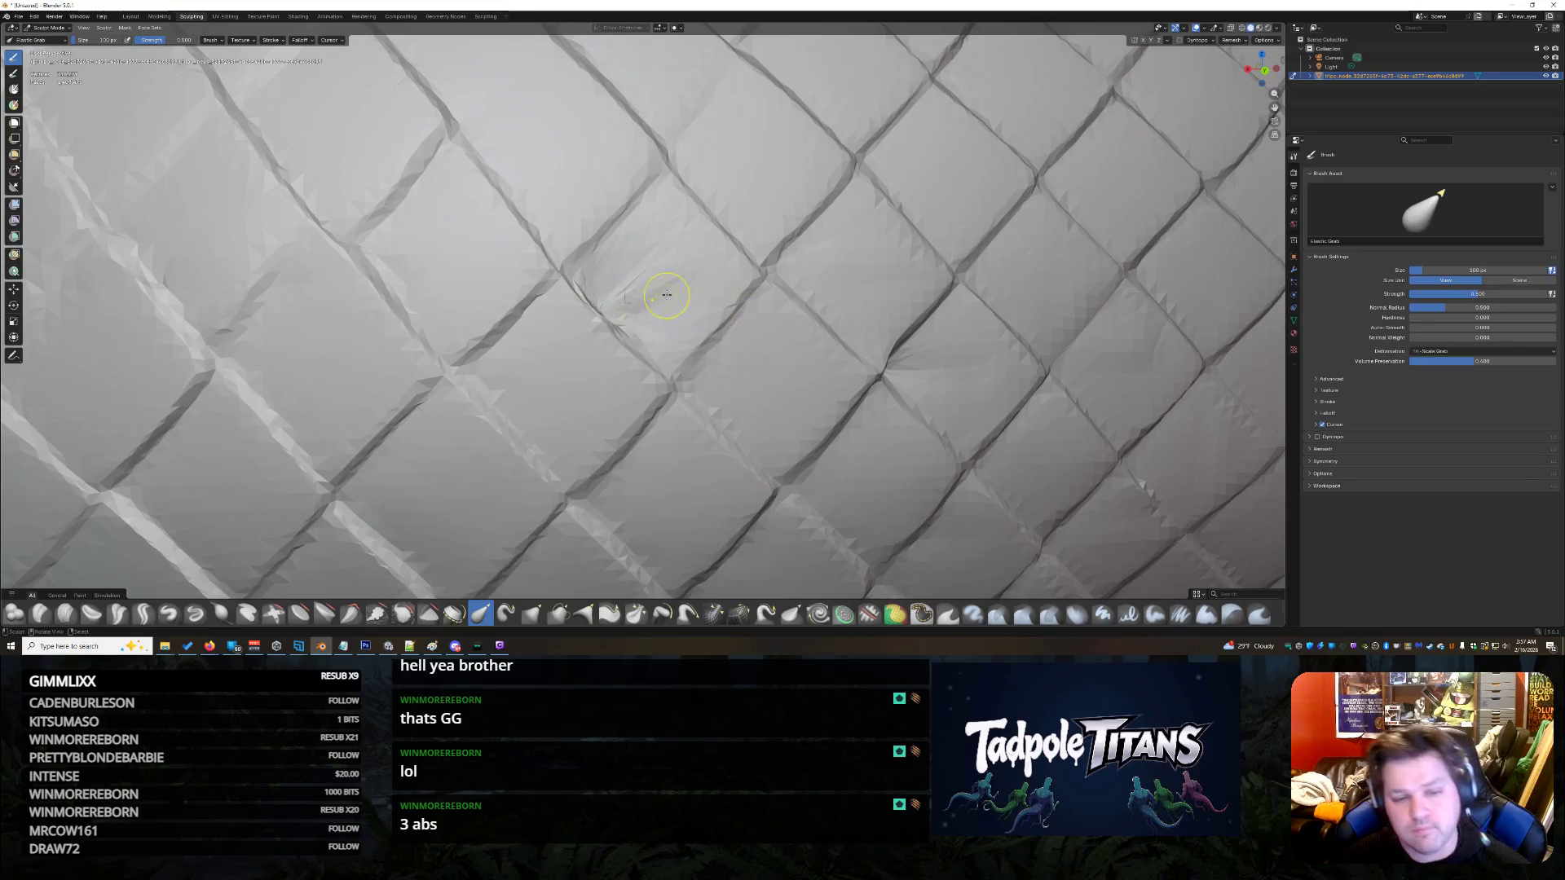
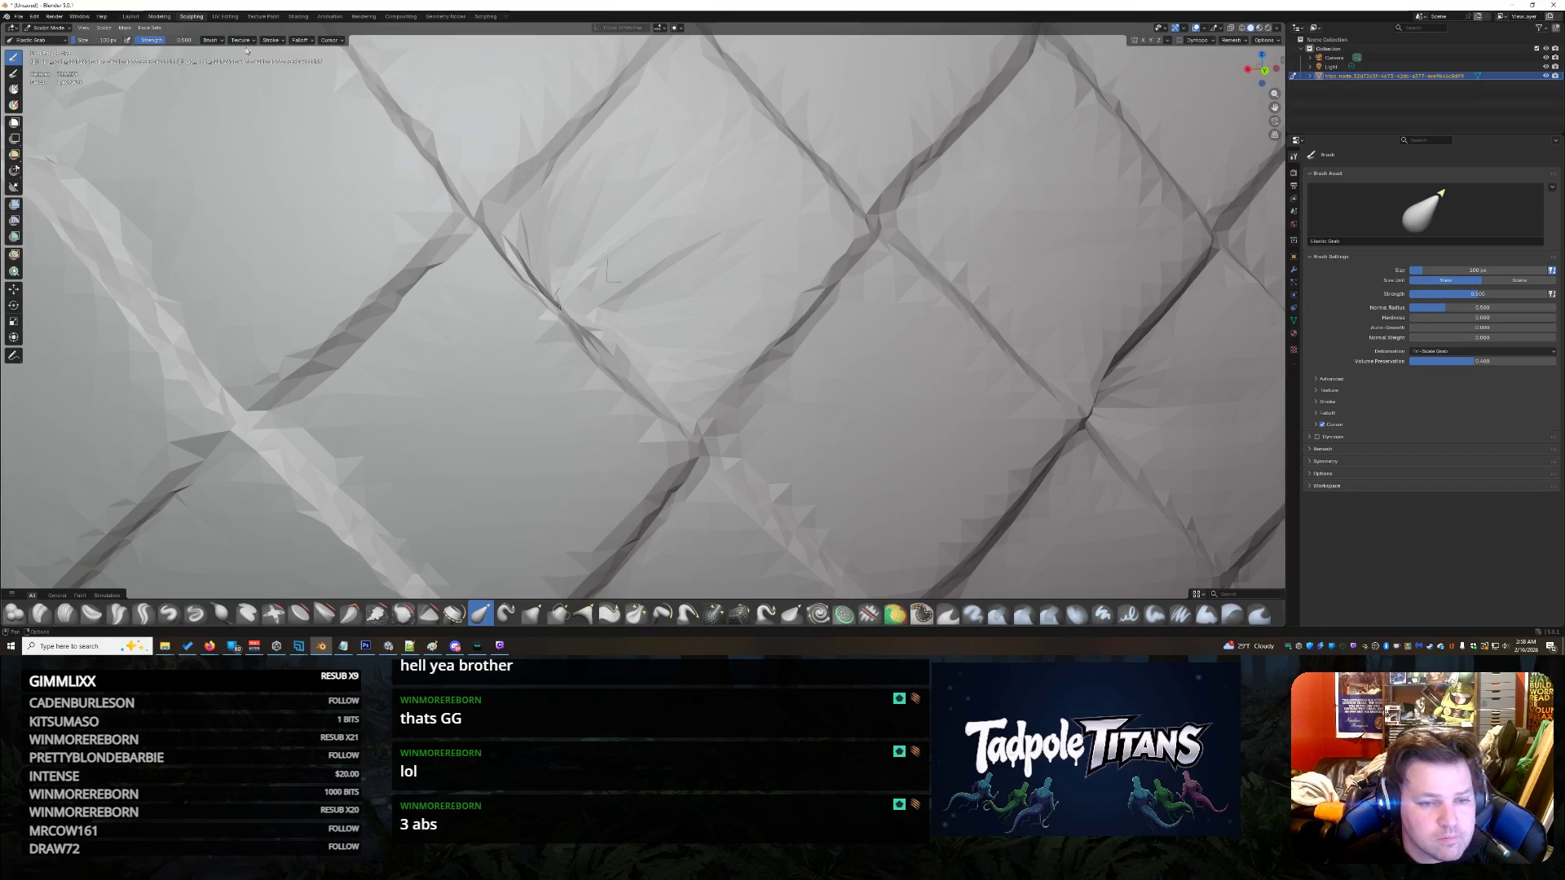
- Enter the Modeling workspace in Edit Mode and zoom over the tail's dense wireframe of scales and fins
key("ctrl+Page_Up")
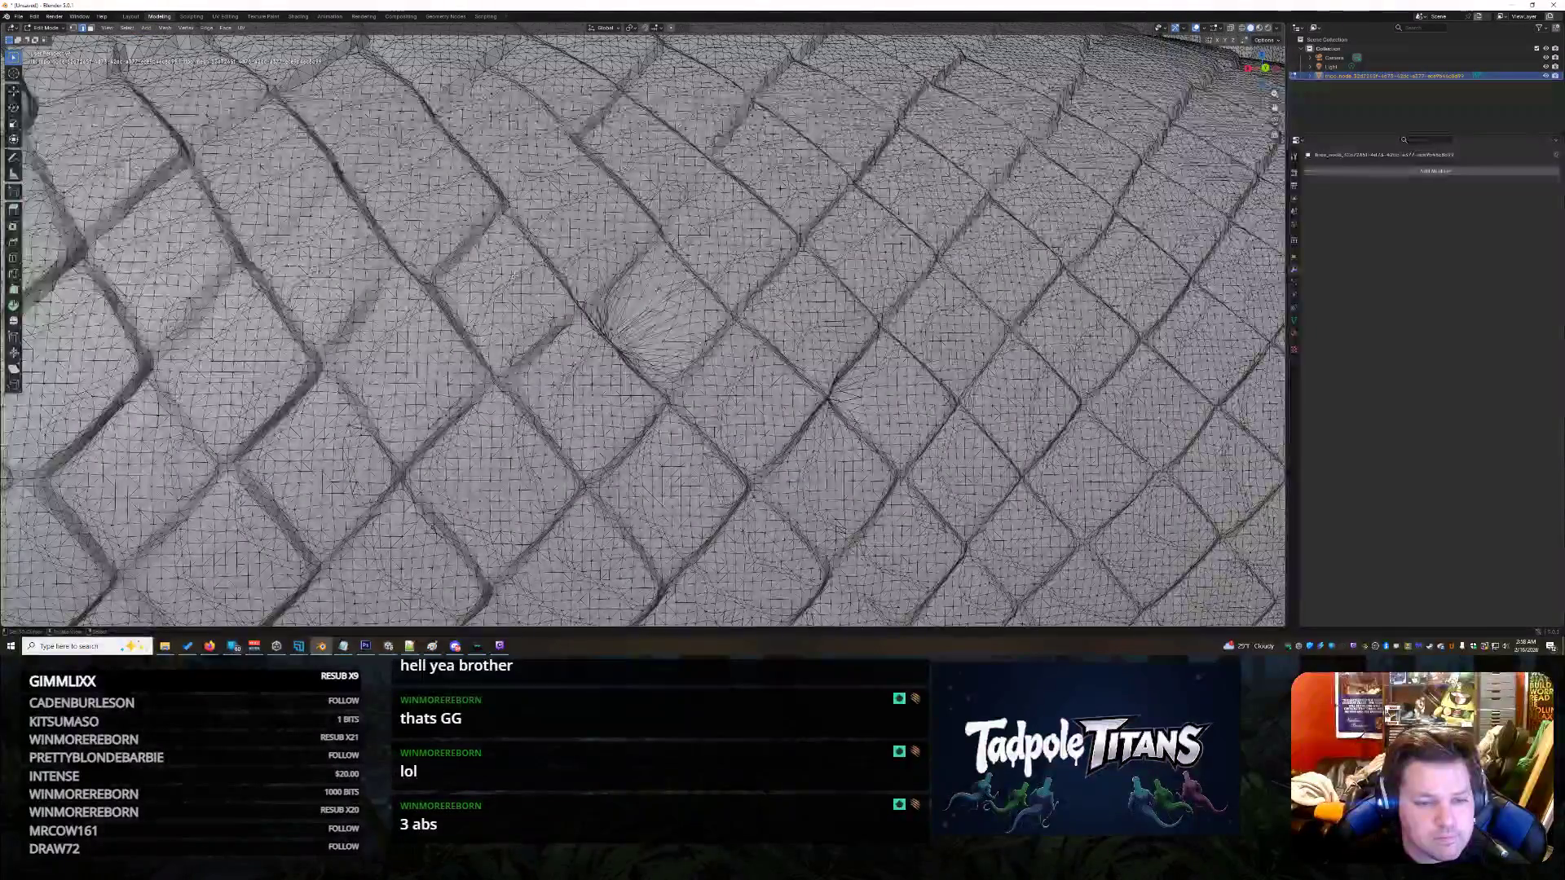
scroll(641, 326, "up", 10)
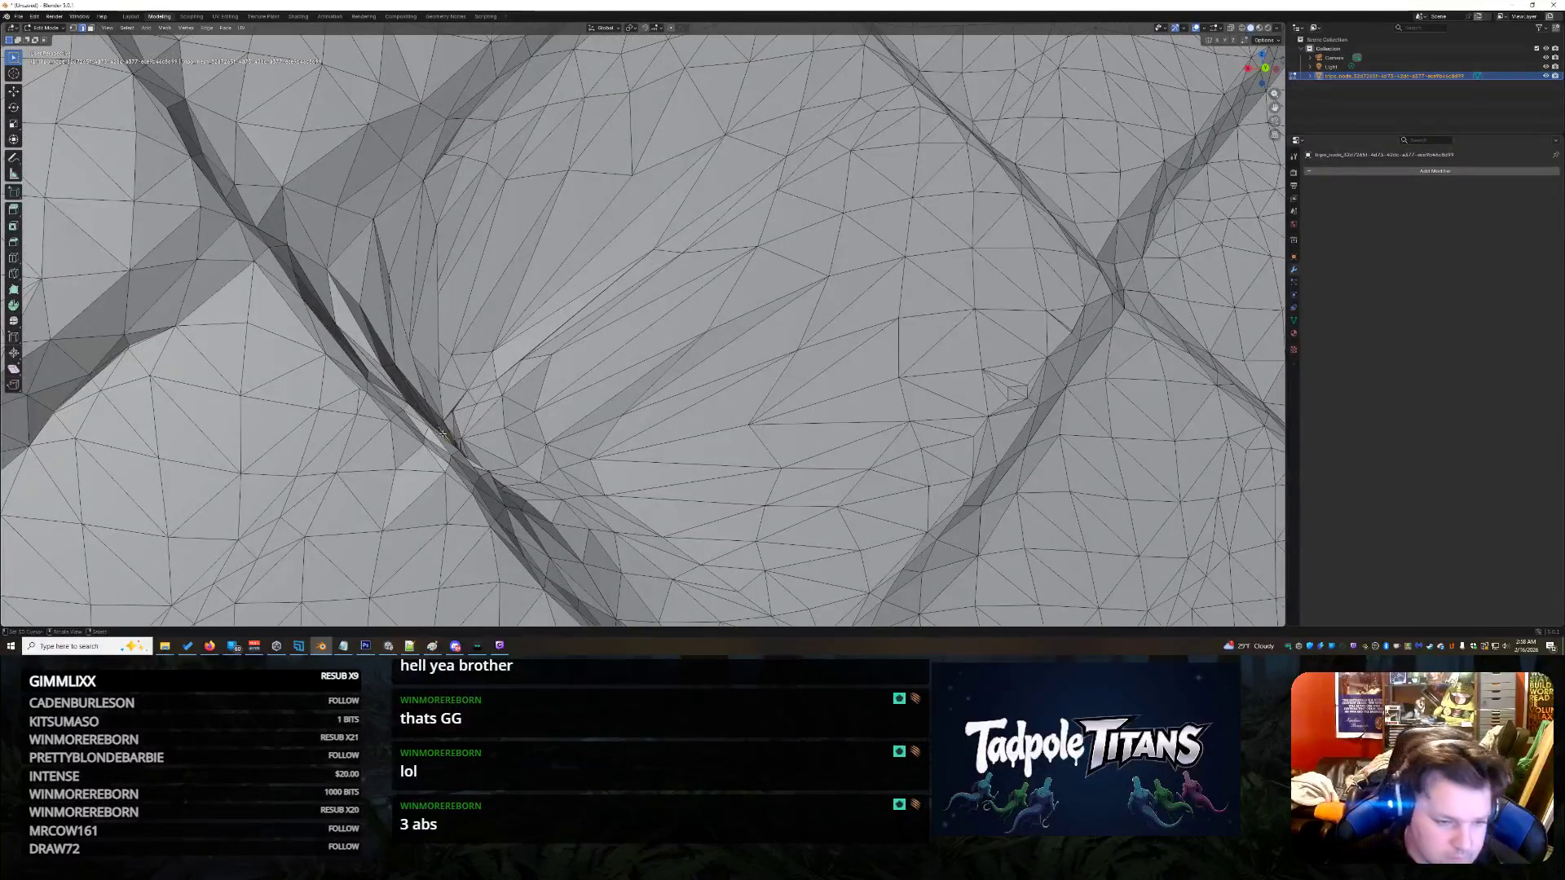
scroll(641, 388, "down", 15)
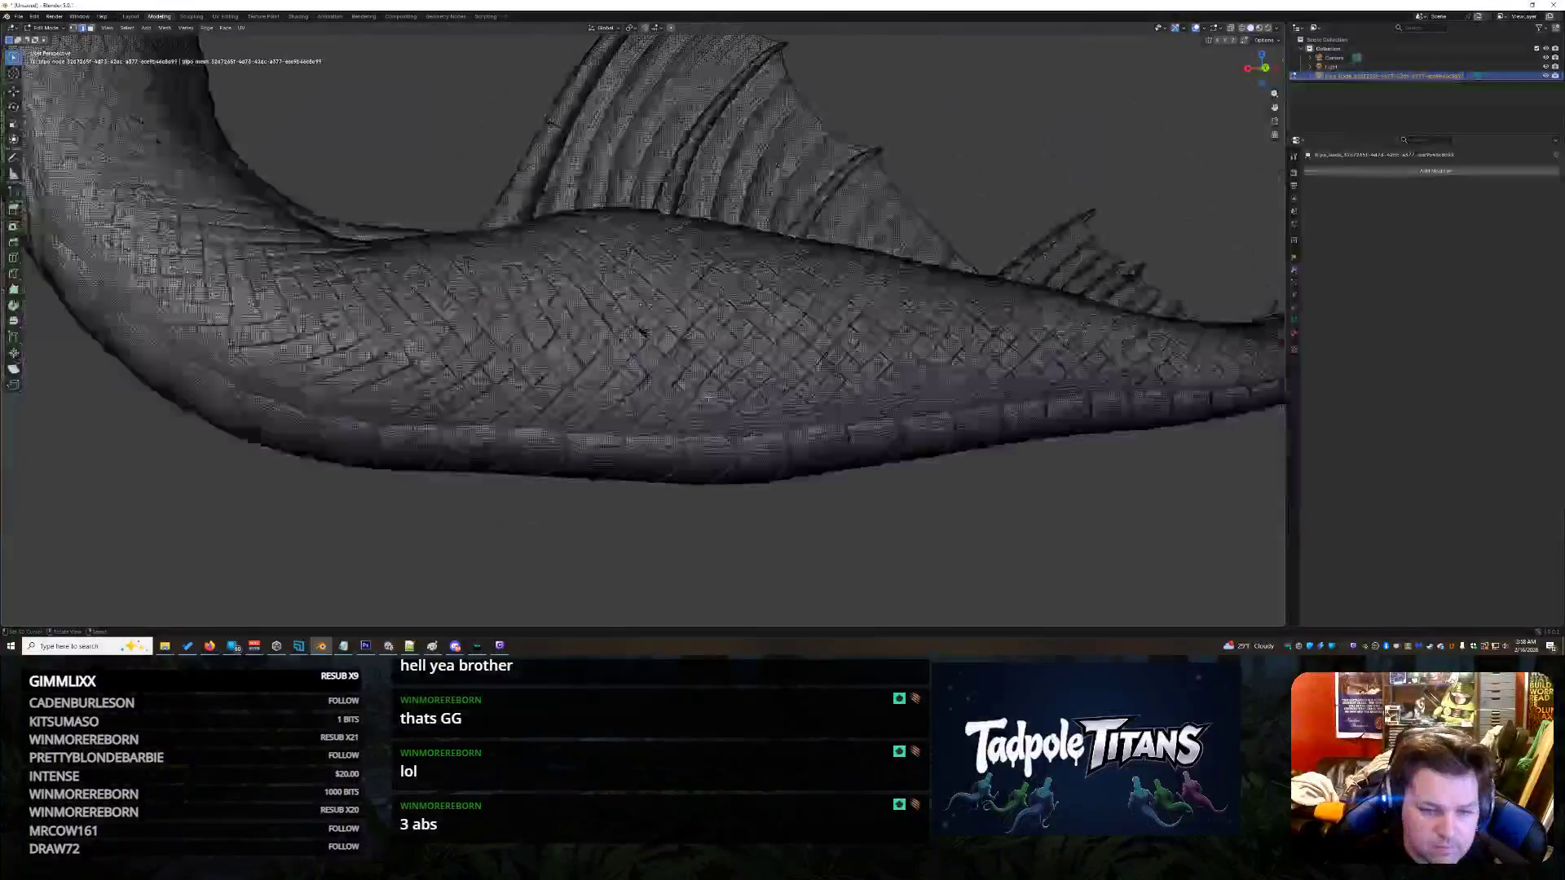
scroll(657, 388, "up", 5)
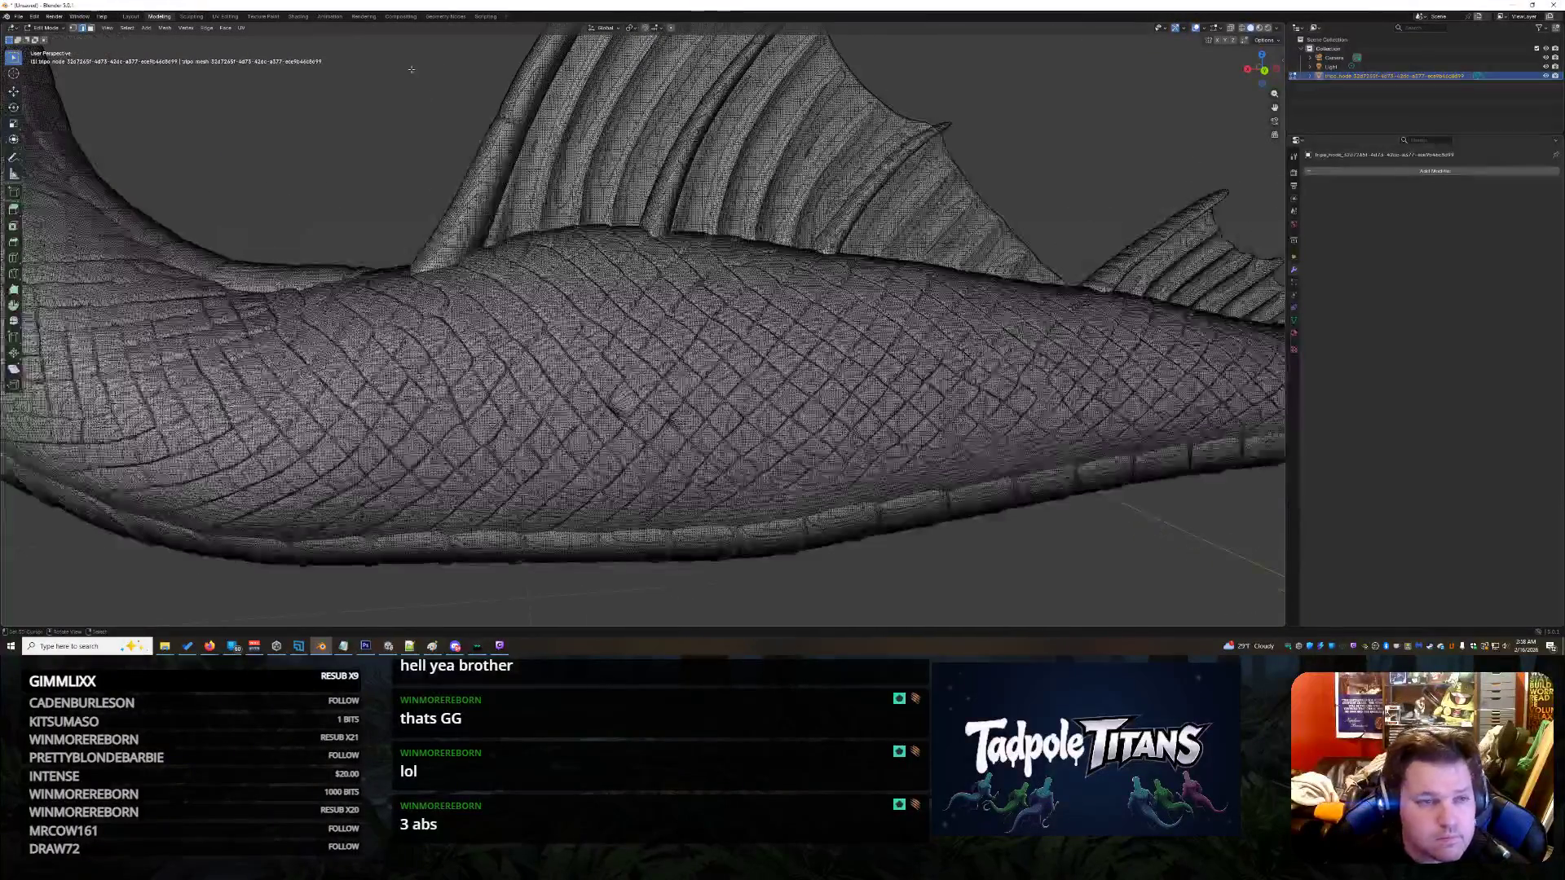
- Inspect the red-painted fins, scales and a dark patch in Texture Paint, then view the tail's material nodes in Shading
left_click(263, 16)
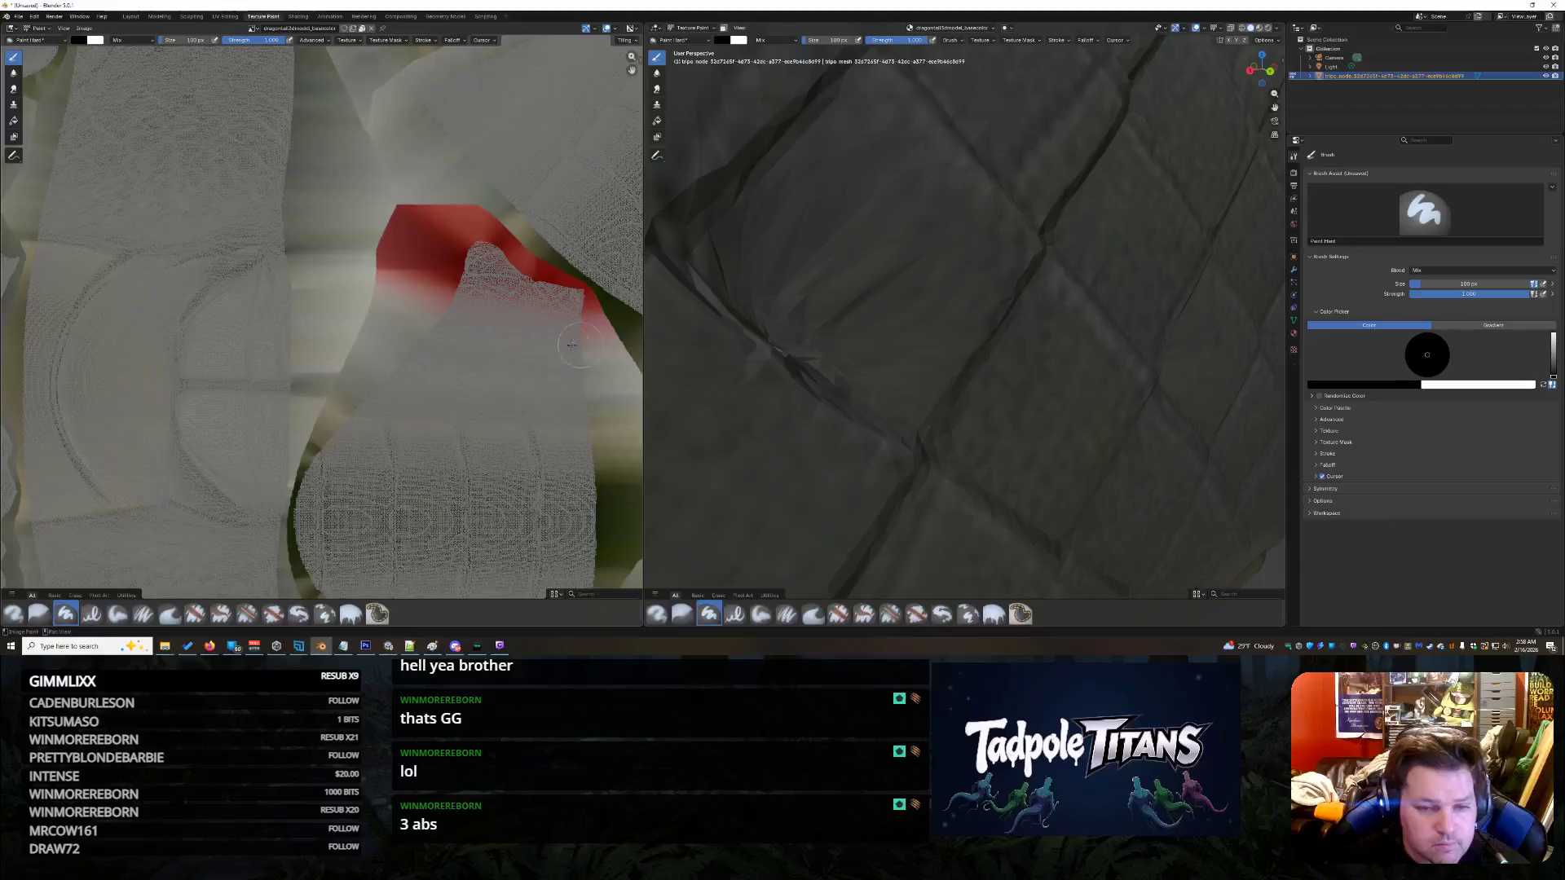
scroll(997, 384, "down", 5)
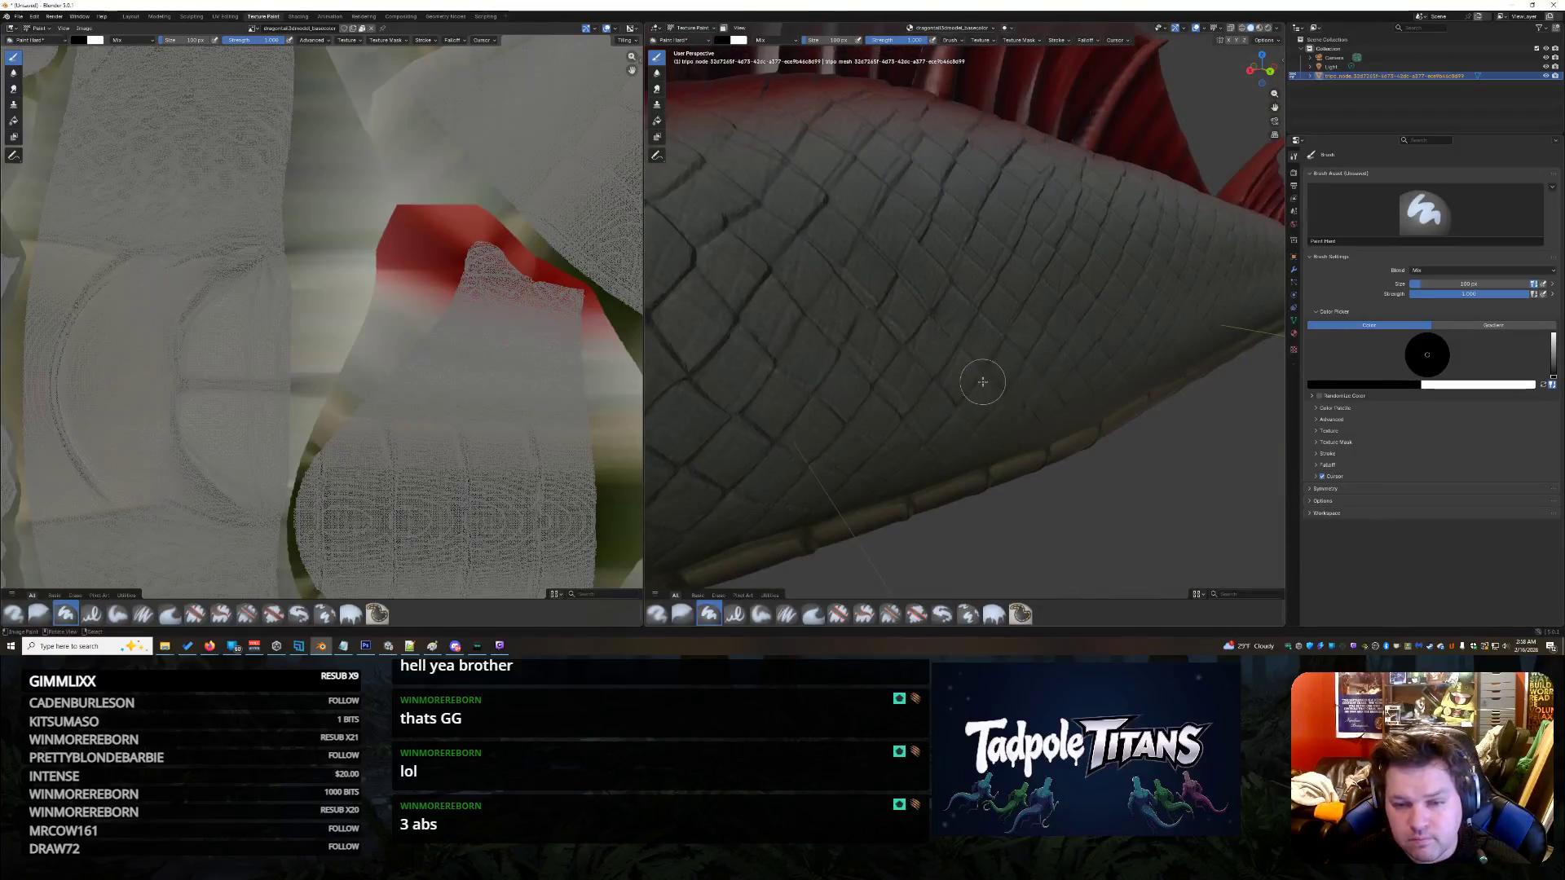
scroll(1139, 390, "up", 3)
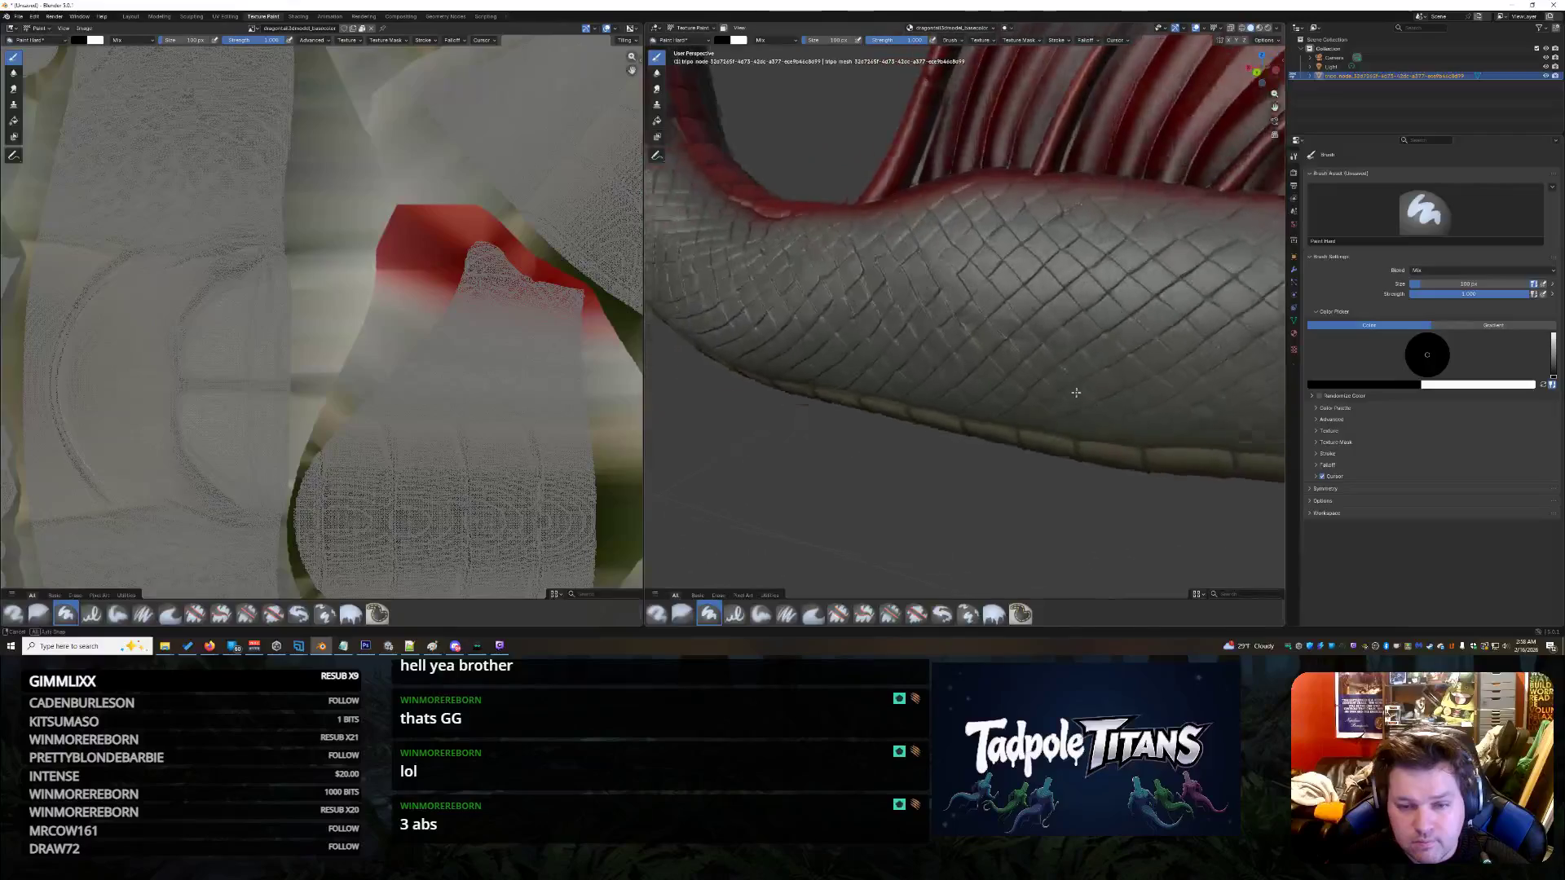
scroll(1086, 396, "up", 6)
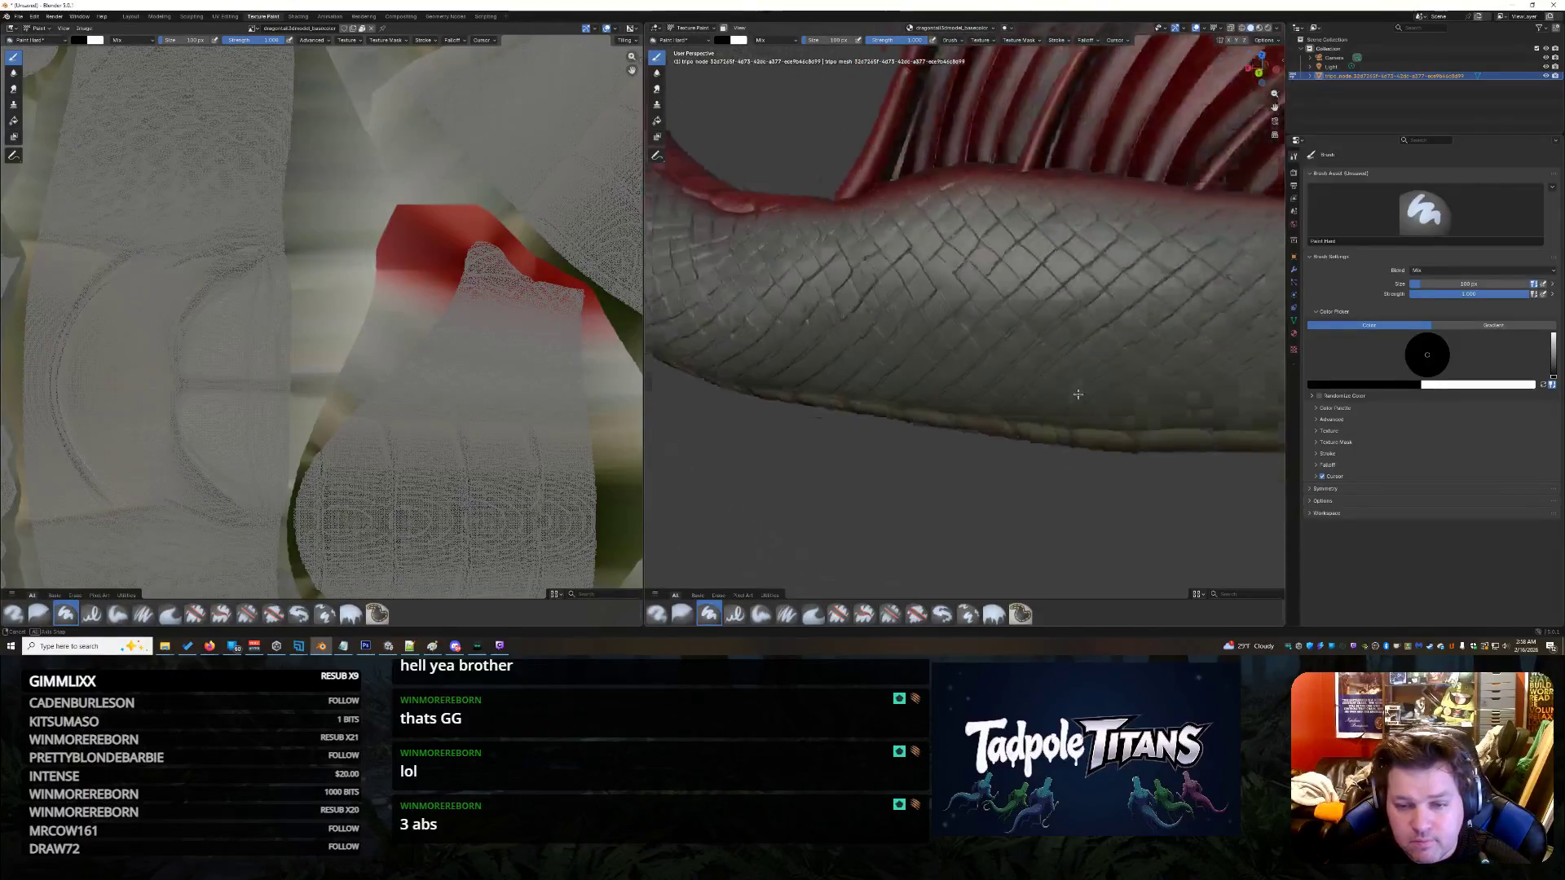
scroll(1268, 389, "down", 3)
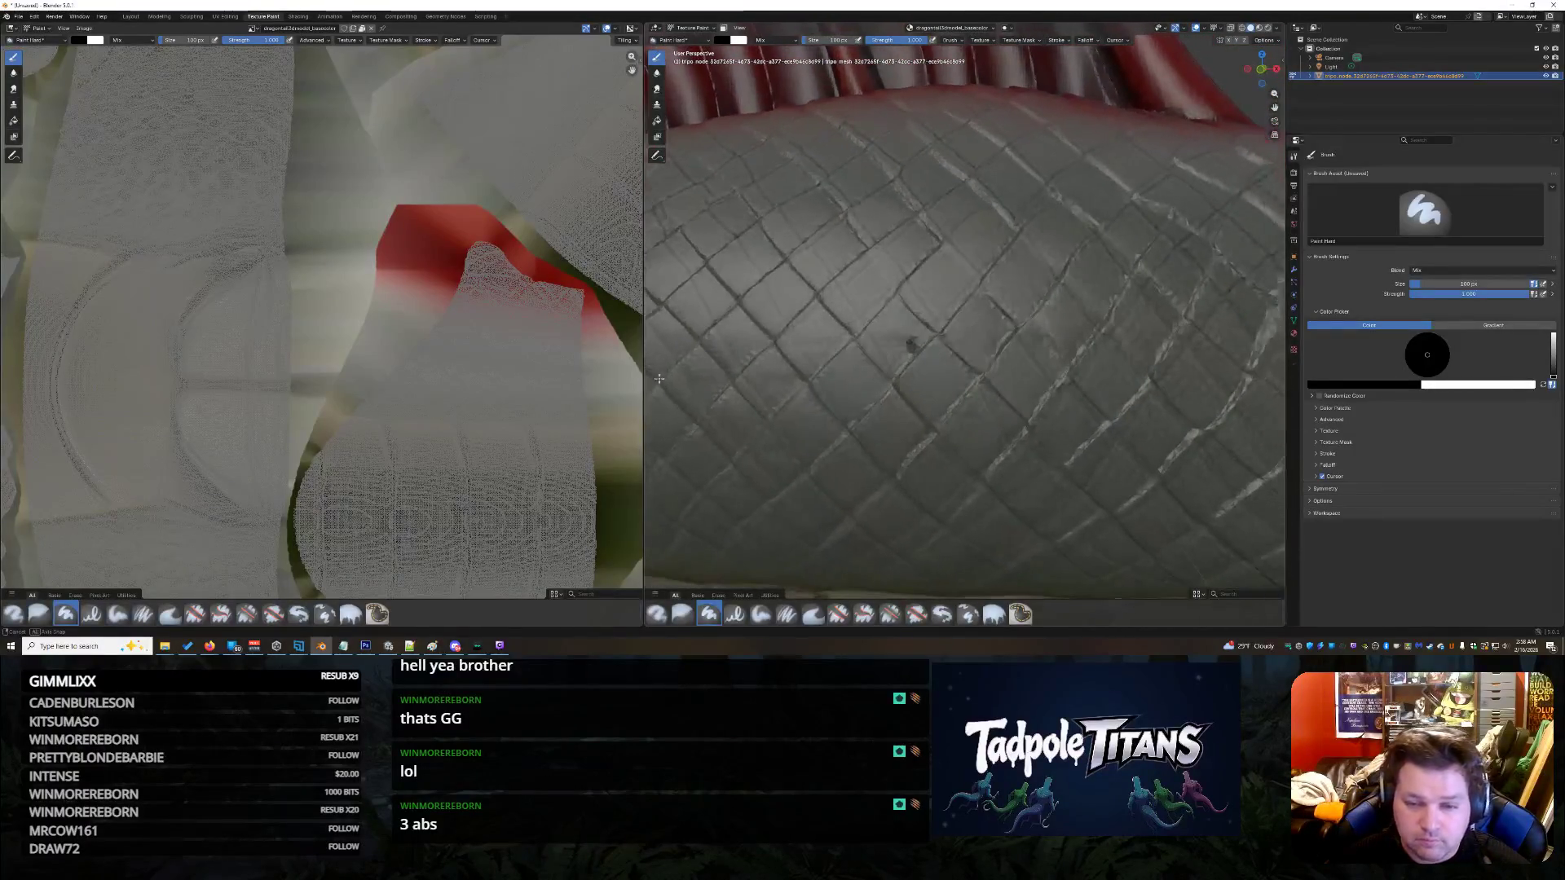
left_click_drag(677, 381, 632, 382)
scroll(1062, 405, "up", 3)
scroll(978, 391, "down", 2)
scroll(847, 373, "up", 5)
left_click_drag(847, 373, 839, 378)
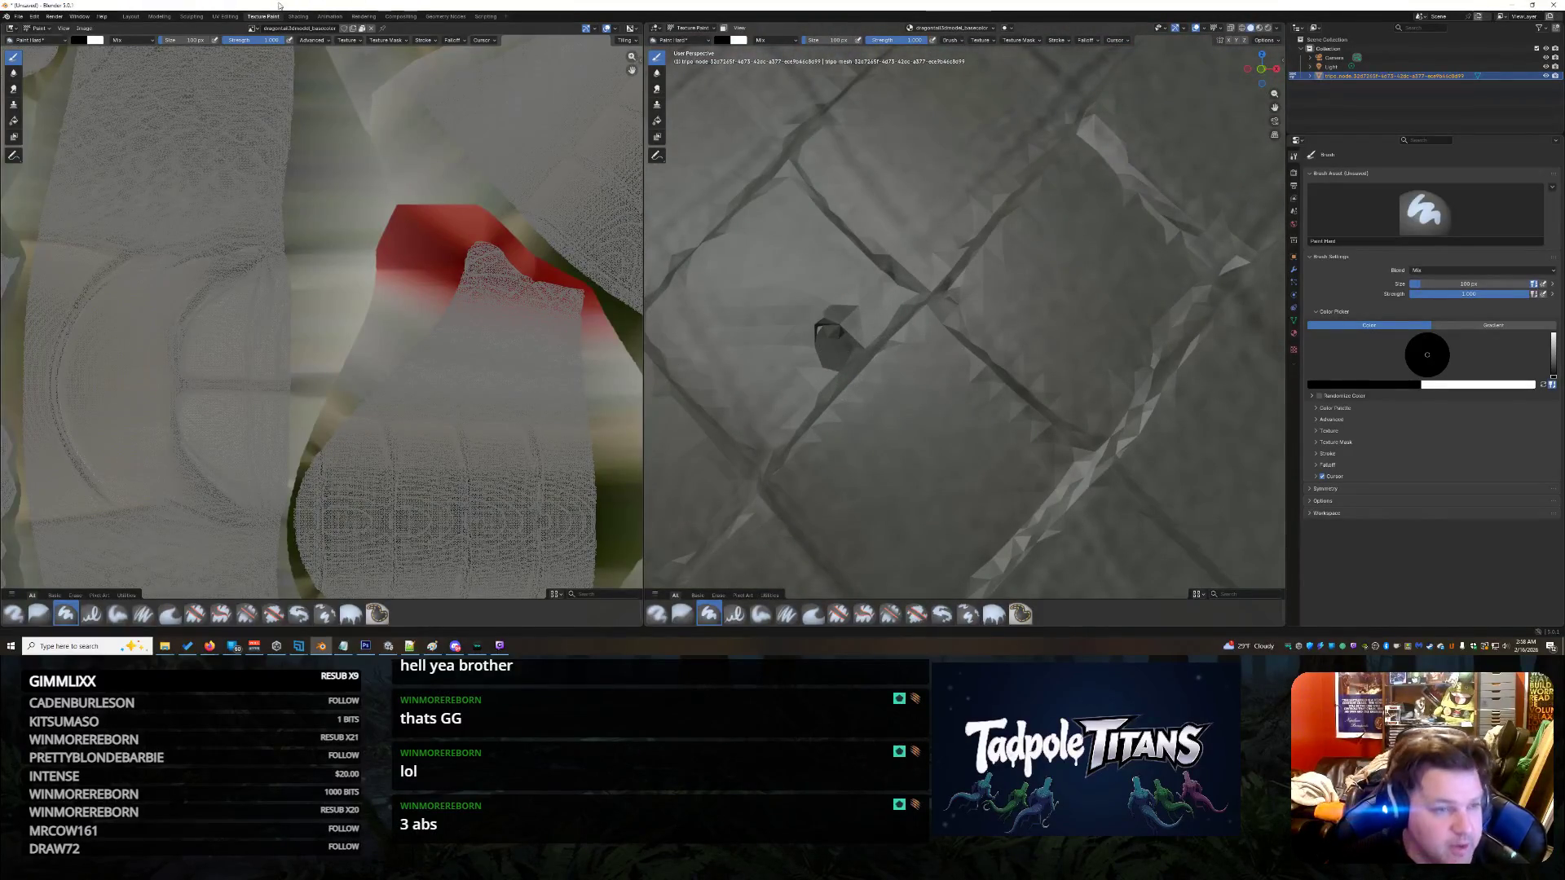
left_click(300, 17)
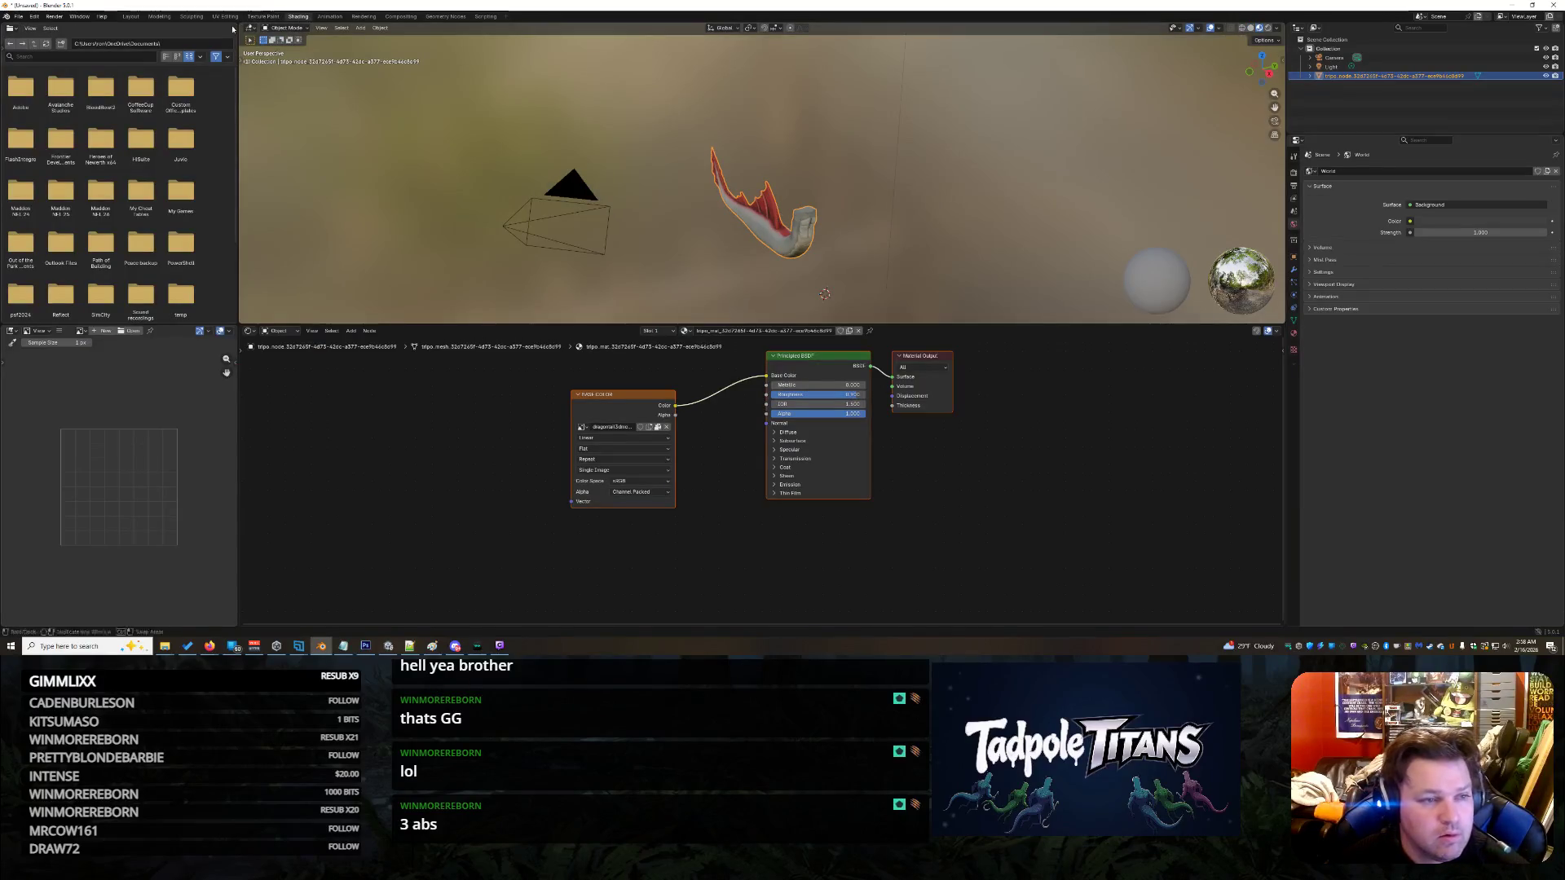
- Switch to the Sculpting workspace and frame the tail's diamond scales in close-up
left_click(191, 16)
mouse_move(688, 339)
left_mouse_down()
mouse_move(739, 340)
mouse_move(828, 237)
mouse_move(721, 343)
mouse_move(824, 357)
mouse_move(866, 332)
mouse_move(832, 217)
mouse_move(988, 150)
mouse_move(1222, 516)
mouse_move(999, 135)
mouse_move(714, 411)
left_mouse_up()
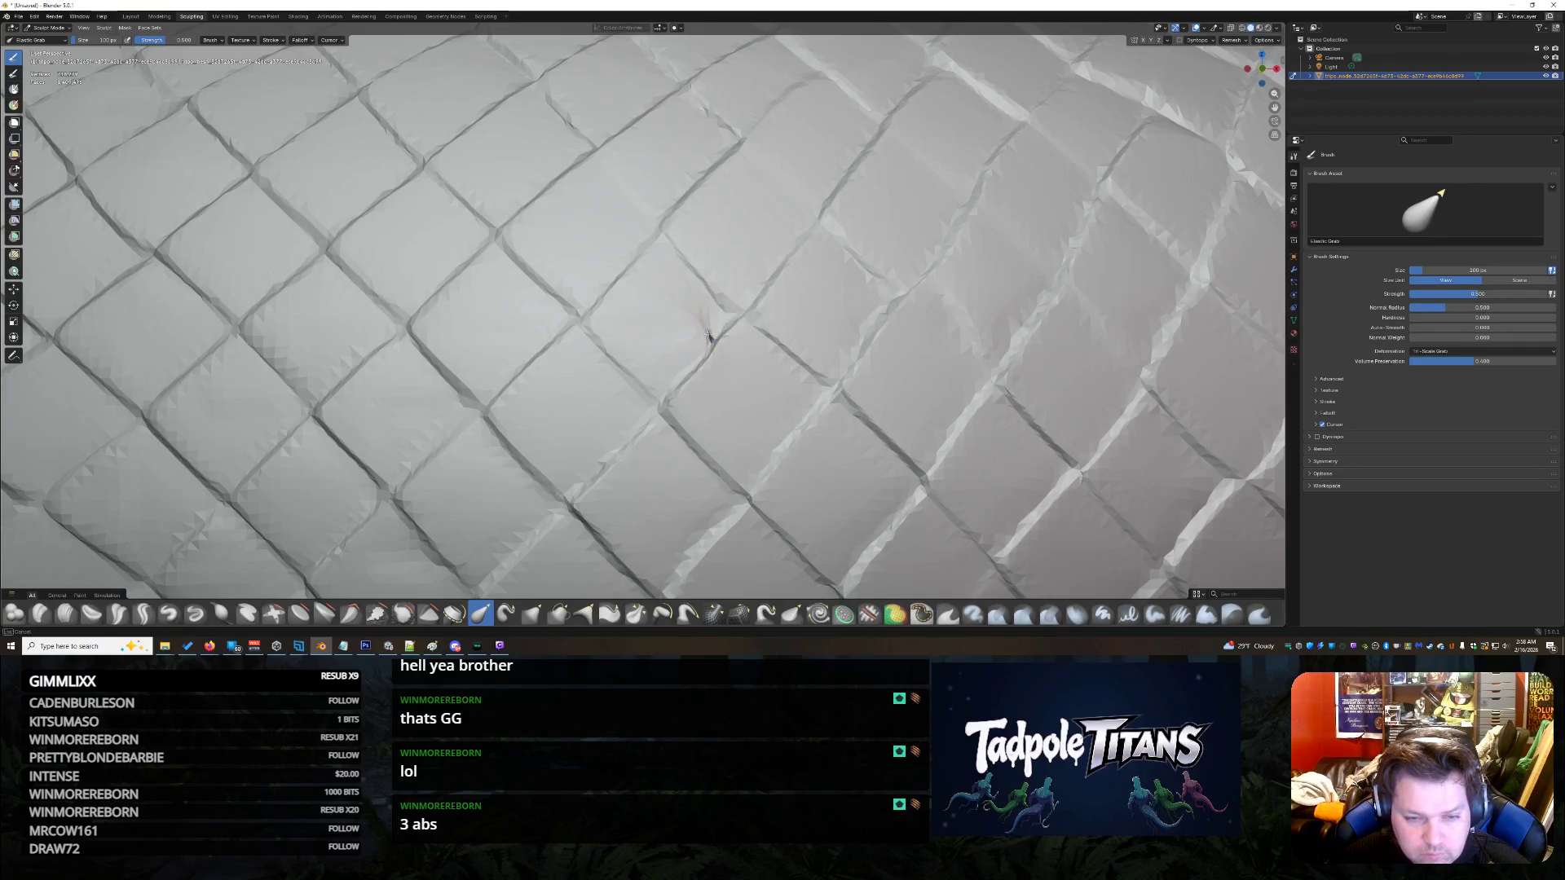
- Smooth the pinched crease at the scale-groove junction with three Elastic Grab strokes, then return to Texture Paint
mouse_move(705, 331)
left_mouse_down()
mouse_move(696, 322)
mouse_move(709, 341)
left_mouse_up()
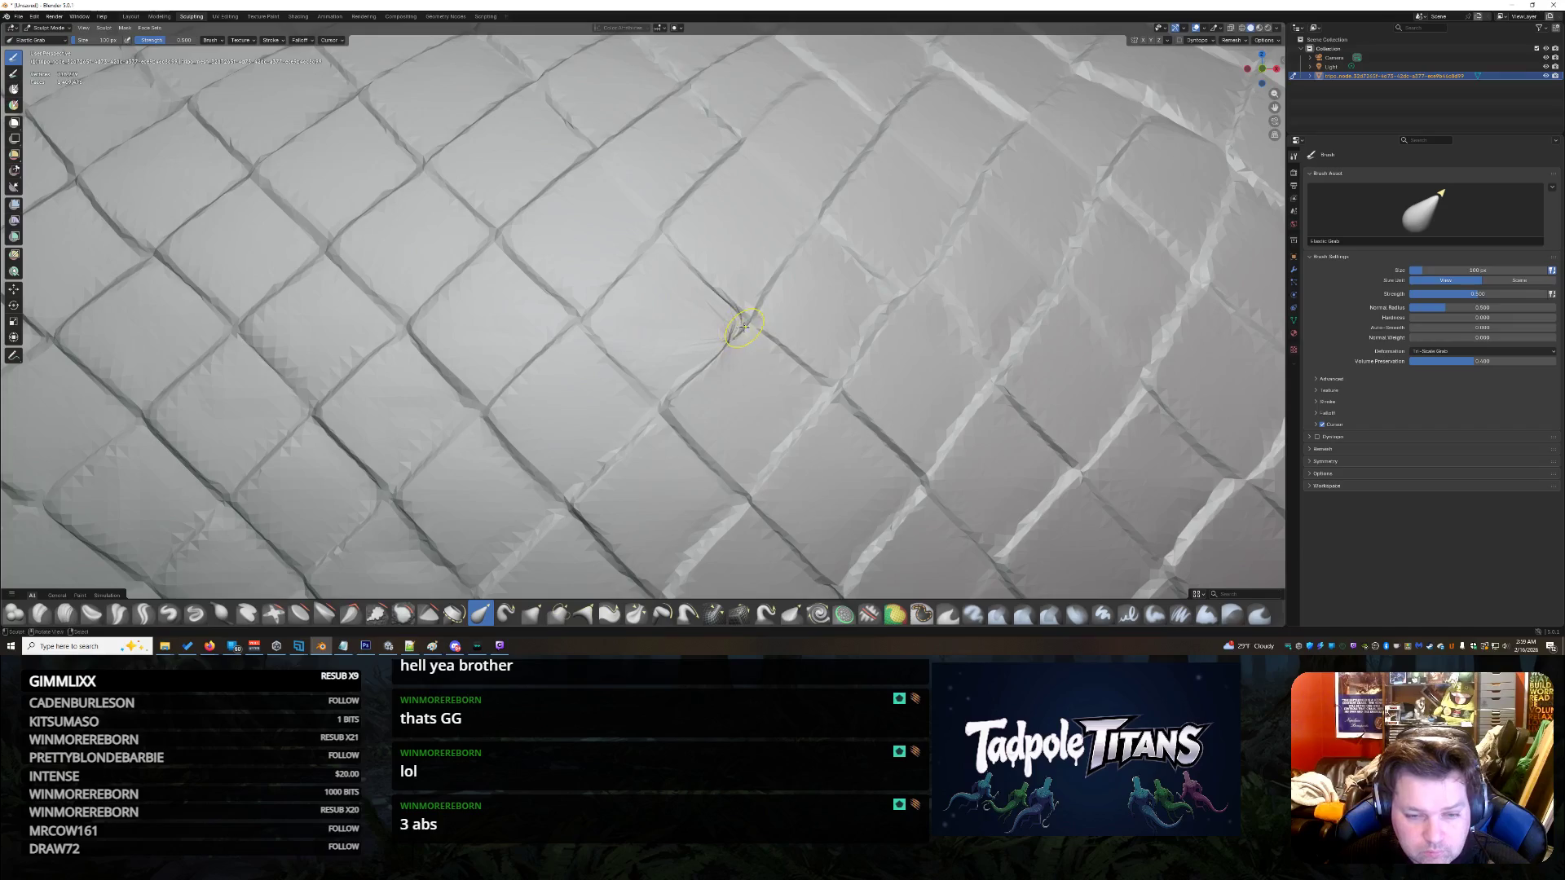
left_click_drag(707, 309, 735, 322)
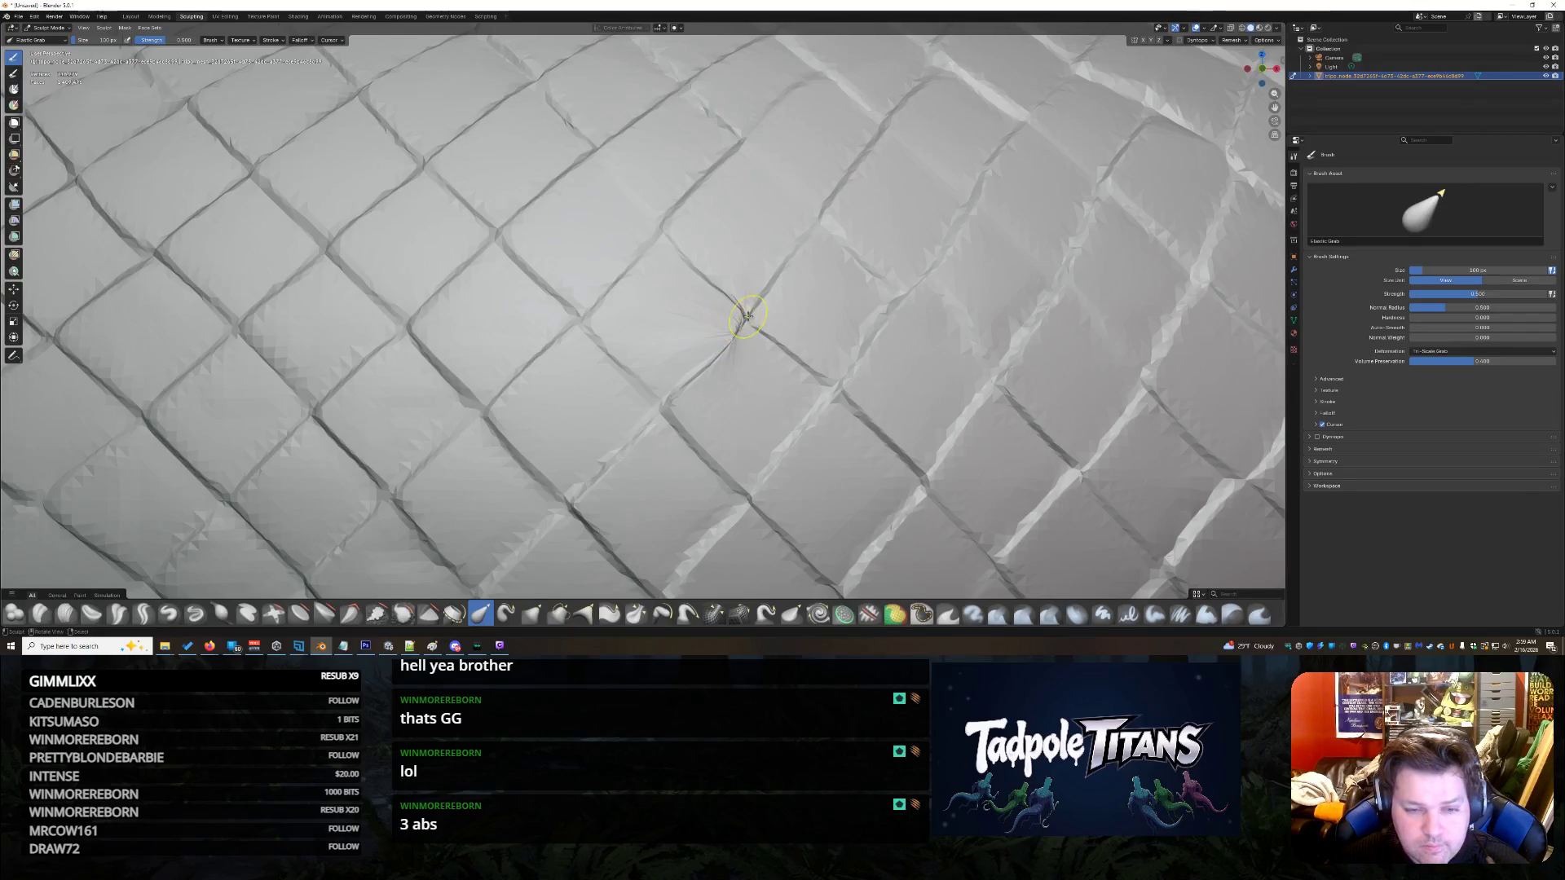
left_click_drag(728, 342, 733, 334)
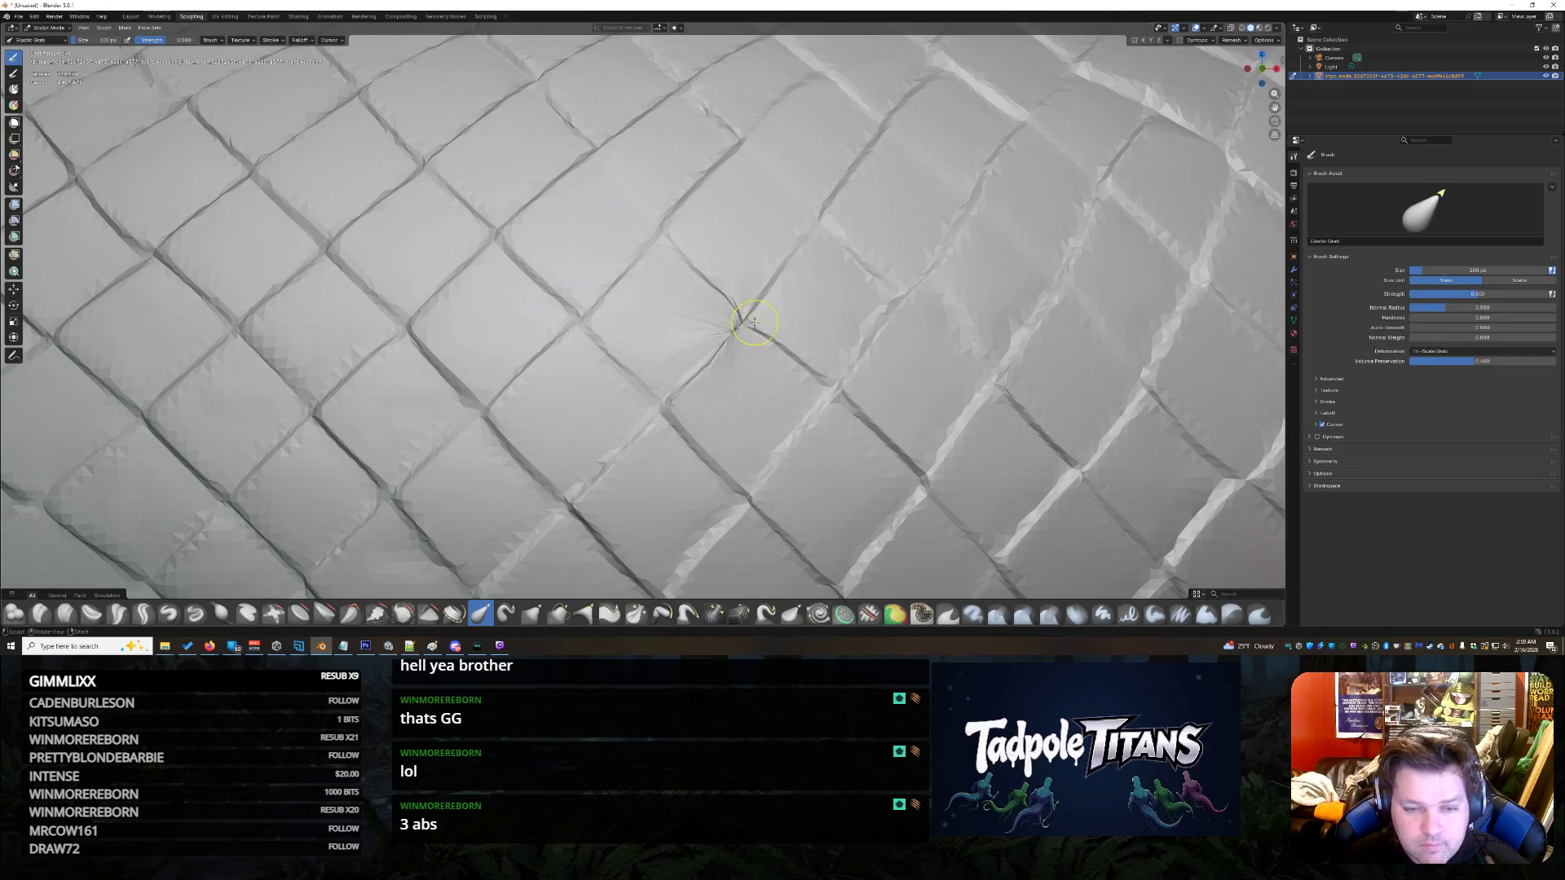
scroll(748, 324, "up", 5)
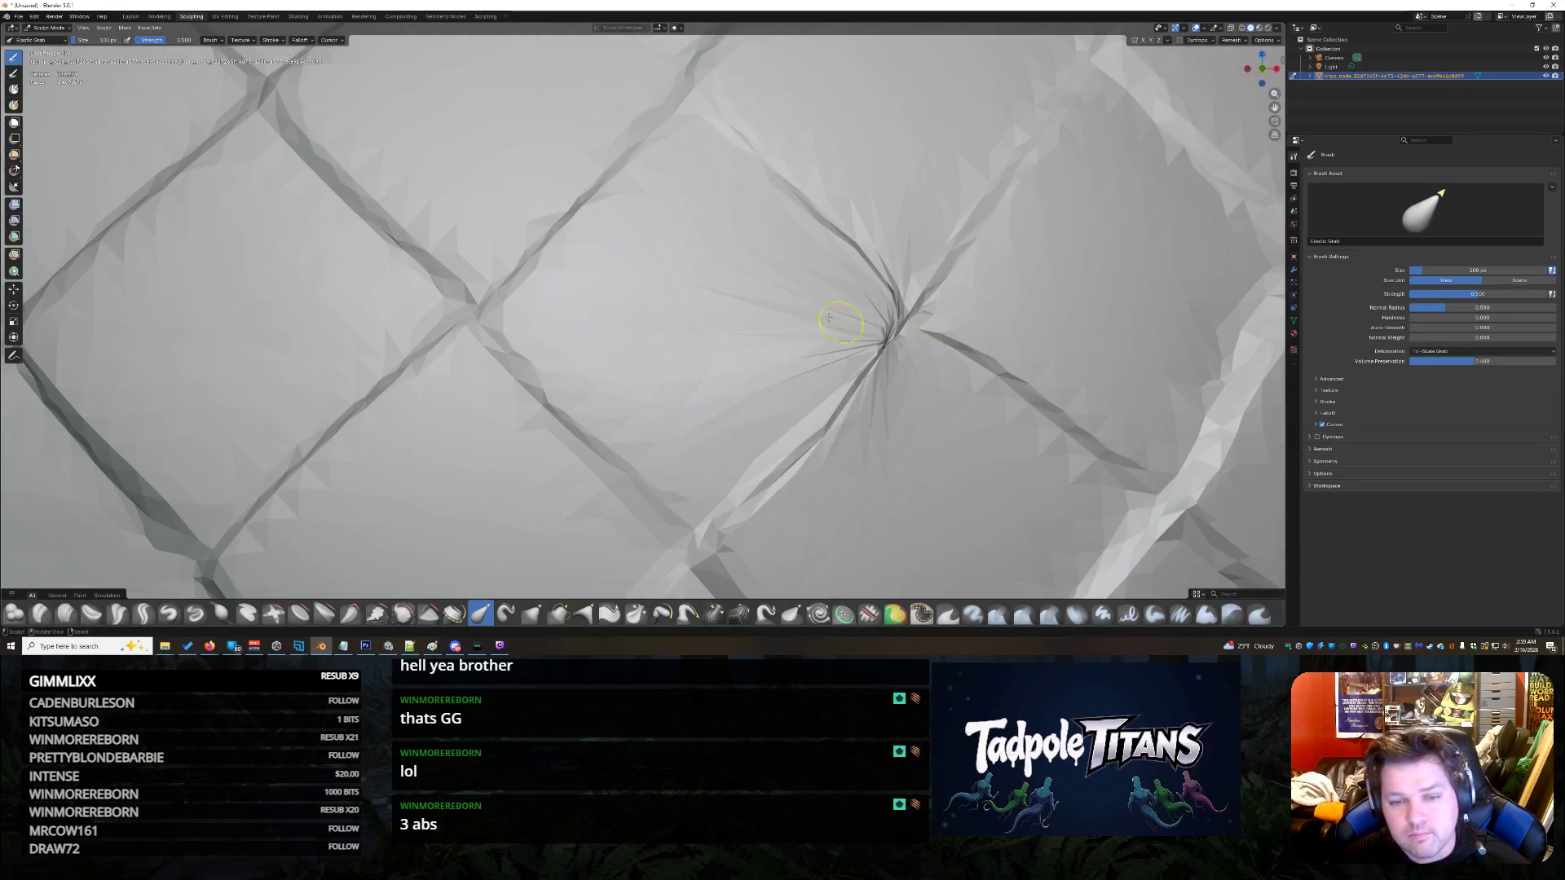
left_click(263, 17)
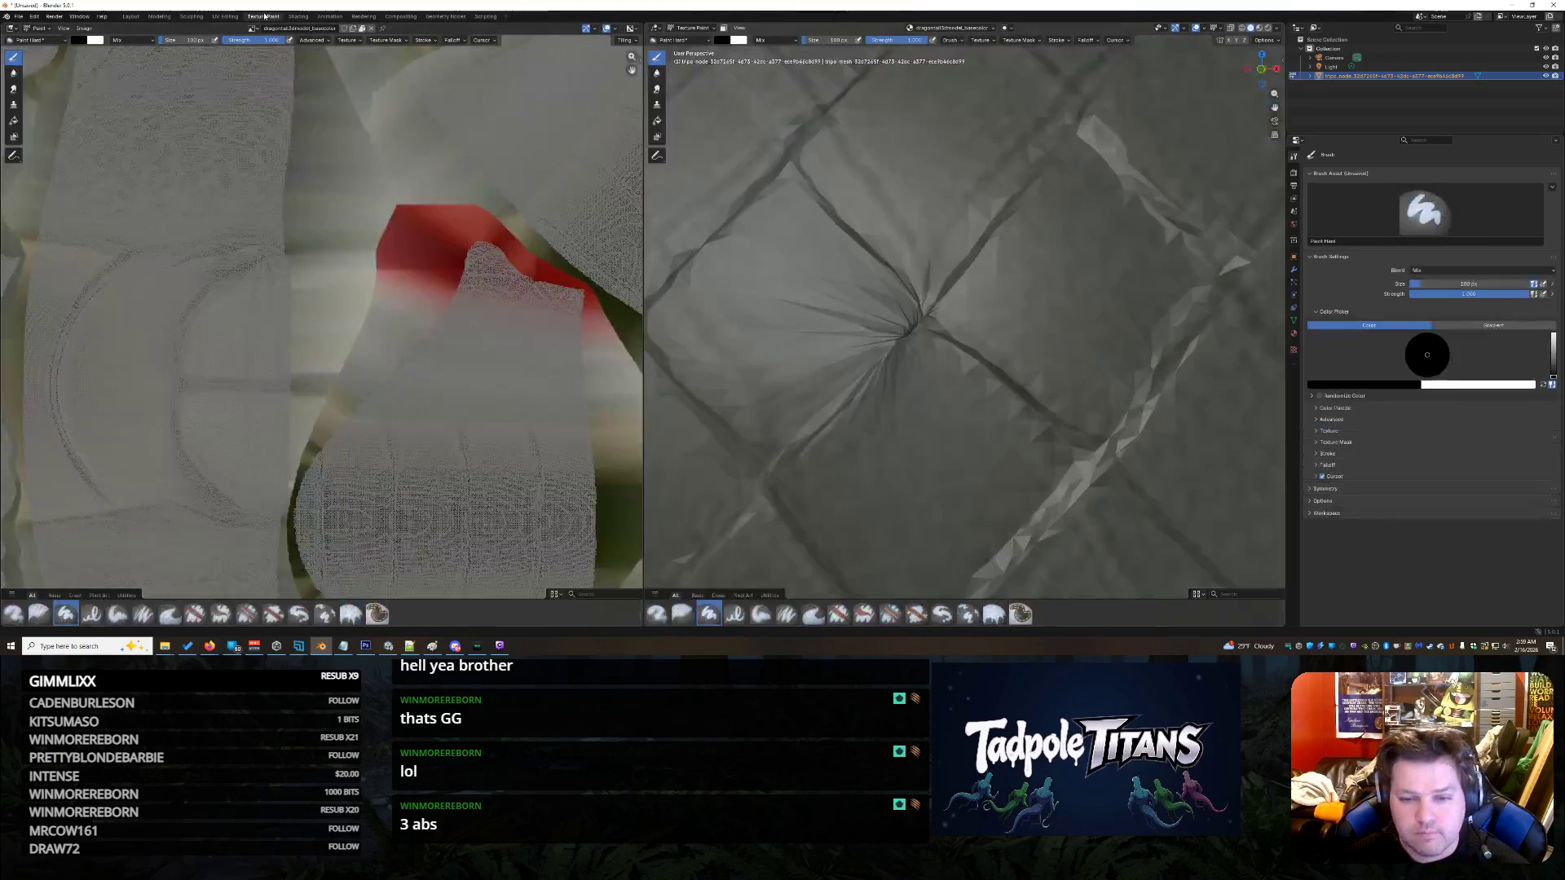
- Zoom out and orbit to review the whole red-finned tail, then switch to the Layout workspace
scroll(1035, 377, "down", 6)
scroll(1035, 377, "down", 5)
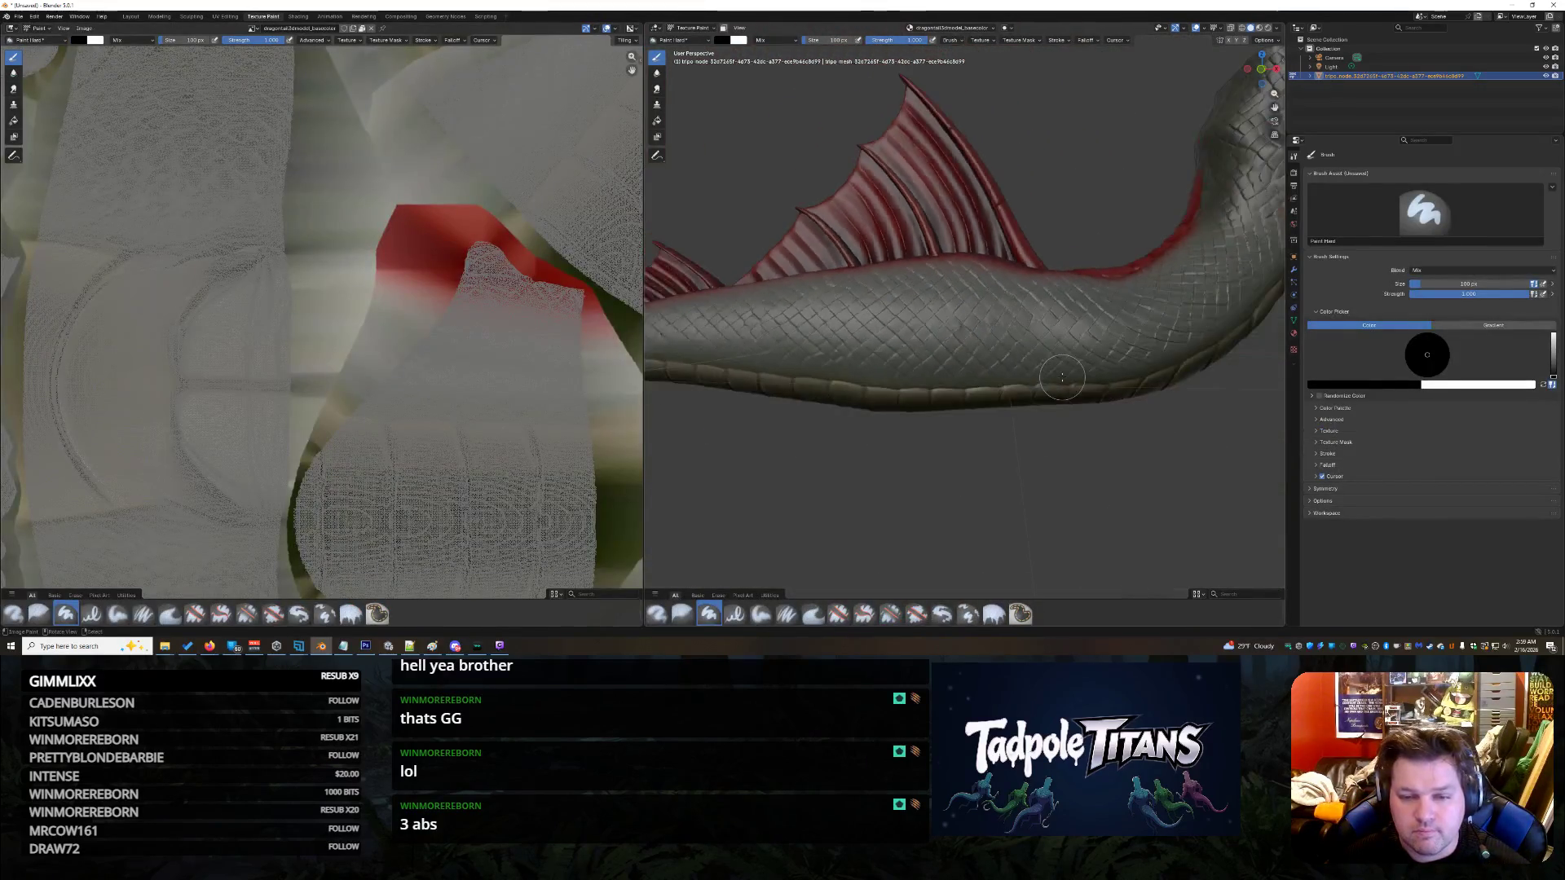
mouse_move(1036, 387)
left_mouse_down()
mouse_move(831, 358)
mouse_move(734, 326)
left_mouse_up()
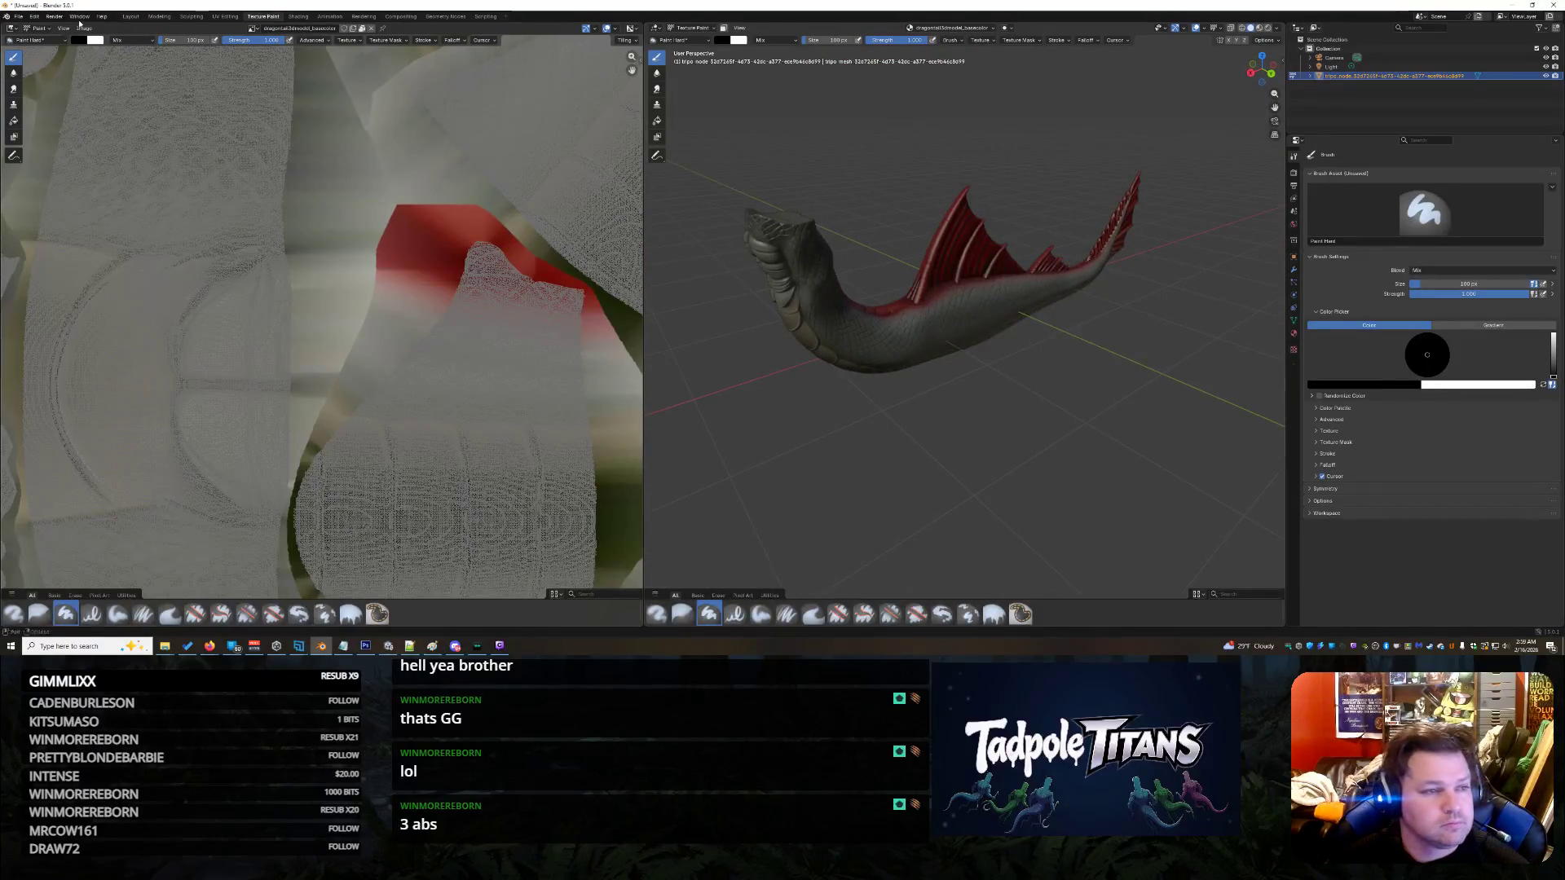
left_click(131, 17)
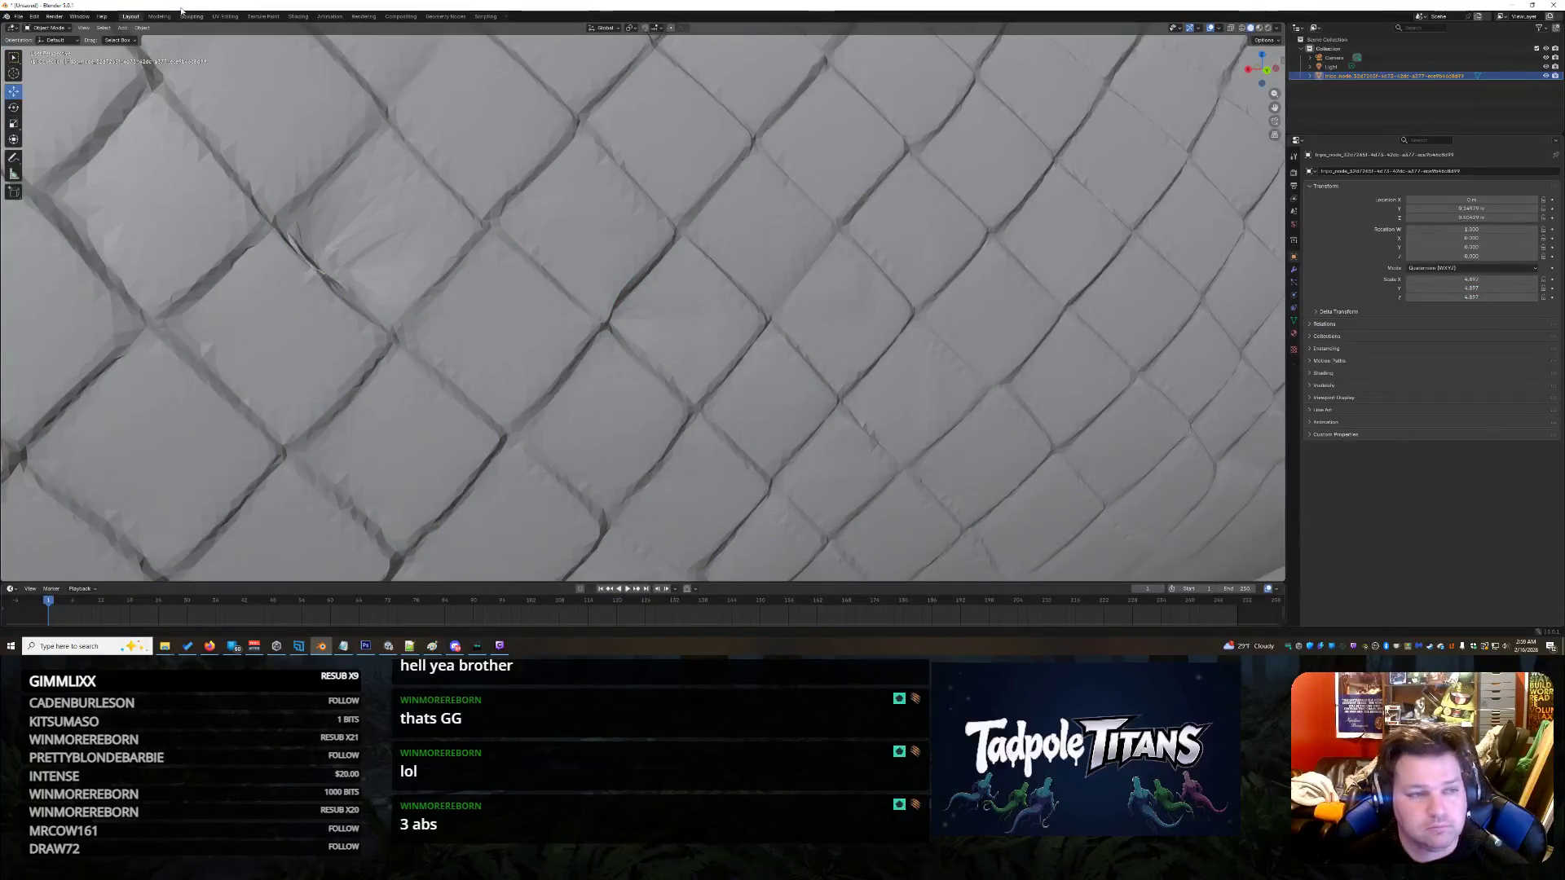